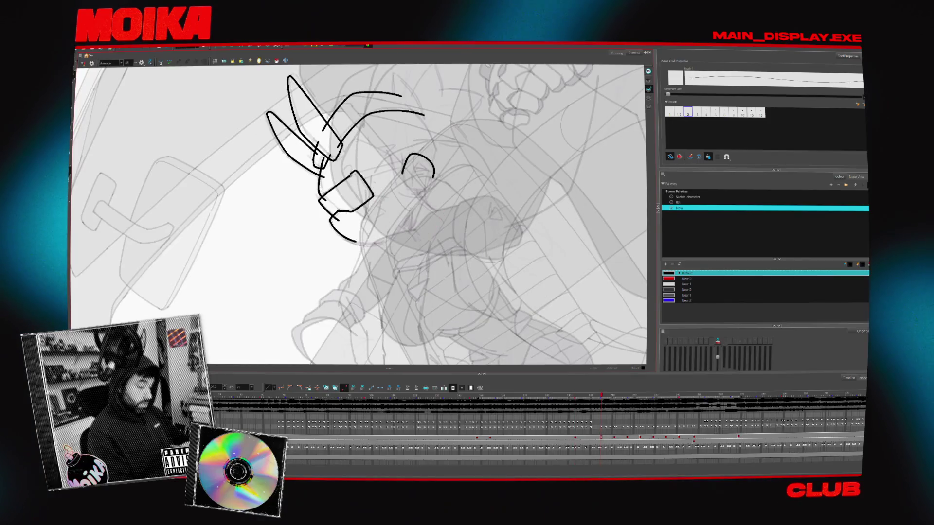
Flip between the clean and rough head frames in a mirrored, rotated view zoomed on the head
{"action": "key", "text": "comma"}
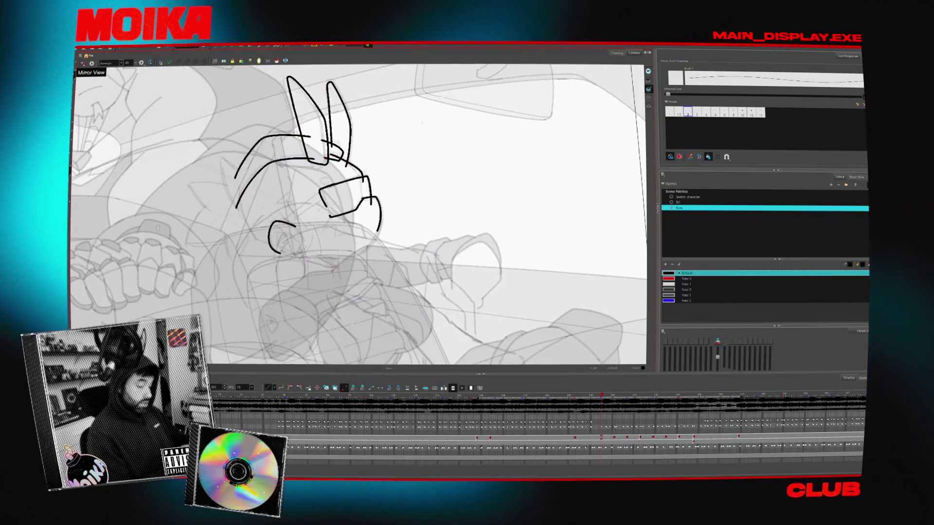
{"action": "key", "text": "comma"}
{"action": "key", "text": "period"}
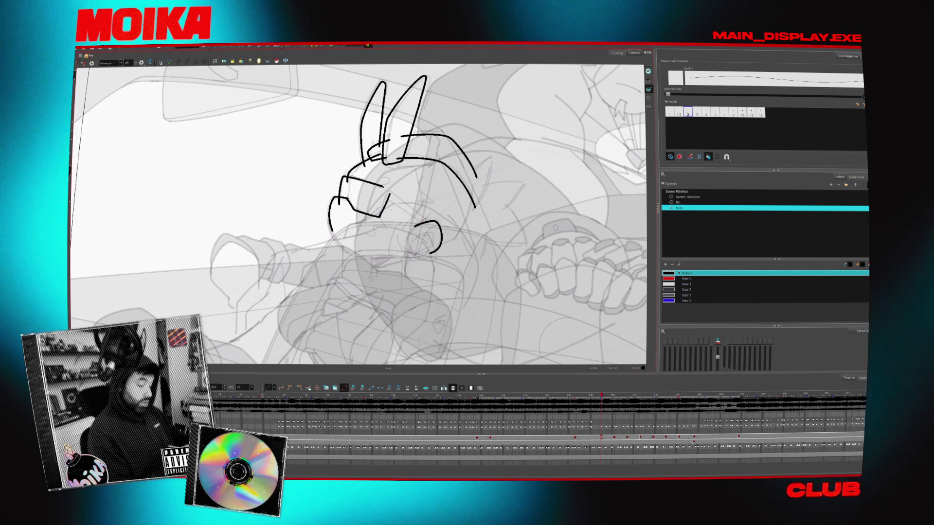
{"action": "left_click", "coordinate": [82, 65]}
{"action": "left_click_drag", "start_coordinate": [425, 192], "coordinate": [394, 219]}
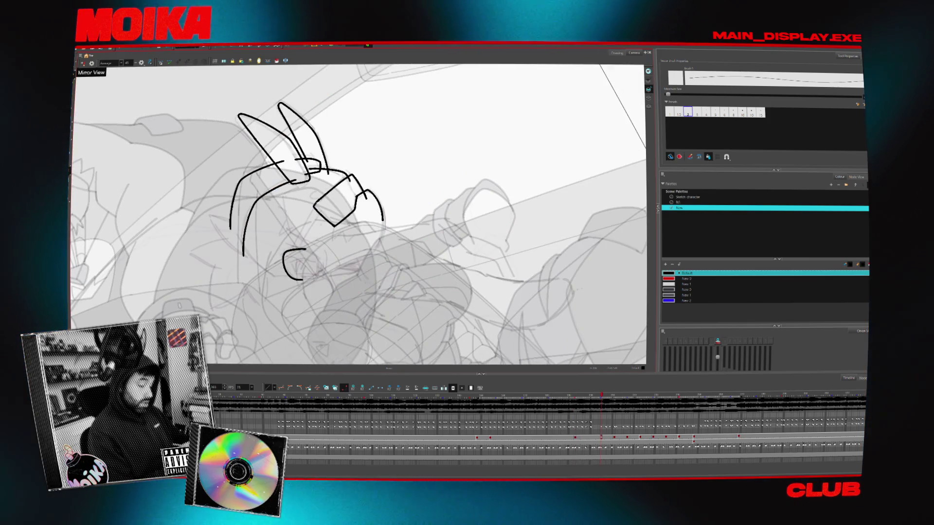
{"action": "key", "text": "comma"}
{"action": "key", "text": "comma"}
{"action": "key", "text": "period"}
{"action": "left_click_drag", "start_coordinate": [392, 276], "coordinate": [414, 270]}
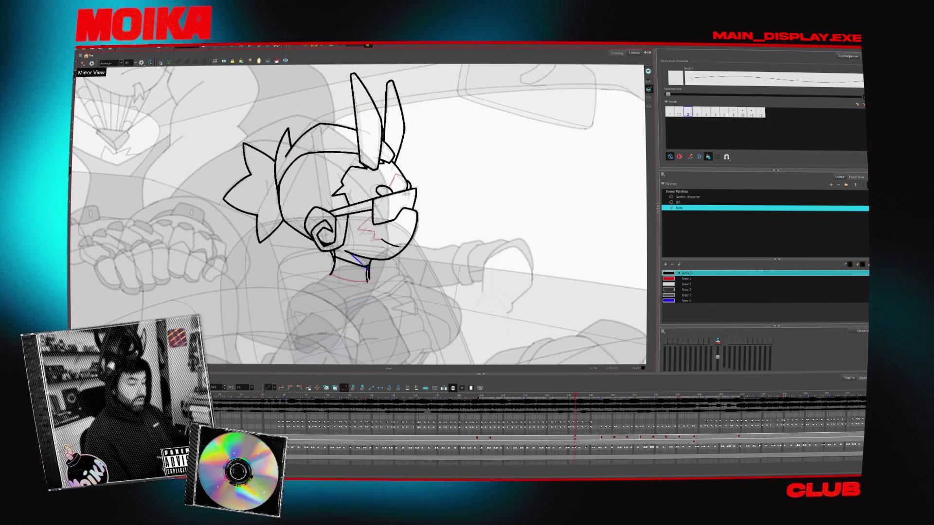
{"action": "left_click_drag", "start_coordinate": [329, 218], "coordinate": [350, 215]}
Drop the glasses selection, take the Brush and flip frames to study the clean head
{"action": "key", "text": "period"}
{"action": "key", "text": "period"}
{"action": "key", "text": "period"}
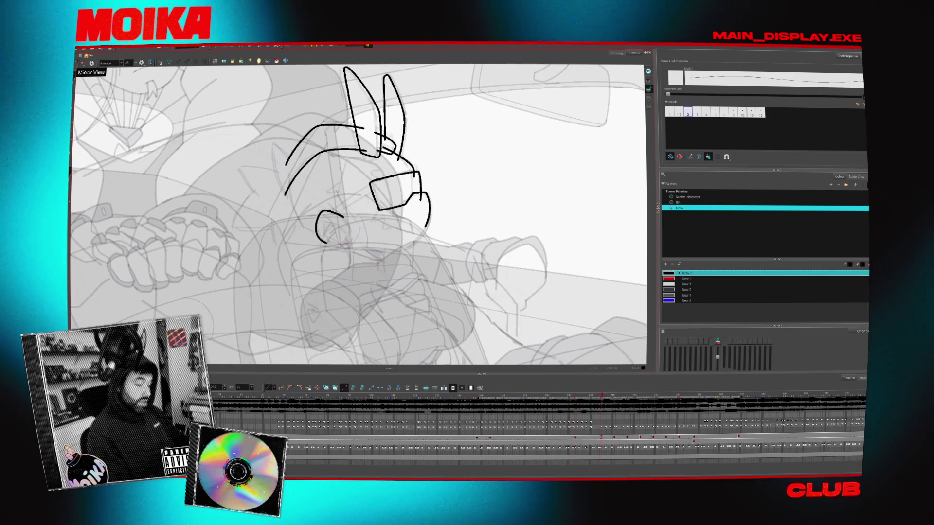
{"action": "key", "text": "alt+s"}
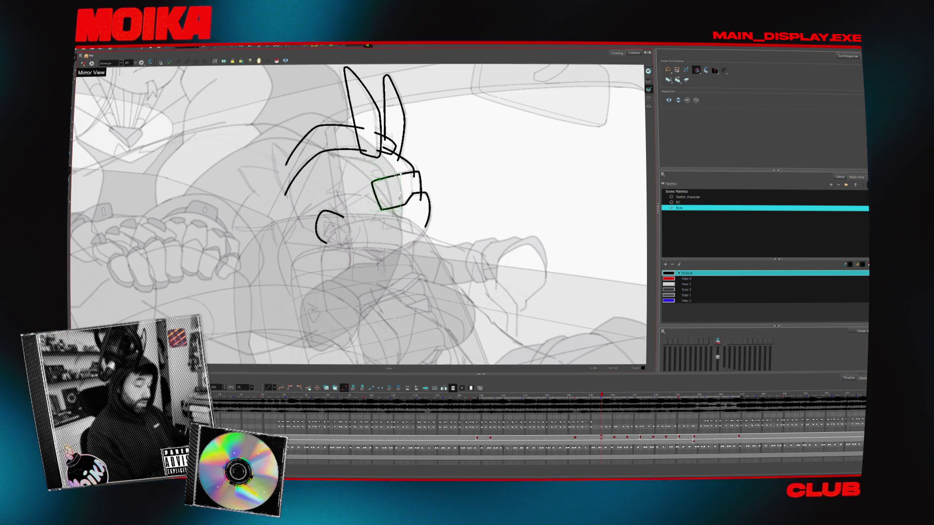
{"action": "key", "text": "alt+b"}
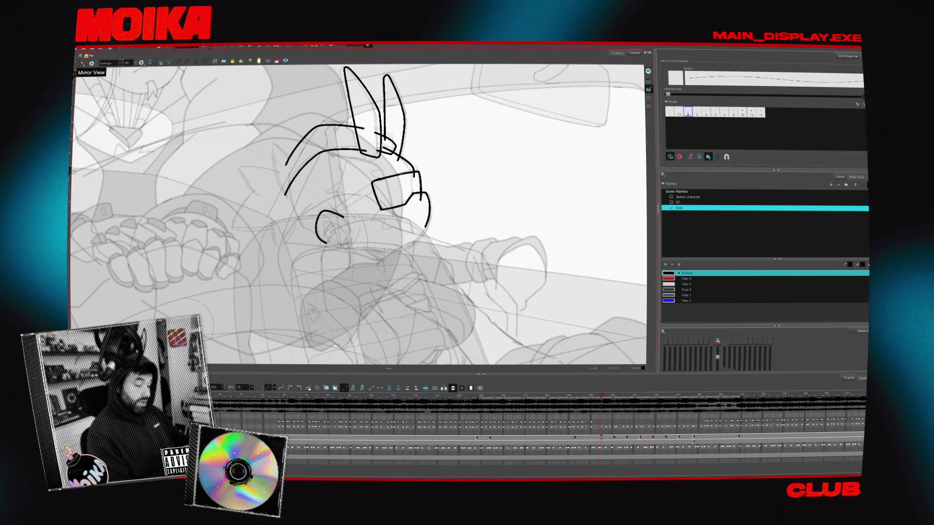
{"action": "key", "text": "comma"}
{"action": "key", "text": "period"}
{"action": "key", "text": "comma"}
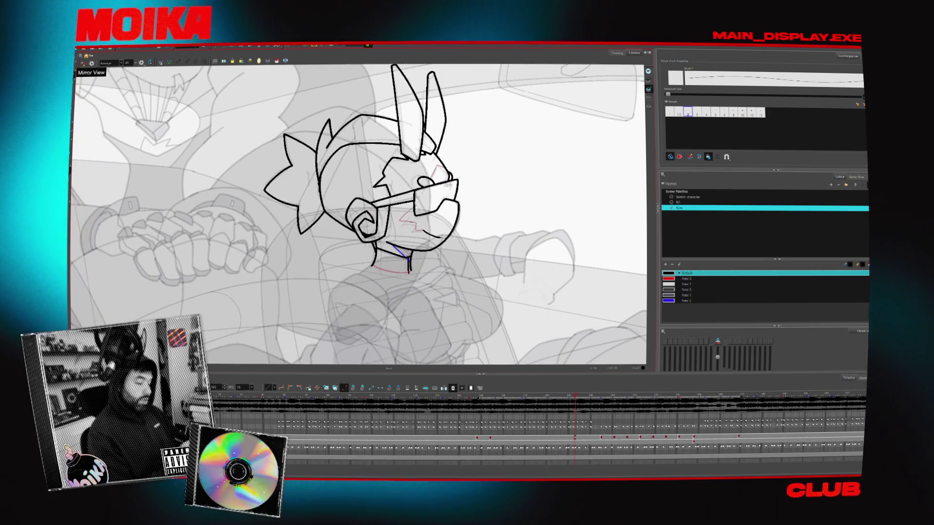
{"action": "key", "text": "period"}
{"action": "key", "text": "comma"}
{"action": "key", "text": "period"}
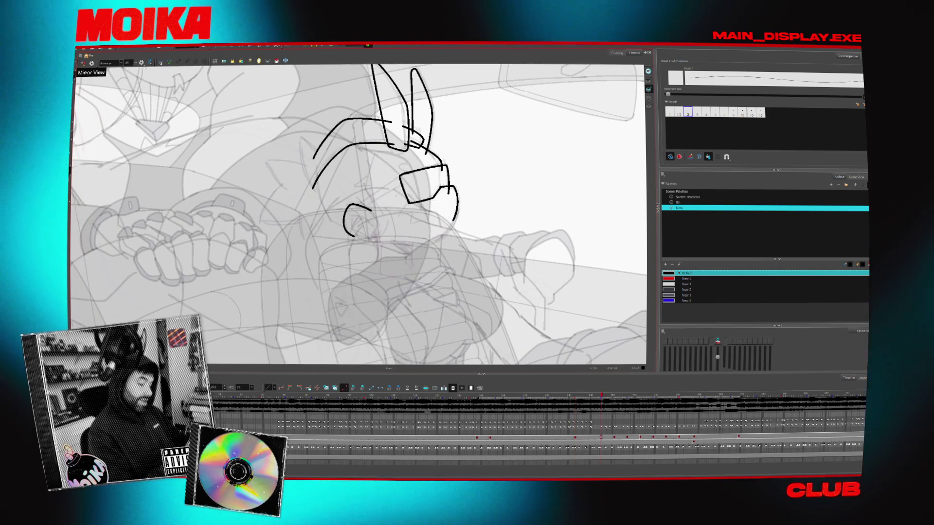
{"action": "key", "text": "comma"}
{"action": "key", "text": "comma"}
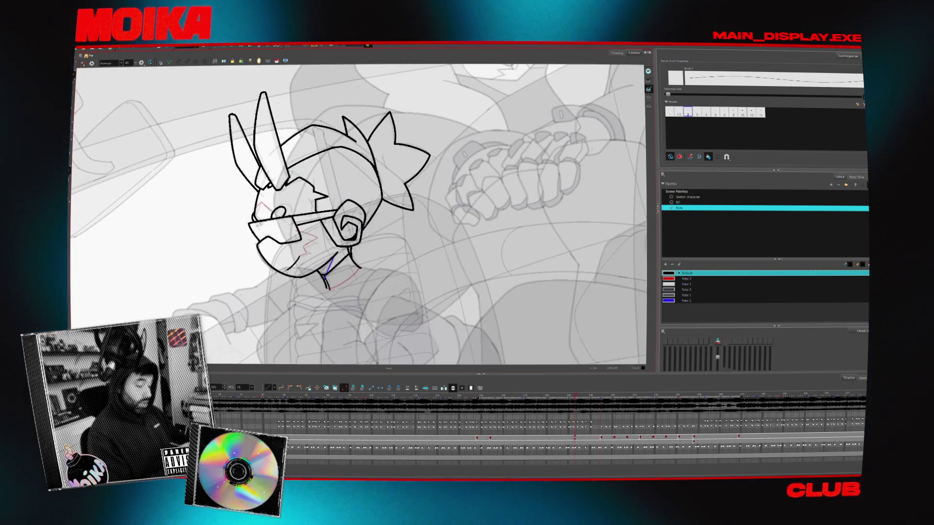
{"action": "key", "text": "period"}
Add a curved stroke on the head's right side, check it mirrored against the clean head, then undo it
{"action": "left_click_drag", "start_coordinate": [374, 159], "coordinate": [380, 193]}
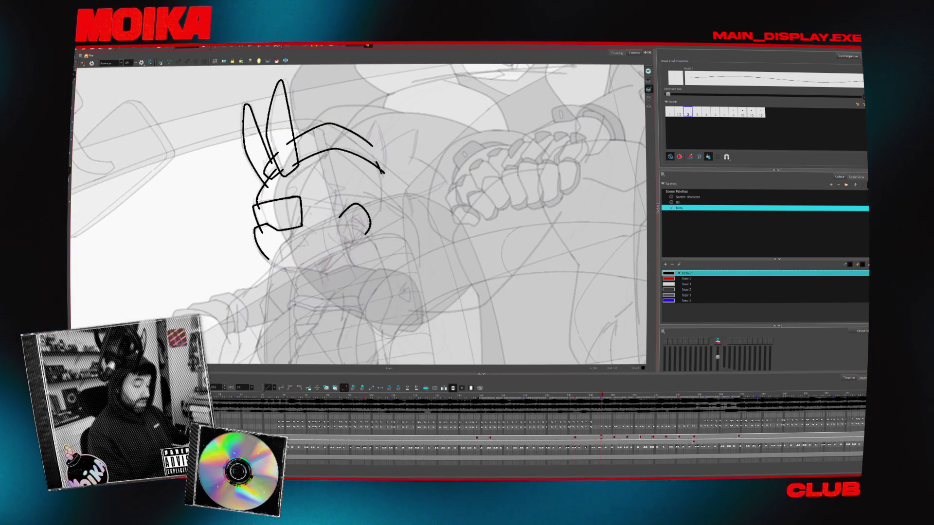
{"action": "key", "text": "comma"}
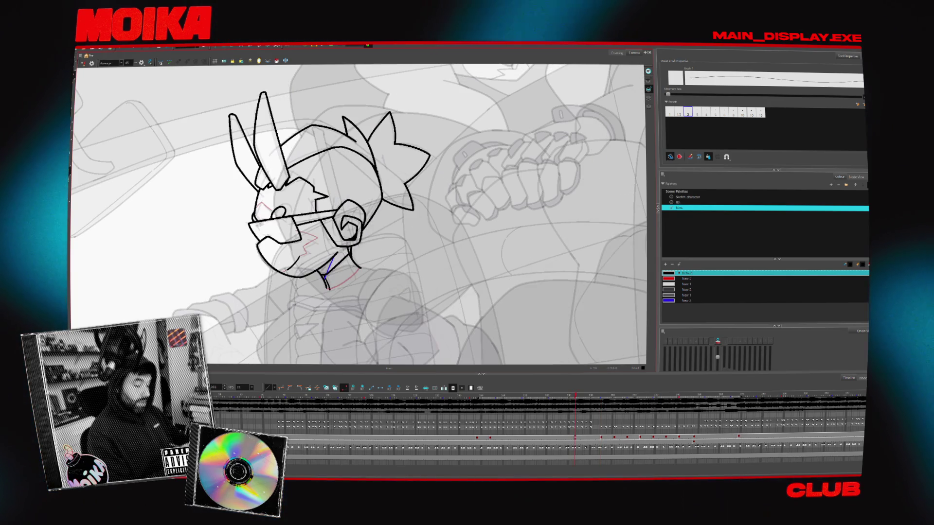
{"action": "key", "text": "period"}
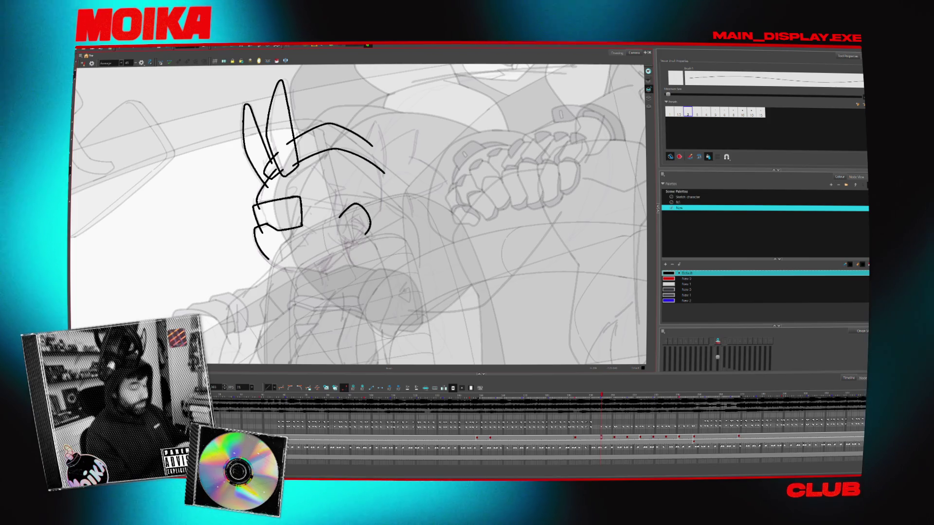
{"action": "left_click", "coordinate": [91, 62]}
{"action": "key", "text": "comma"}
{"action": "key", "text": "period"}
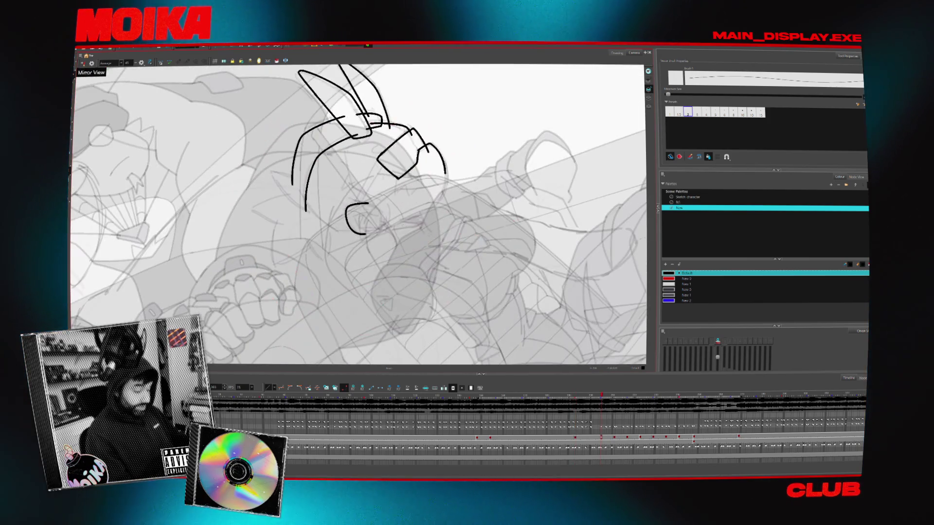
{"action": "key", "text": "comma"}
{"action": "key", "text": "period"}
{"action": "key", "text": "ctrl+z"}
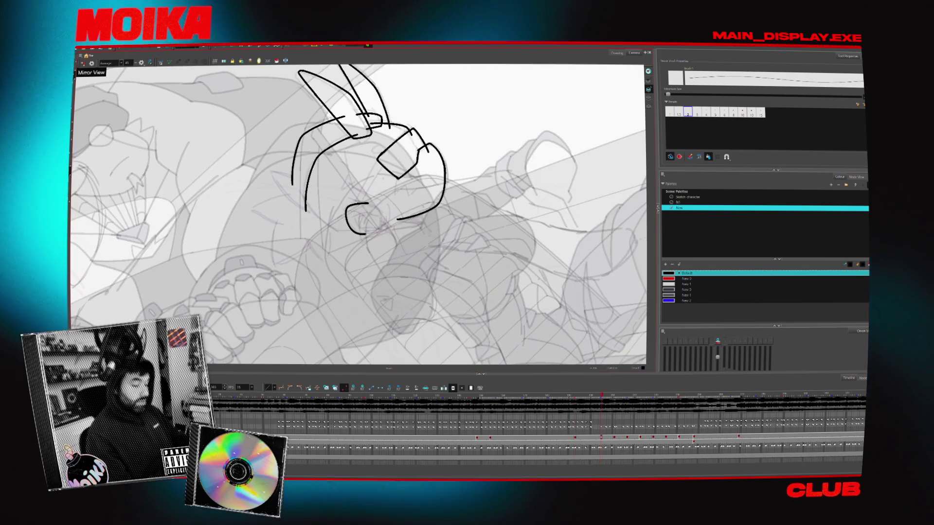
Compare the clean head once more and move on to the next rough sketch frame
{"action": "key", "text": "comma"}
{"action": "key", "text": "comma"}
{"action": "key", "text": "period"}
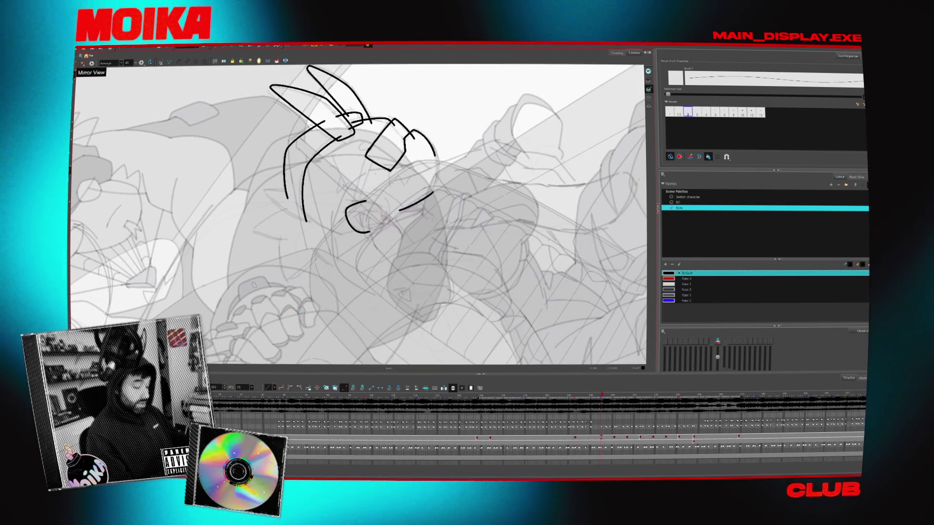
{"action": "key", "text": "comma"}
{"action": "key", "text": "period"}
{"action": "key", "text": "period"}
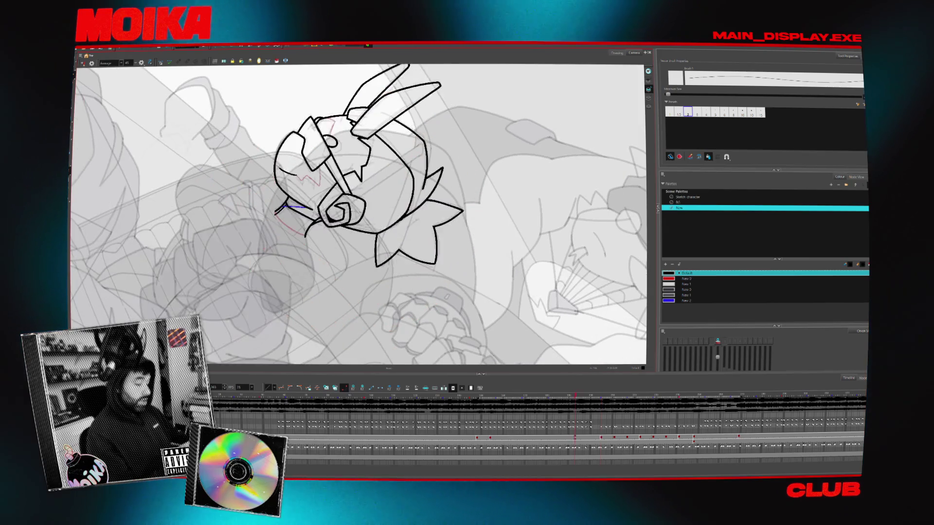
{"action": "key", "text": "period"}
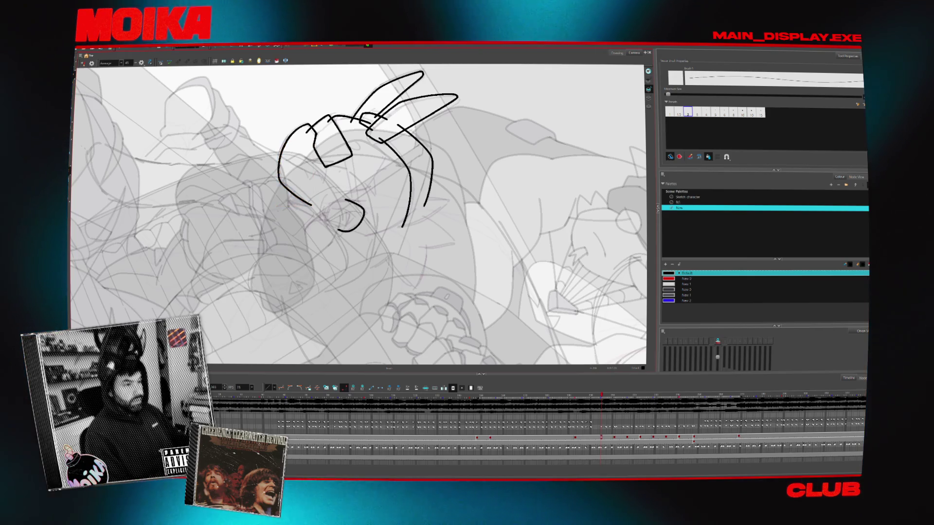
Rotate the canvas counterclockwise and switch from Brush through Select to the Cutter tool
{"action": "mouse_move", "coordinate": [453, 241]}
{"action": "left_mouse_down"}
{"action": "mouse_move", "coordinate": [379, 182]}
{"action": "mouse_move", "coordinate": [438, 219]}
{"action": "left_mouse_up"}
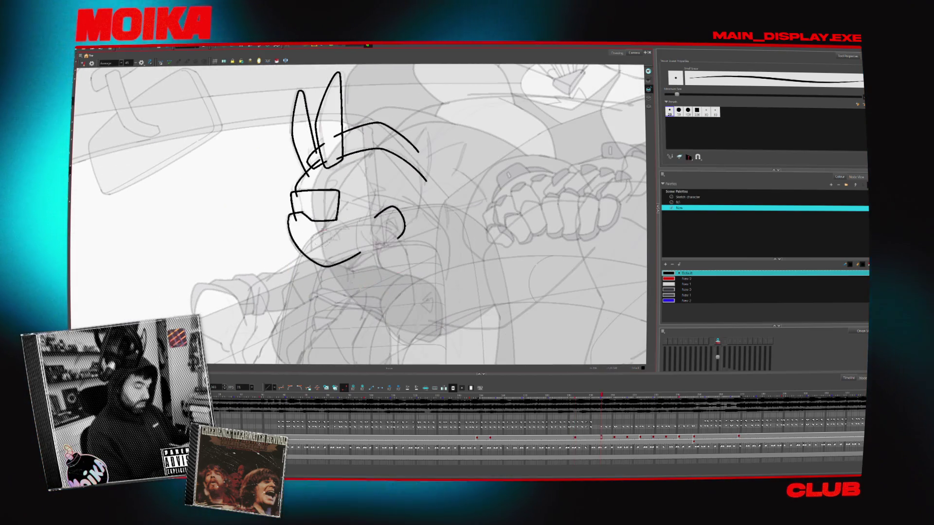
{"action": "key", "text": "alt+v"}
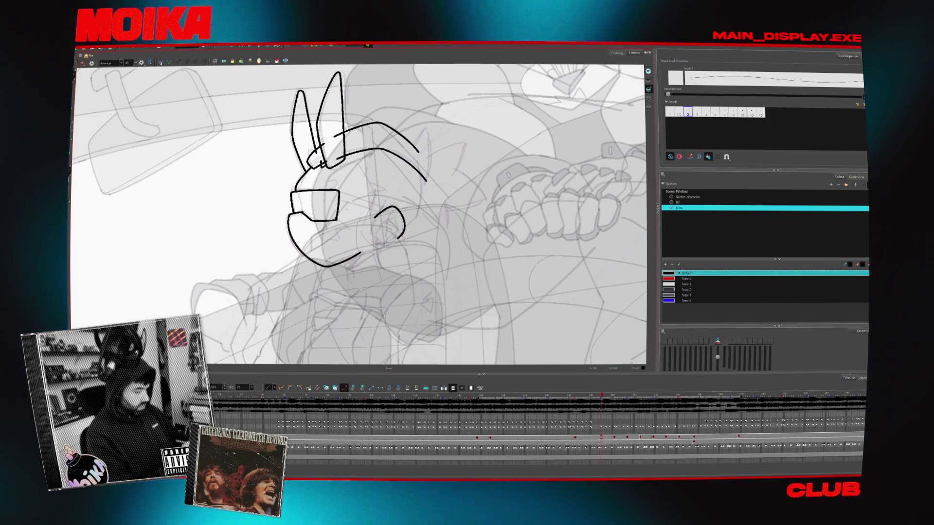
{"action": "key", "text": "alt+t"}
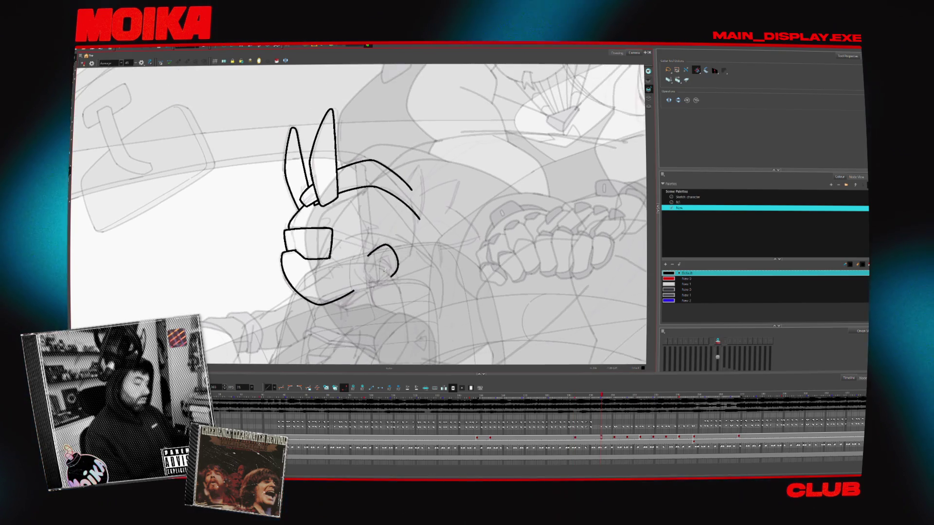
Turn the head upright on a sparser frame, select the small arc beside the eye, then deselect it
{"action": "key", "text": "alt+b"}
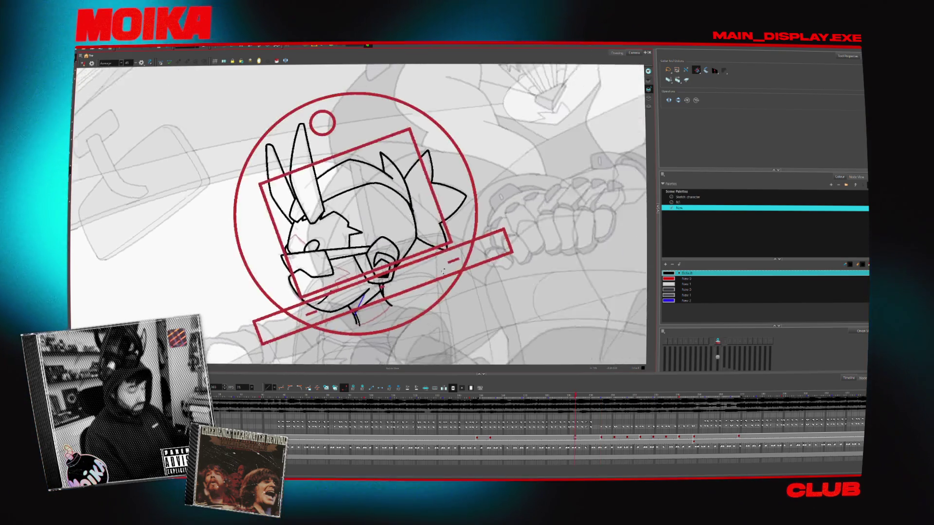
{"action": "left_click_drag", "start_coordinate": [424, 205], "coordinate": [346, 190]}
{"action": "key", "text": "period"}
{"action": "key", "text": "alt+slash"}
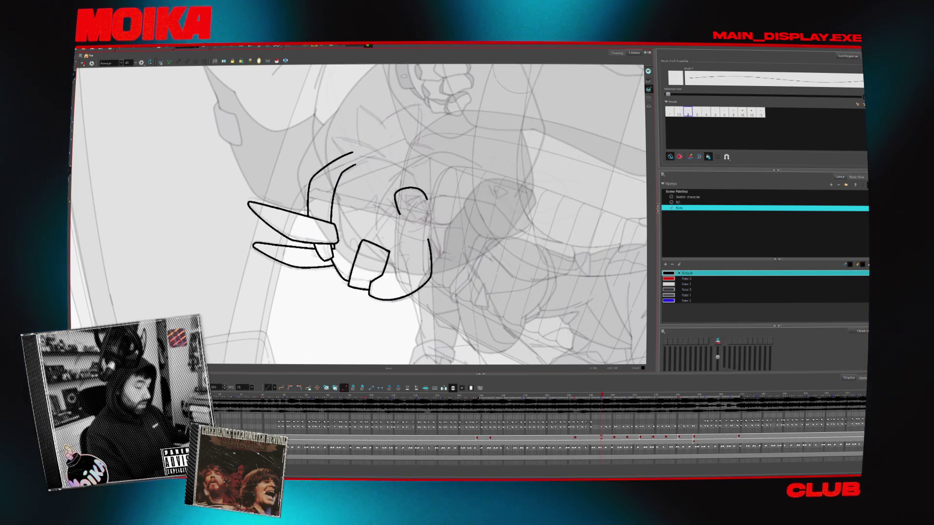
{"action": "left_click_drag", "start_coordinate": [263, 219], "coordinate": [358, 117]}
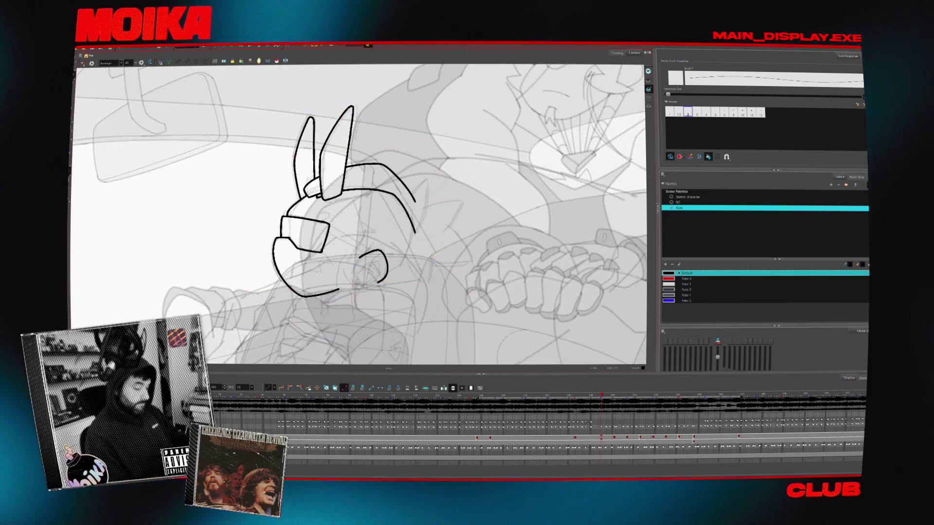
{"action": "left_click_drag", "start_coordinate": [357, 219], "coordinate": [390, 175]}
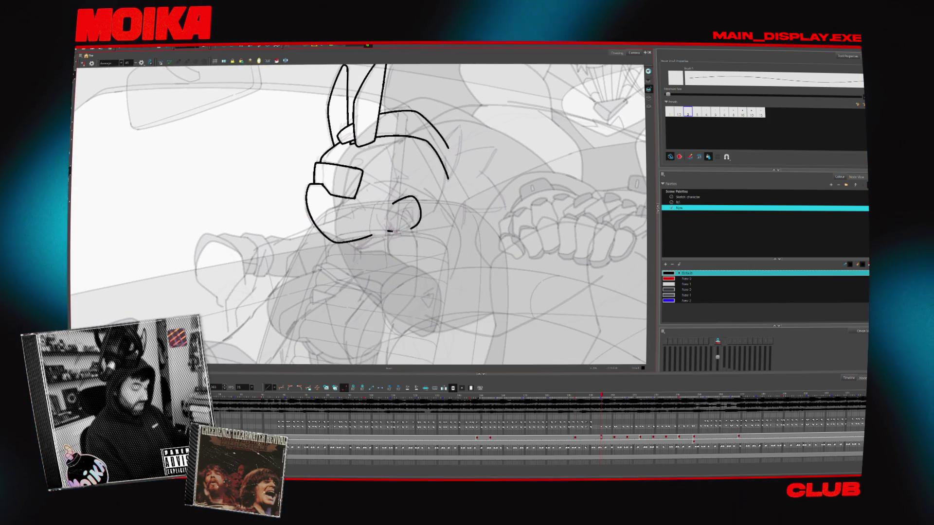
{"action": "left_click", "coordinate": [413, 215]}
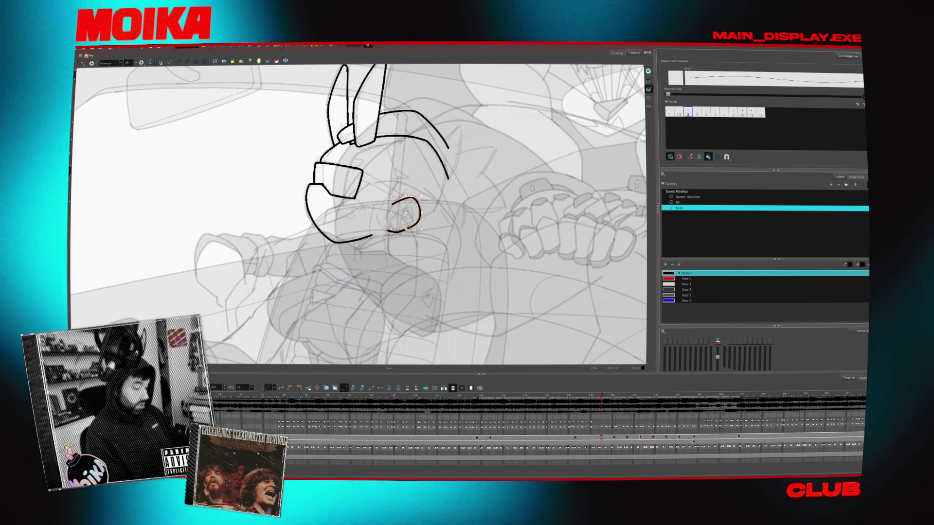
{"action": "key", "text": "Escape"}
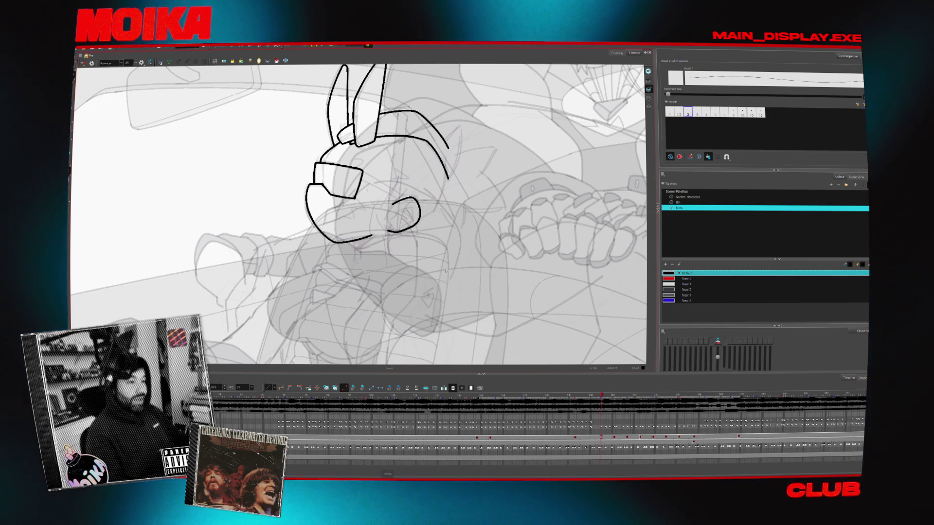
Draw a curve from the head edge to the eye and flip frames to check it against the next drawing
{"action": "left_click_drag", "start_coordinate": [424, 270], "coordinate": [459, 282]}
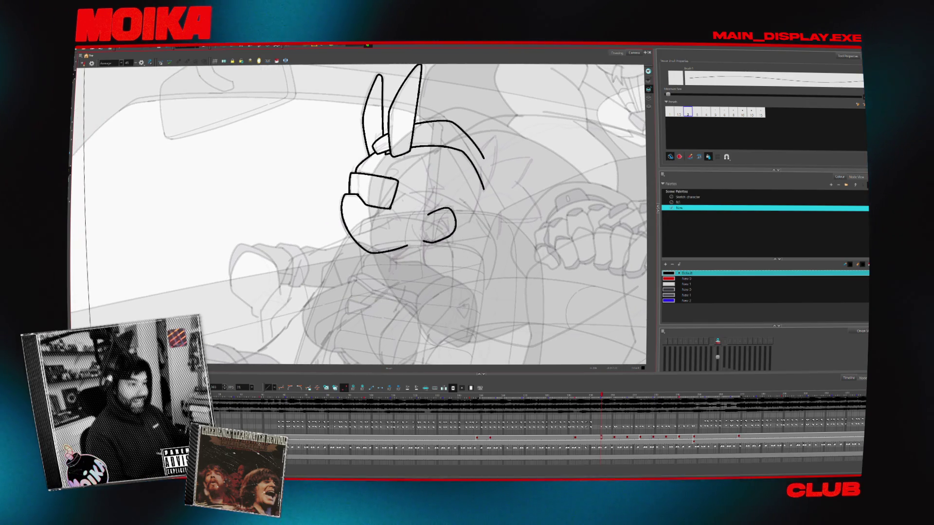
{"action": "key", "text": "period"}
{"action": "key", "text": "comma"}
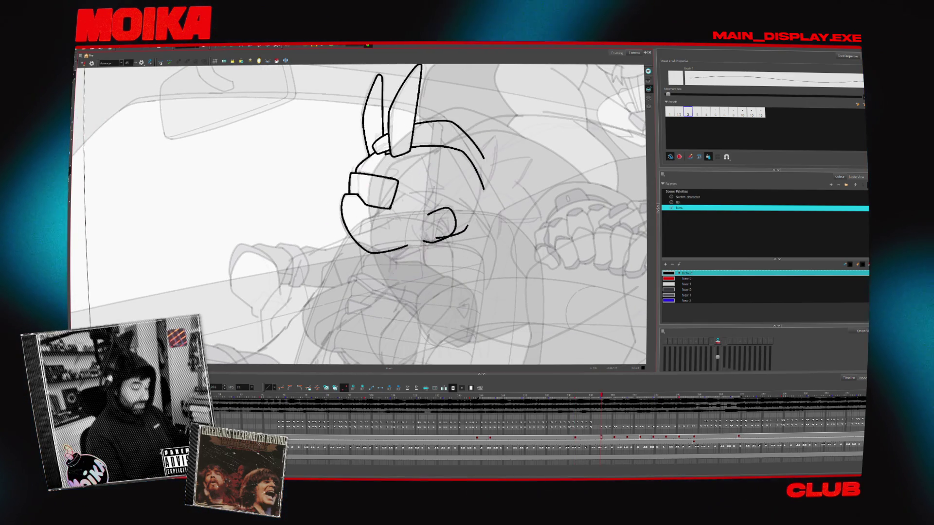
{"action": "left_click_drag", "start_coordinate": [482, 189], "coordinate": [457, 233]}
{"action": "key", "text": "period"}
{"action": "key", "text": "comma"}
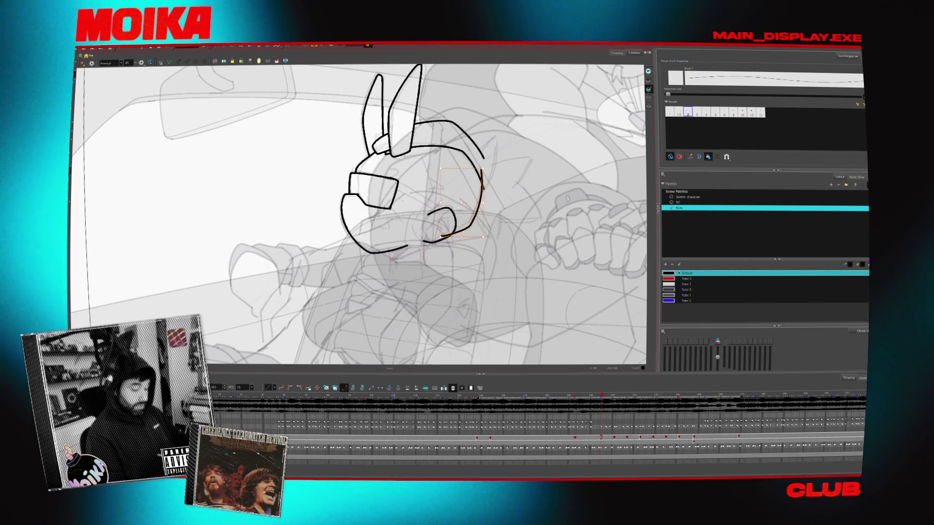
{"action": "key", "text": "period"}
{"action": "key", "text": "comma"}
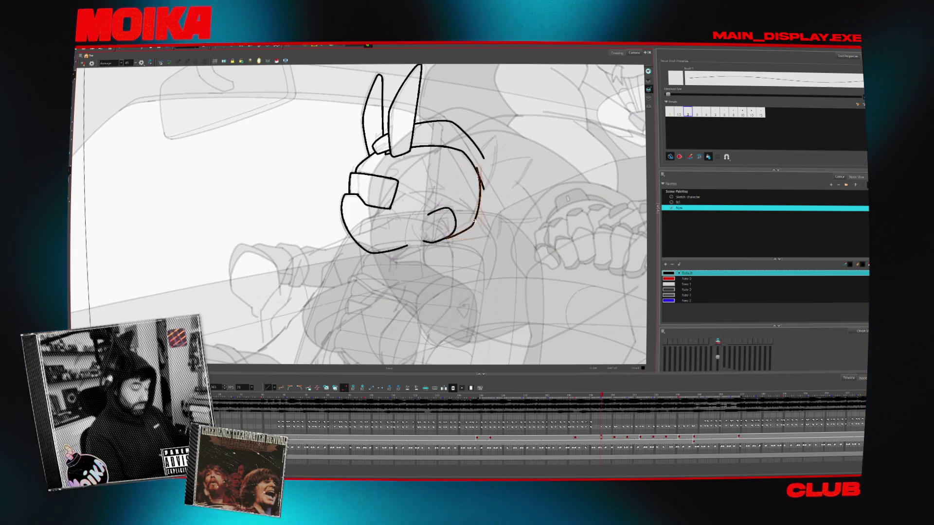
{"action": "key", "text": "period"}
{"action": "key", "text": "comma"}
{"action": "key", "text": "period"}
{"action": "key", "text": "comma"}
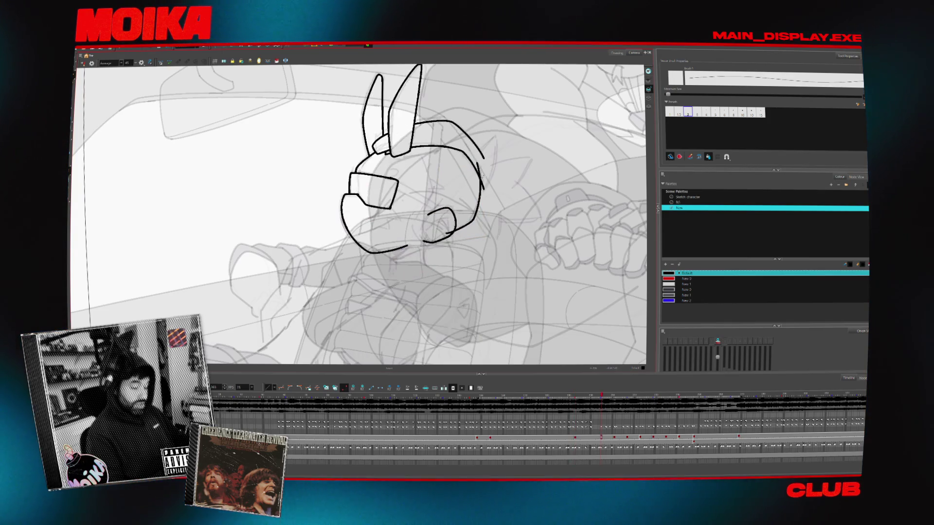
Check proportions in Mirror View, restore orientation and select the new side spike stroke
{"action": "left_click", "coordinate": [82, 64]}
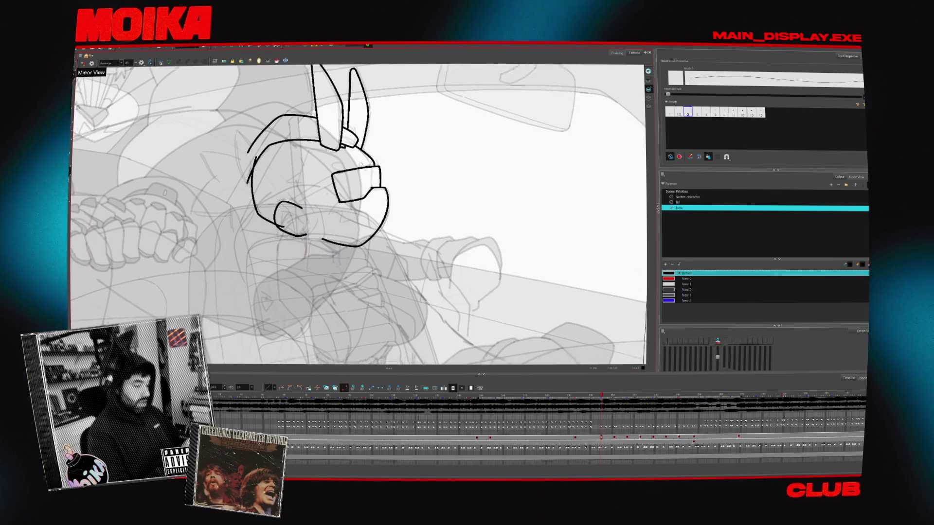
{"action": "key", "text": "period"}
{"action": "key", "text": "comma"}
{"action": "key", "text": "alt+b"}
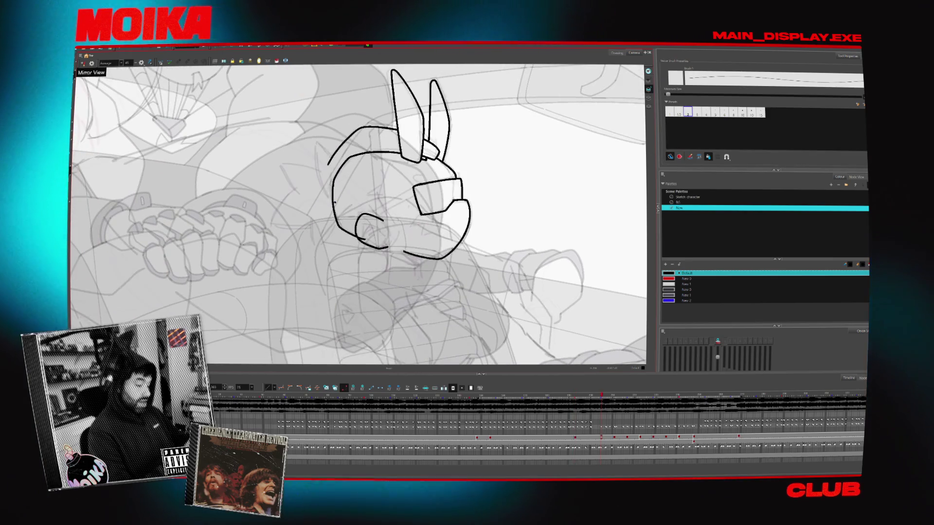
{"action": "key", "text": "period"}
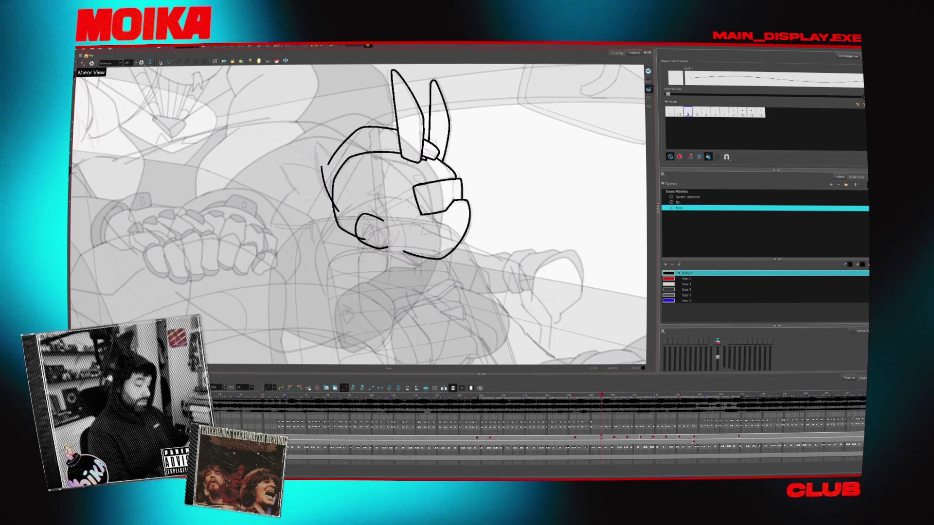
{"action": "left_click", "coordinate": [82, 65]}
{"action": "key", "text": "period"}
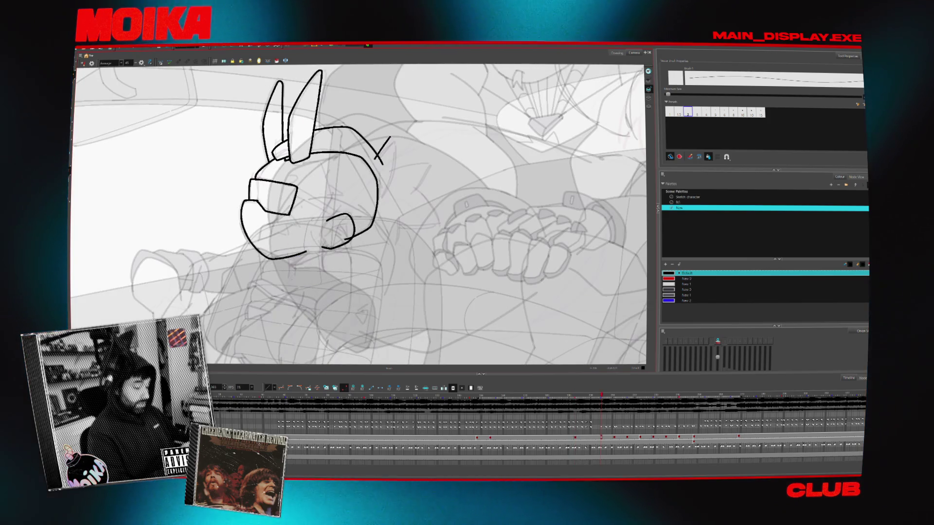
{"action": "key", "text": "period"}
{"action": "key", "text": "comma"}
{"action": "left_click", "coordinate": [388, 175]}
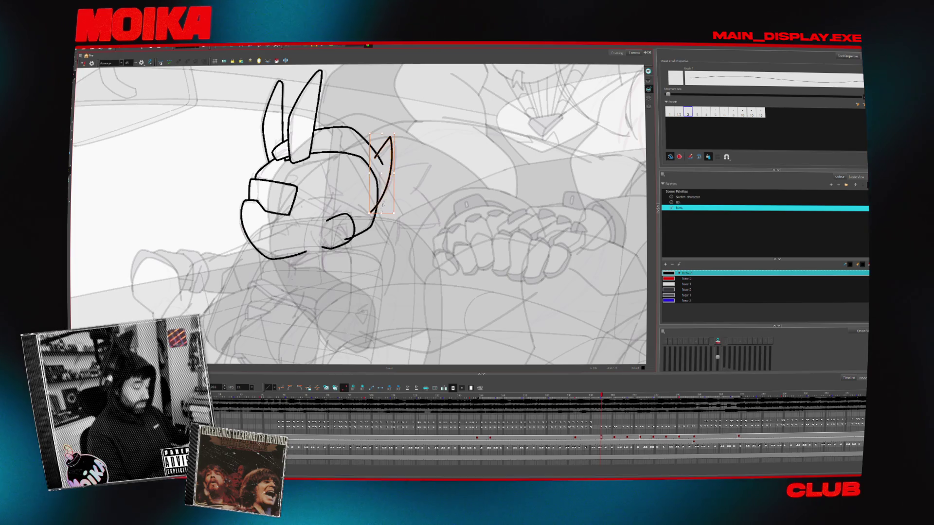
{"action": "key", "text": "period"}
{"action": "key", "text": "comma"}
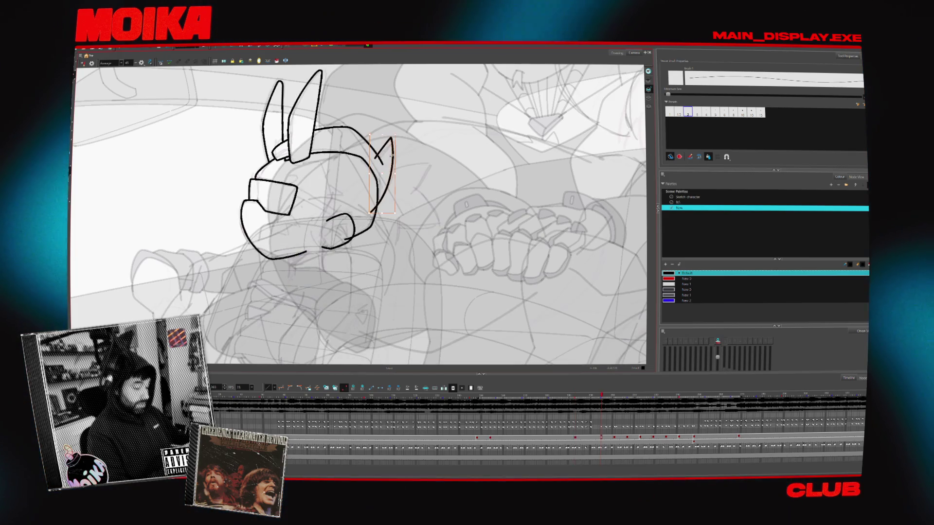
Reframe the head sketch with pans while comparing frames, then return to the Brush
{"action": "key", "text": "alt+s"}
{"action": "left_click_drag", "start_coordinate": [380, 136], "coordinate": [470, 169]}
{"action": "key", "text": "period"}
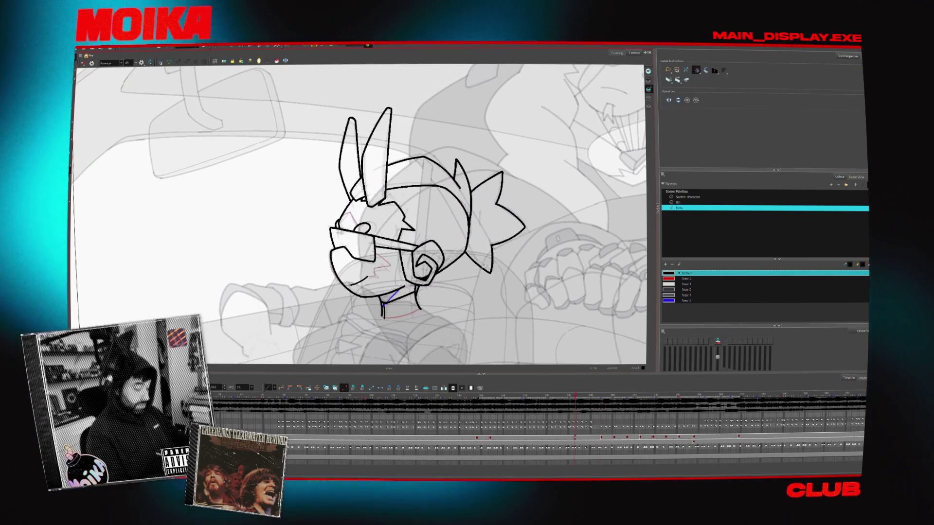
{"action": "key", "text": "comma"}
{"action": "key", "text": "period"}
{"action": "key", "text": "comma"}
{"action": "left_click_drag", "start_coordinate": [365, 211], "coordinate": [370, 248]}
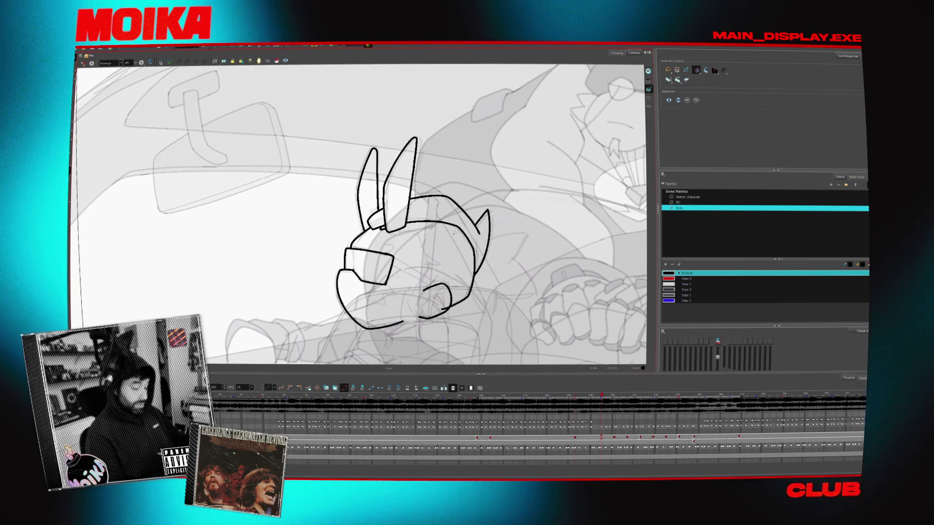
{"action": "left_click_drag", "start_coordinate": [417, 228], "coordinate": [429, 198]}
{"action": "key", "text": "period"}
{"action": "key", "text": "comma"}
{"action": "key", "text": "alt+b"}
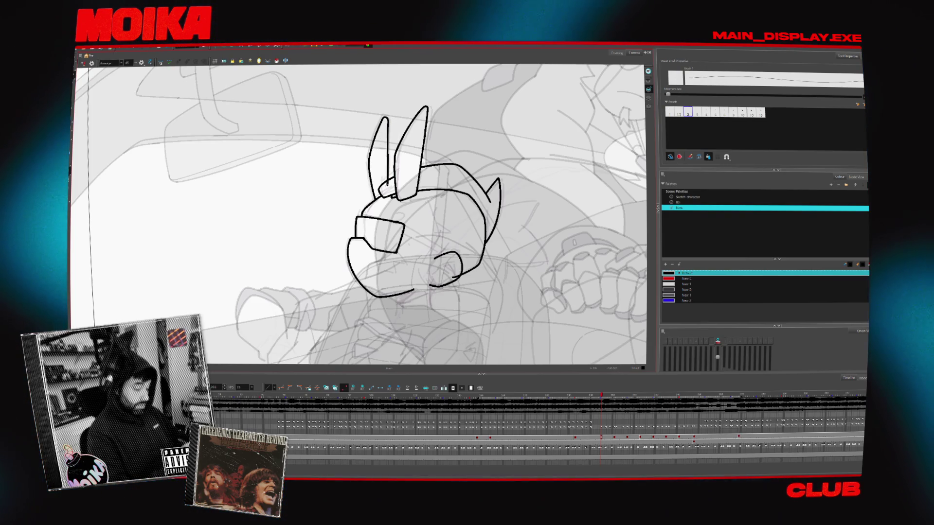
Reset the canvas rotation upright, zoom, mirror the view and tilt it slightly for drawing
{"action": "mouse_move", "coordinate": [359, 117]}
{"action": "left_mouse_down"}
{"action": "mouse_move", "coordinate": [408, 131]}
{"action": "mouse_move", "coordinate": [387, 102]}
{"action": "left_mouse_up"}
{"action": "key", "text": "alt+z"}
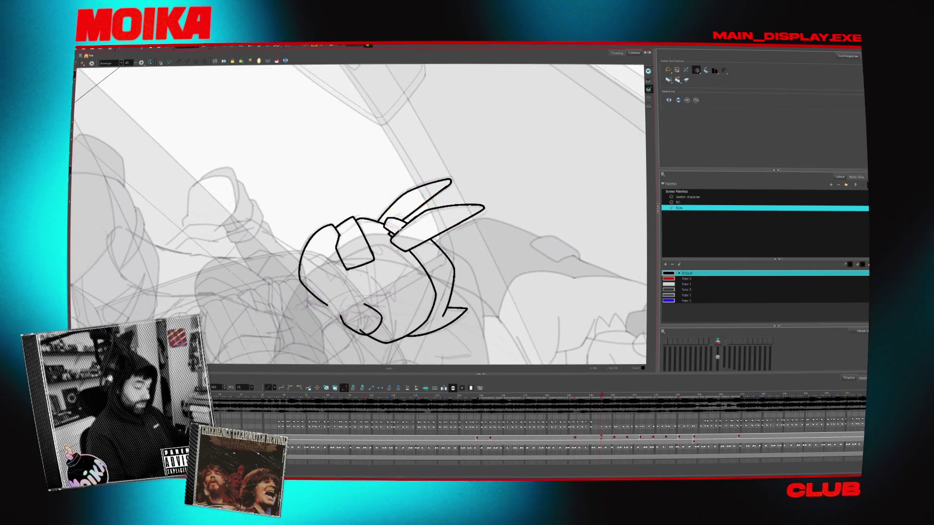
{"action": "key", "text": "shift+x"}
{"action": "scroll", "coordinate": [456, 221], "scroll_direction": "down", "scroll_amount": 2}
{"action": "scroll", "coordinate": [457, 221], "scroll_direction": "up", "scroll_amount": 3}
{"action": "scroll", "coordinate": [457, 221], "scroll_direction": "up", "scroll_amount": 1}
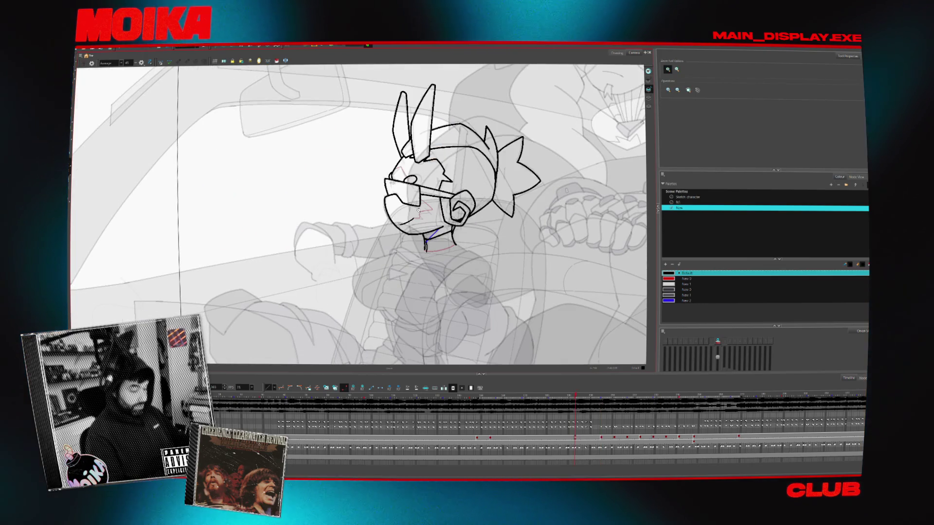
{"action": "scroll", "coordinate": [457, 221], "scroll_direction": "up", "scroll_amount": 1}
{"action": "key", "text": "alt+b"}
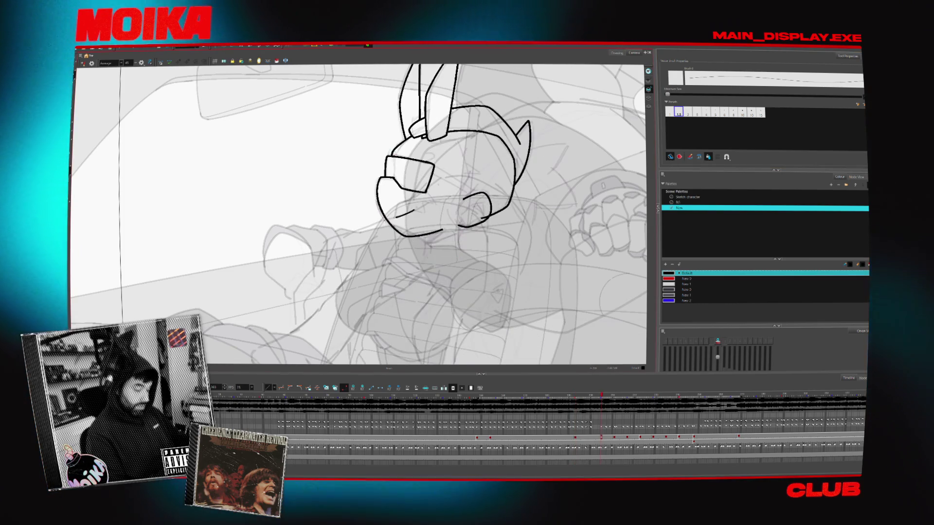
{"action": "left_click", "coordinate": [84, 62]}
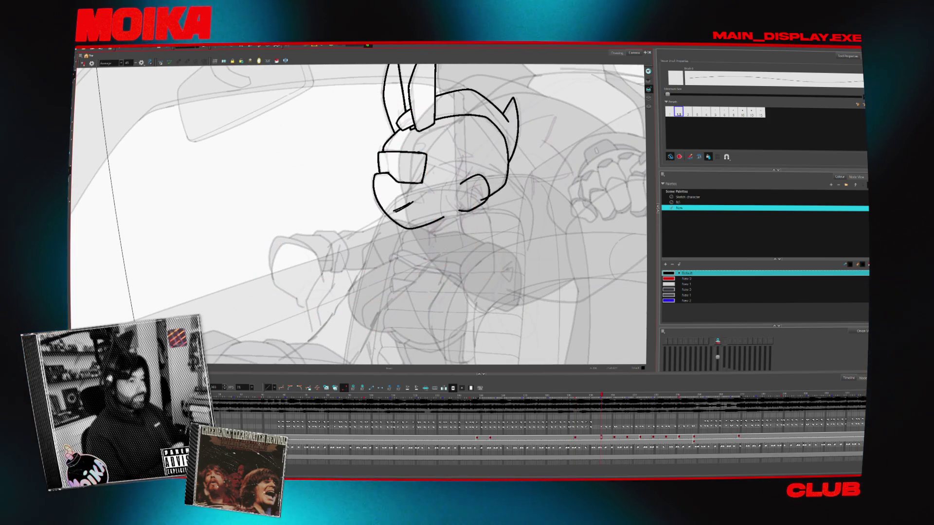
{"action": "left_click_drag", "start_coordinate": [365, 220], "coordinate": [386, 240]}
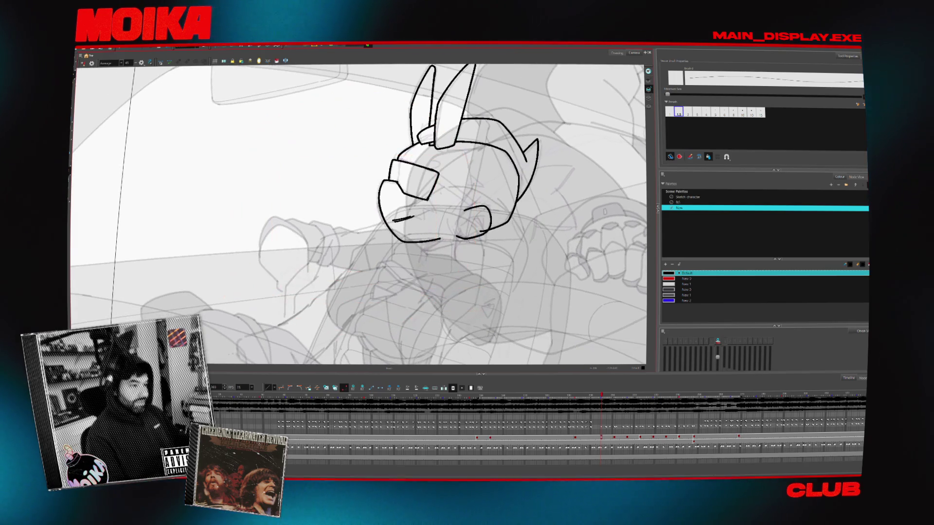
Flip frames to judge the short cheek stroke against the neighbouring drawings
{"action": "key", "text": "period"}
{"action": "key", "text": "comma"}
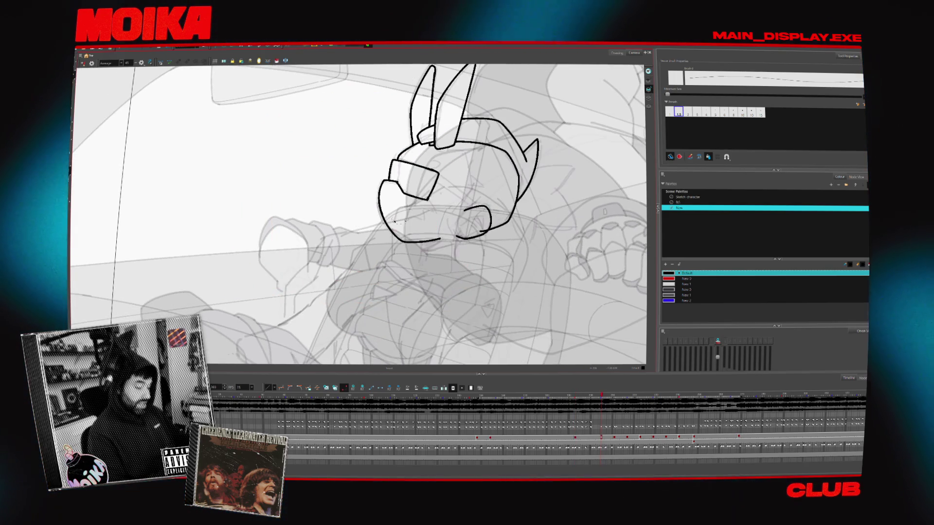
{"action": "key", "text": "period"}
{"action": "key", "text": "comma"}
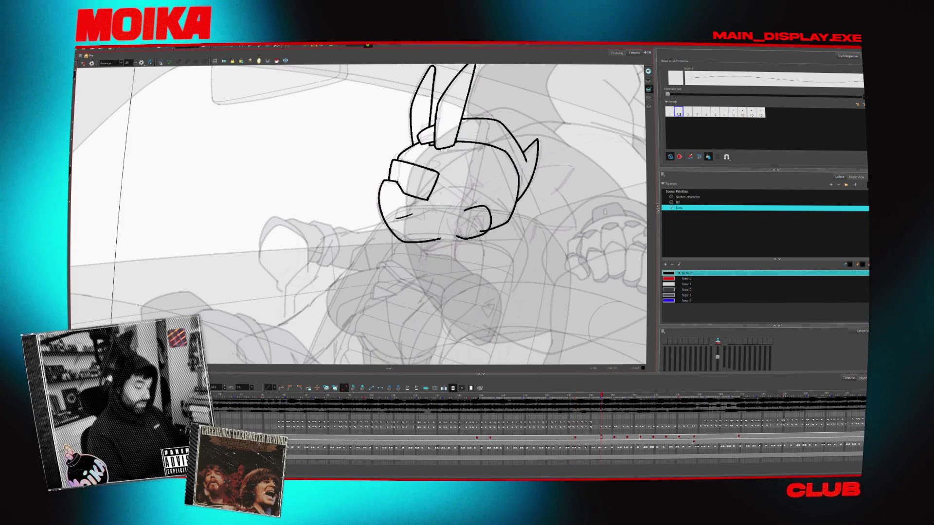
{"action": "key", "text": "period"}
{"action": "key", "text": "comma"}
{"action": "key", "text": "period"}
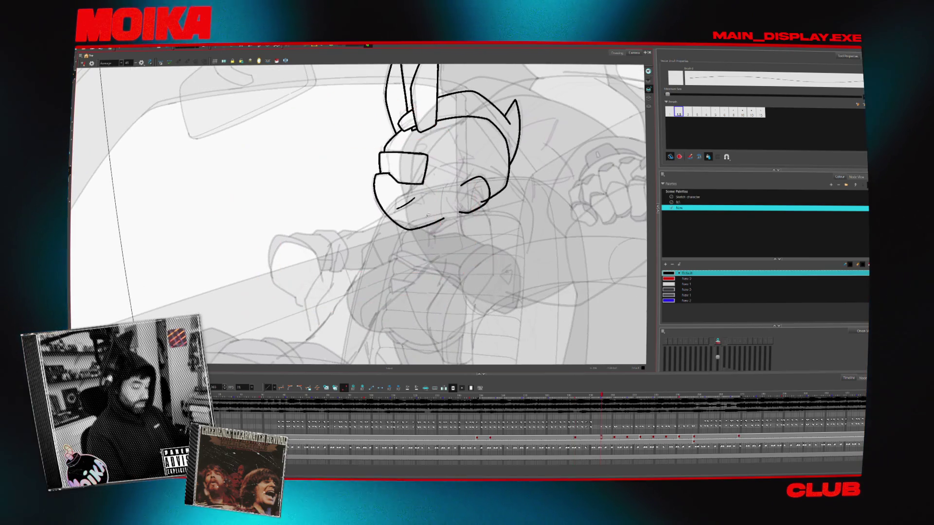
{"action": "key", "text": "comma"}
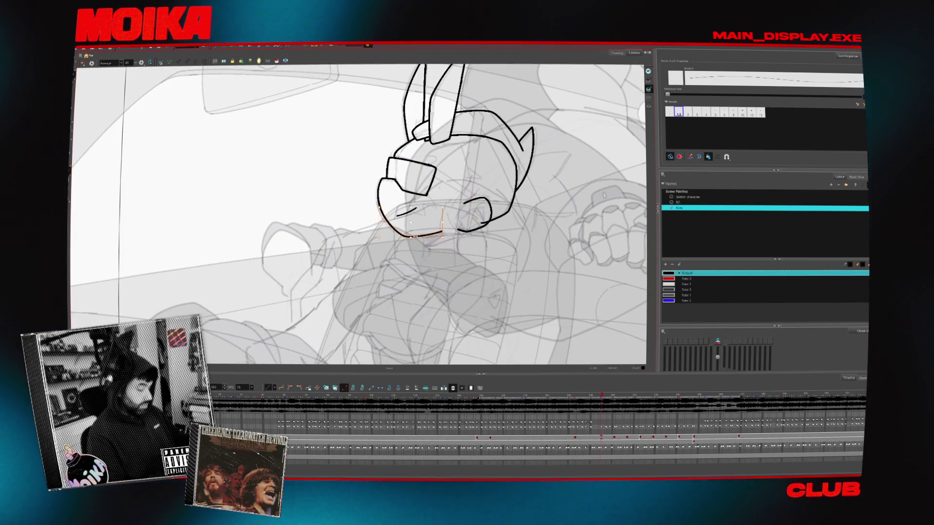
Pick a colour from the canvas, return to the Brush and compare the sketch with the inked face
{"action": "key", "text": "alt+d"}
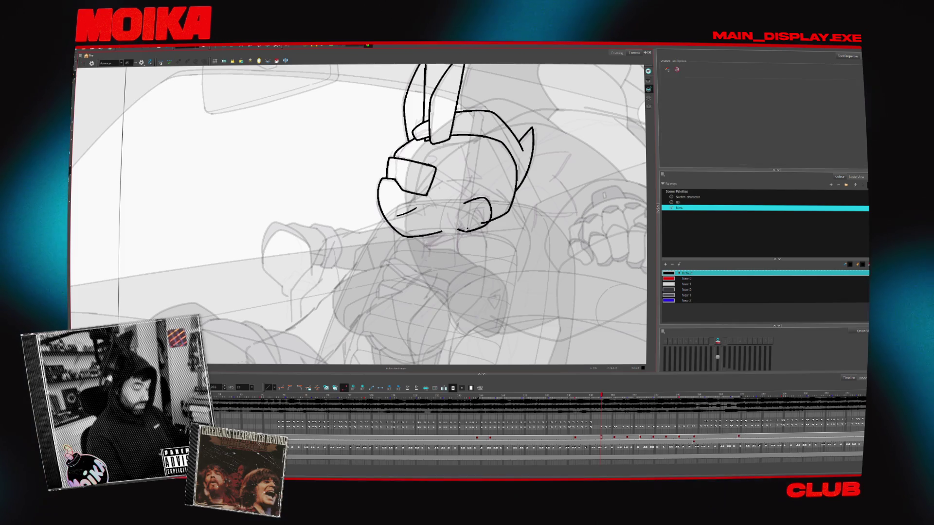
{"action": "key", "text": "alt+b"}
{"action": "key", "text": "comma"}
{"action": "key", "text": "period"}
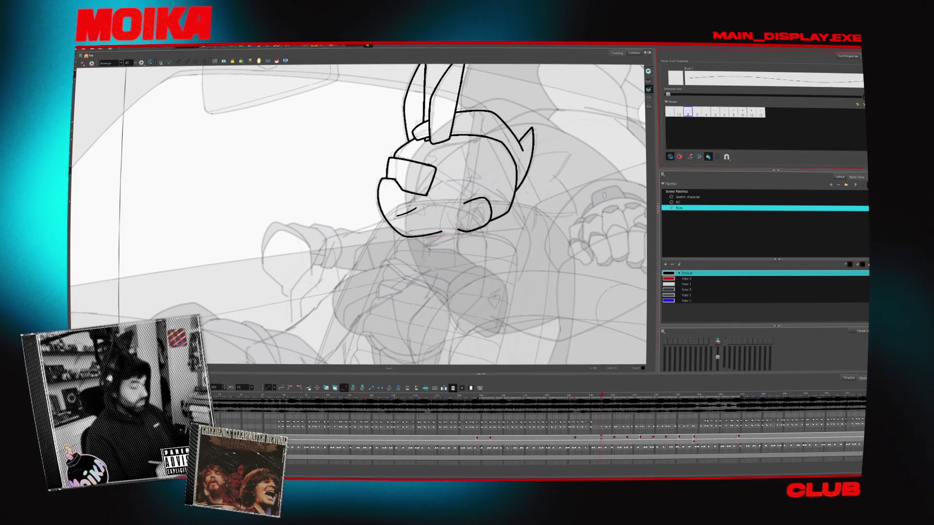
{"action": "key", "text": "comma"}
{"action": "key", "text": "period"}
{"action": "key", "text": "comma"}
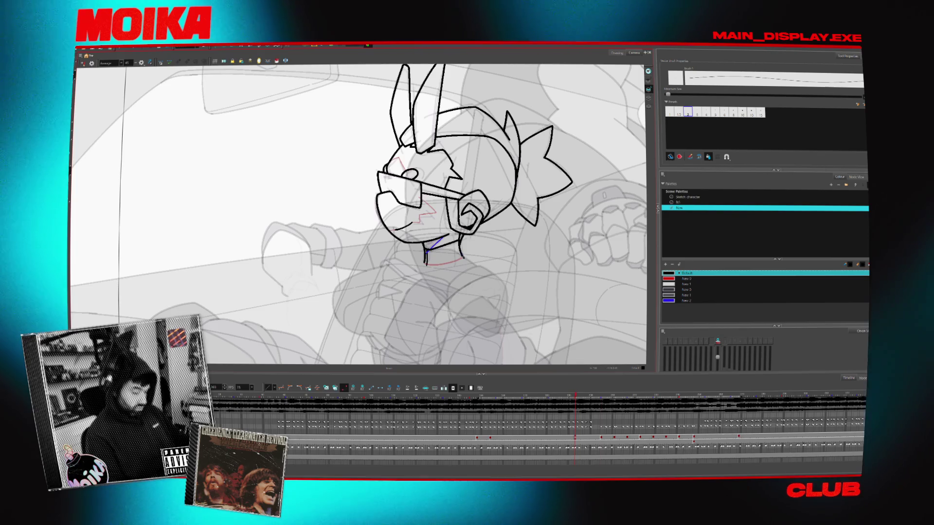
{"action": "key", "text": "period"}
{"action": "key", "text": "comma"}
{"action": "key", "text": "period"}
{"action": "key", "text": "comma"}
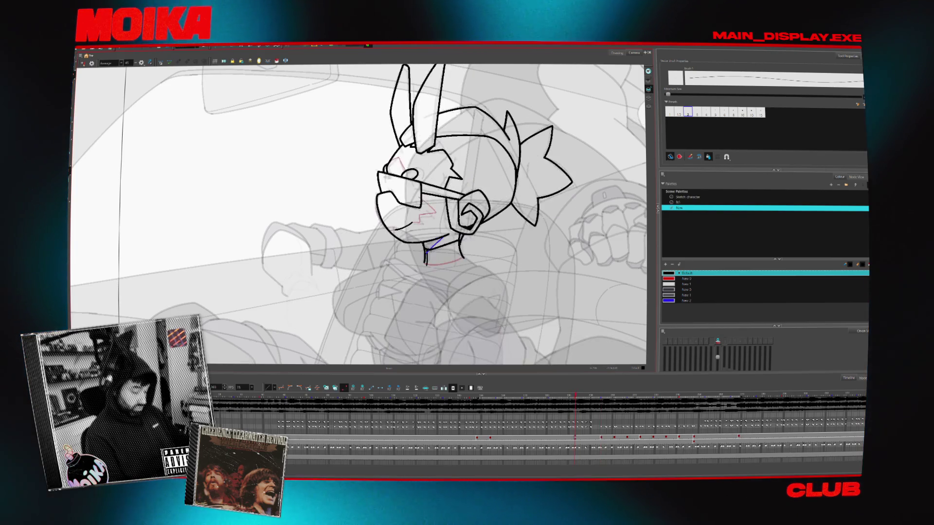
{"action": "key", "text": "period"}
Check the neck strokes' proportions in Mirror View by flipping frames, then restore normal orientation
{"action": "left_click", "coordinate": [83, 64]}
{"action": "key", "text": "comma"}
{"action": "key", "text": "period"}
{"action": "key", "text": "comma"}
{"action": "key", "text": "period"}
{"action": "key", "text": "comma"}
{"action": "key", "text": "period"}
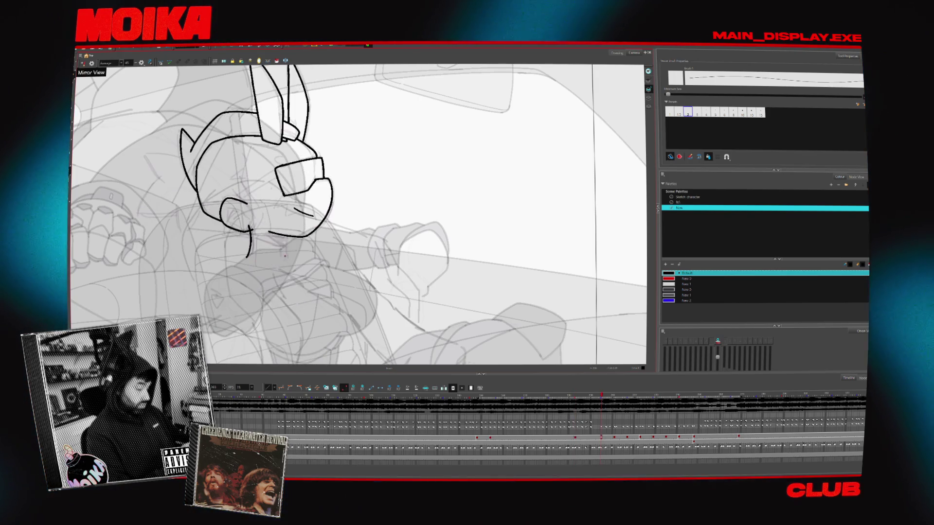
{"action": "key", "text": "comma"}
{"action": "key", "text": "period"}
{"action": "left_click", "coordinate": [83, 64]}
{"action": "key", "text": "comma"}
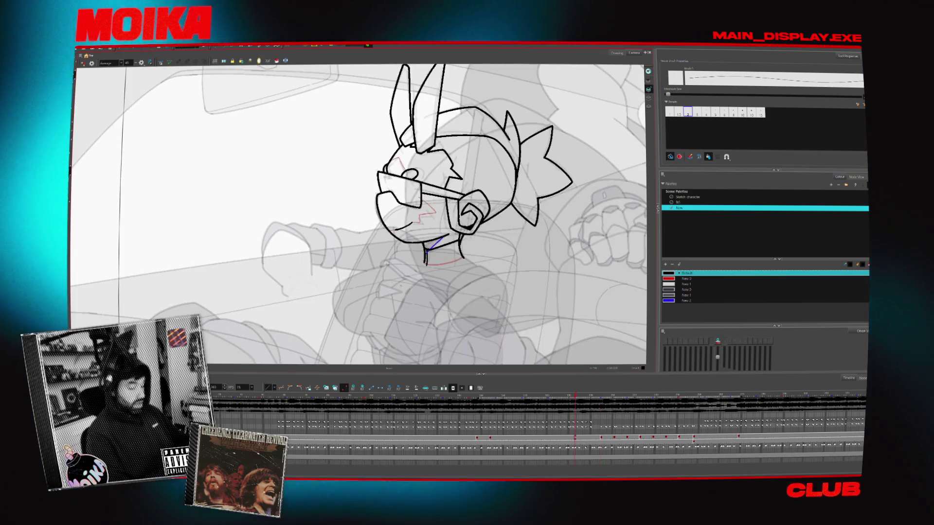
{"action": "key", "text": "period"}
{"action": "key", "text": "comma"}
{"action": "key", "text": "period"}
{"action": "key", "text": "comma"}
{"action": "key", "text": "period"}
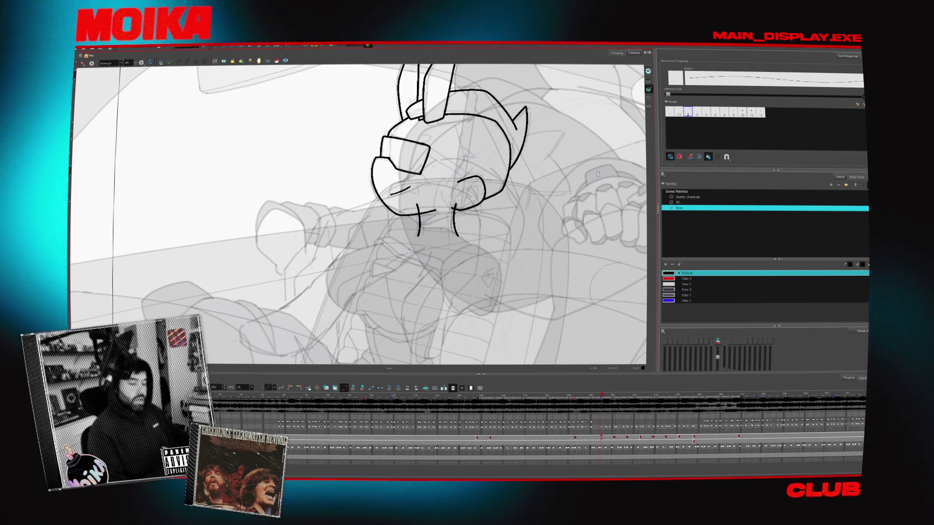
Flip back and forth between the rough head sketch and its neighbouring drawings to compare them
{"action": "left_click_drag", "start_coordinate": [365, 219], "coordinate": [386, 230]}
{"action": "key", "text": "period"}
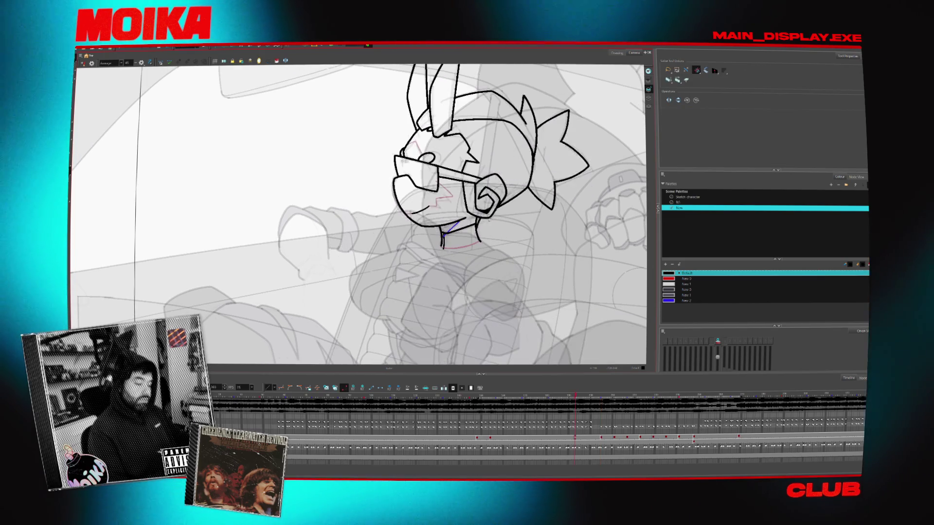
{"action": "key", "text": "period"}
{"action": "key", "text": "comma"}
{"action": "key", "text": "comma"}
{"action": "key", "text": "alt+b"}
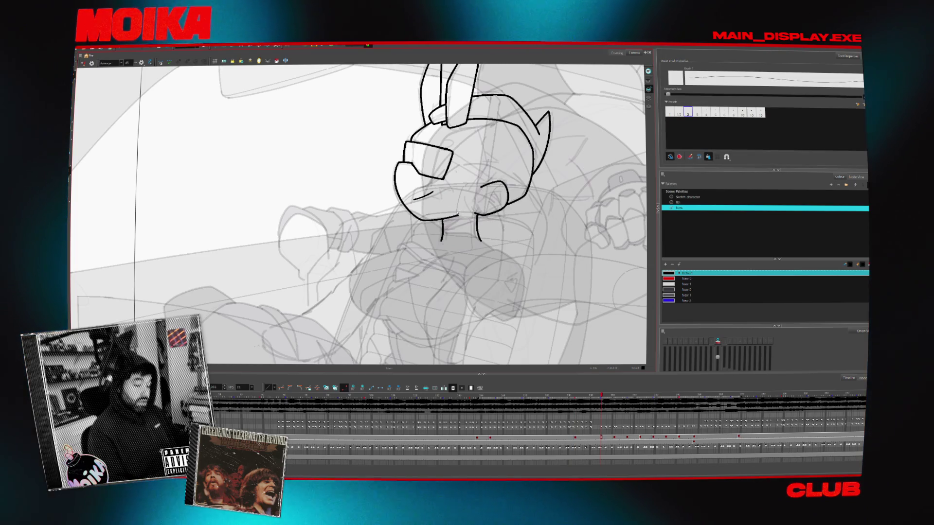
{"action": "left_click_drag", "start_coordinate": [459, 232], "coordinate": [462, 243]}
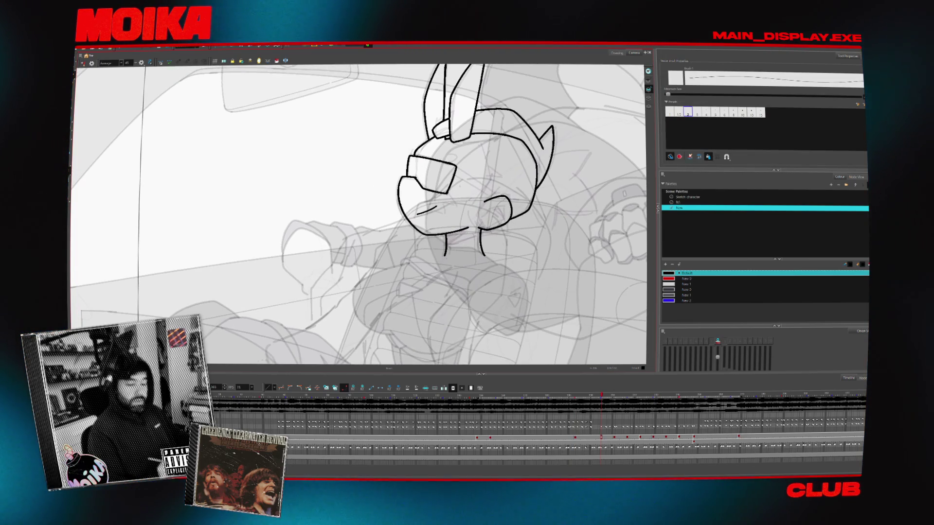
{"action": "key", "text": "period"}
{"action": "key", "text": "comma"}
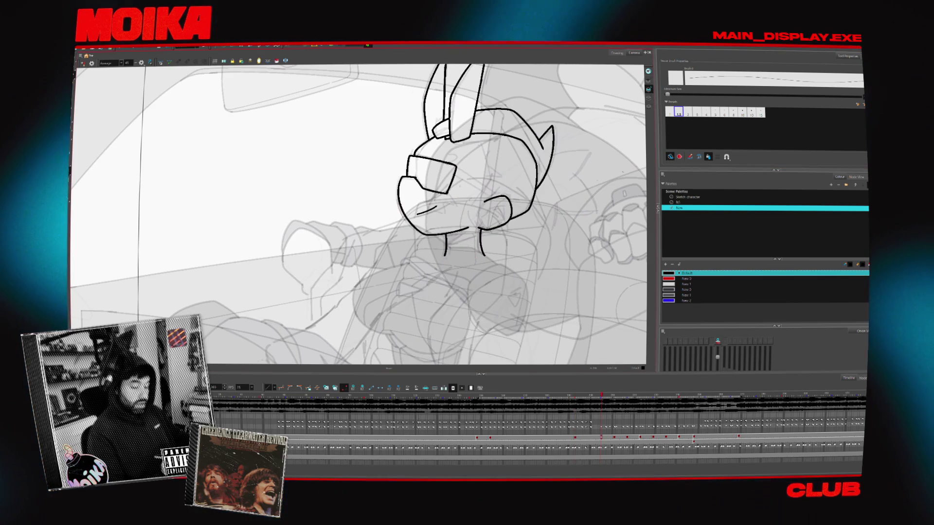
{"action": "key", "text": "period"}
{"action": "key", "text": "comma"}
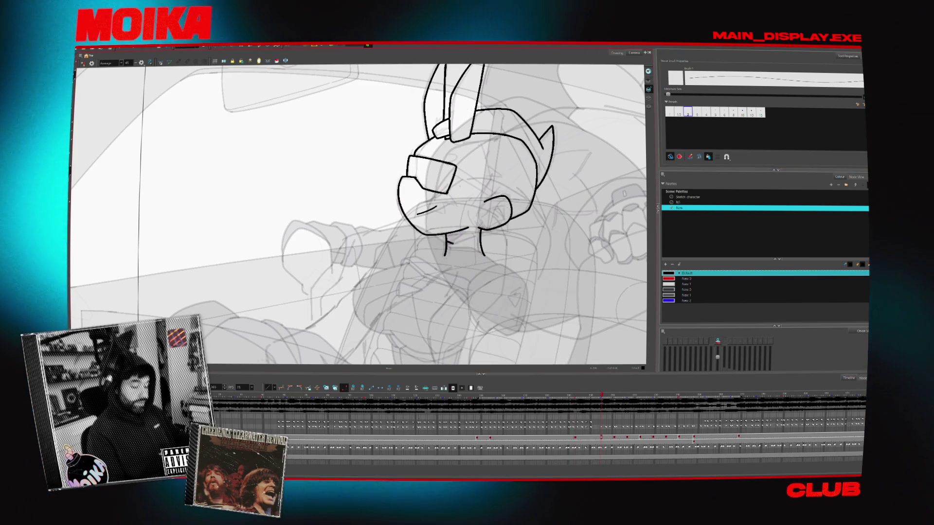
{"action": "key", "text": "period"}
{"action": "key", "text": "comma"}
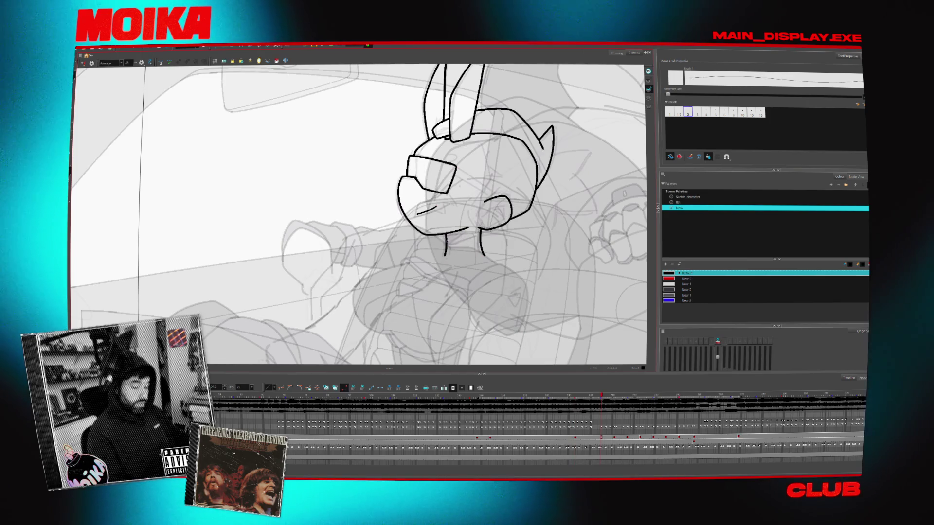
{"action": "key", "text": "period"}
{"action": "key", "text": "comma"}
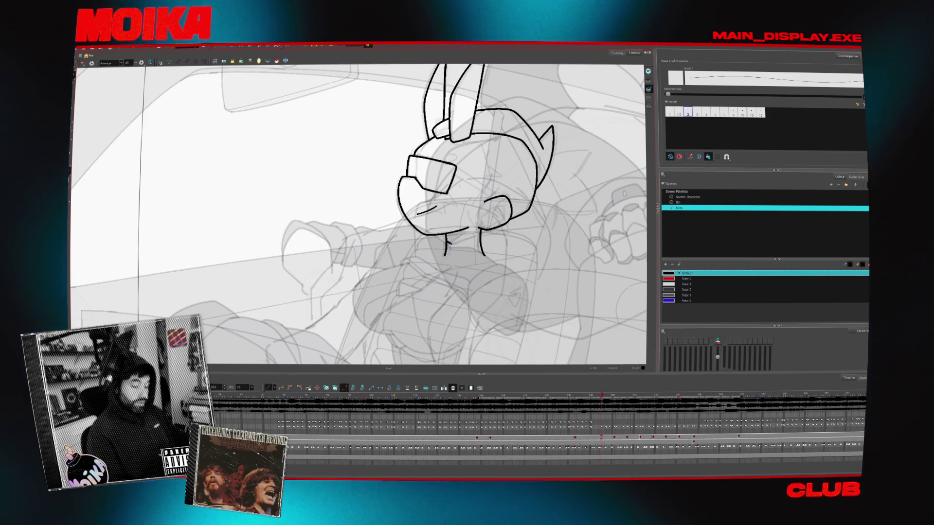
{"action": "key", "text": "period"}
{"action": "key", "text": "comma"}
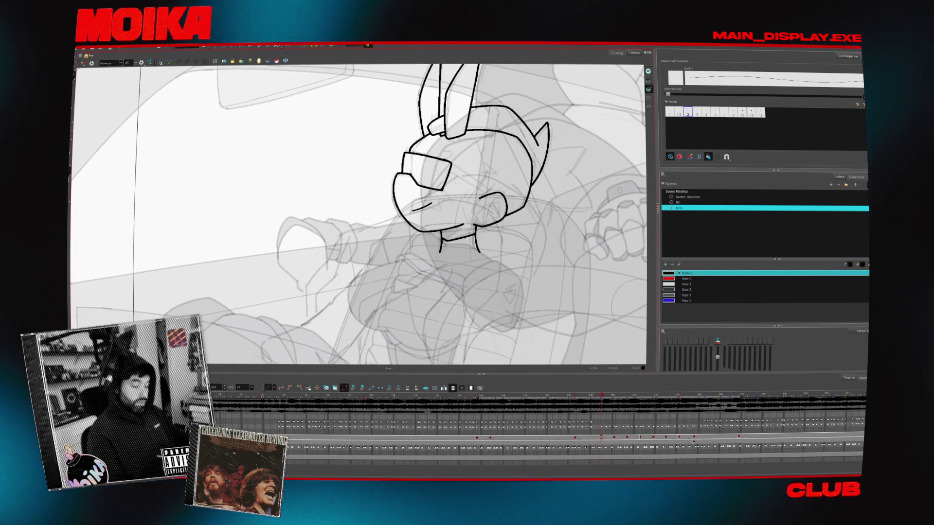
Step through the head drawings and settle on the inked sunglasses head turned left
{"action": "key", "text": "period"}
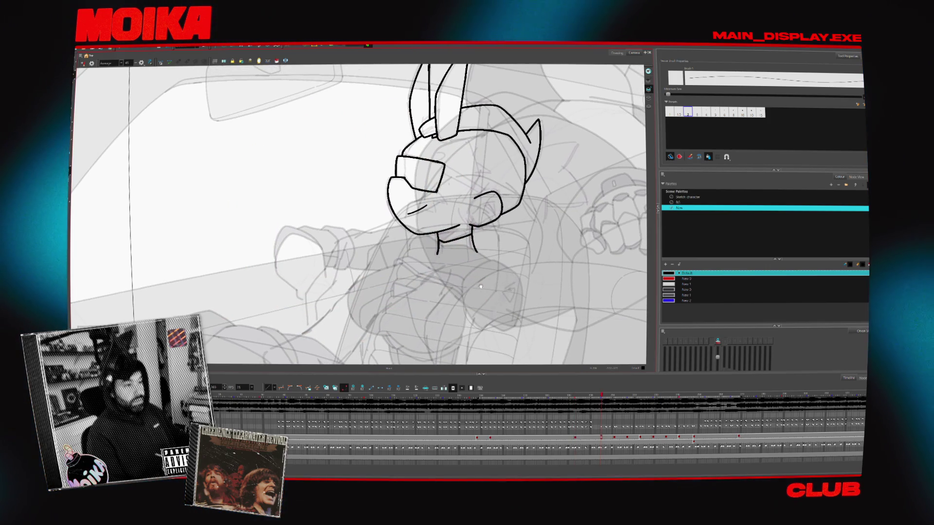
{"action": "key", "text": "period"}
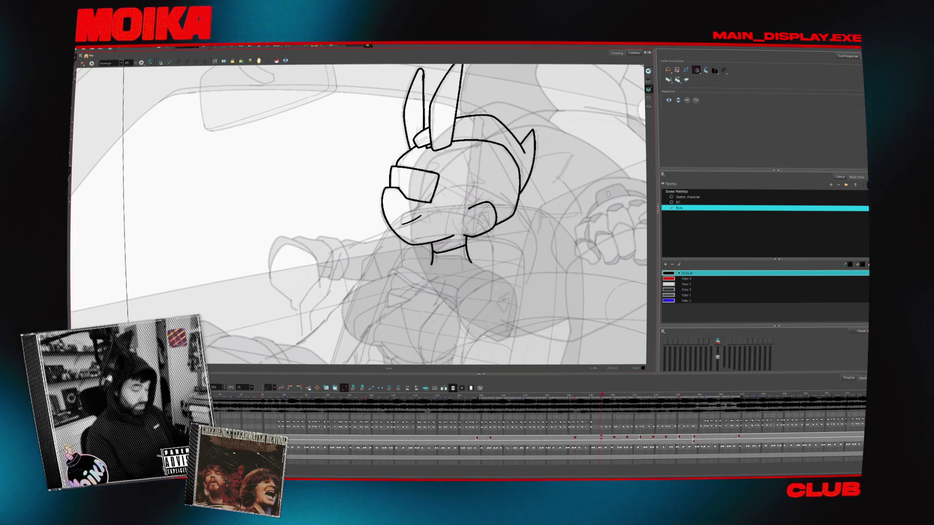
{"action": "key", "text": "comma"}
{"action": "key", "text": "period"}
{"action": "key", "text": "period"}
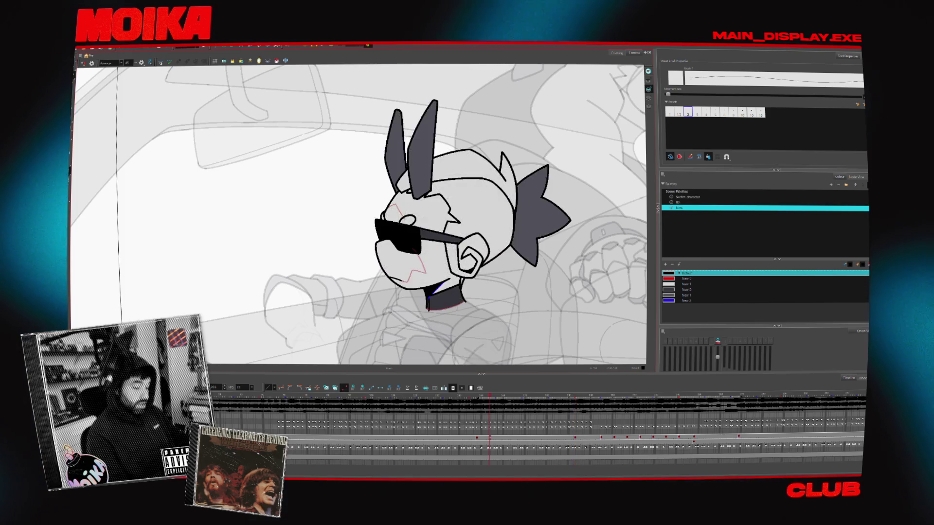
{"action": "key", "text": "period"}
{"action": "key", "text": "period"}
{"action": "key", "text": "period"}
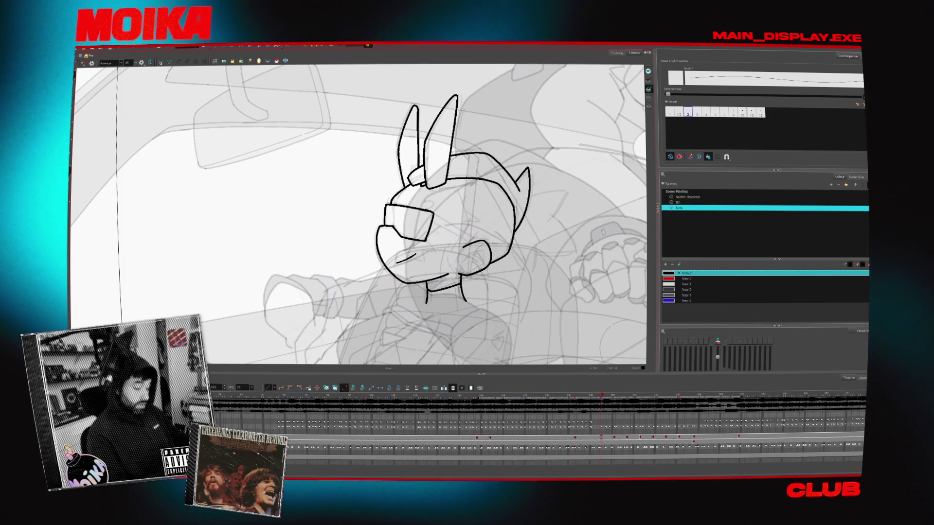
{"action": "key", "text": "comma"}
{"action": "key", "text": "comma"}
{"action": "key", "text": "comma"}
{"action": "key", "text": "comma"}
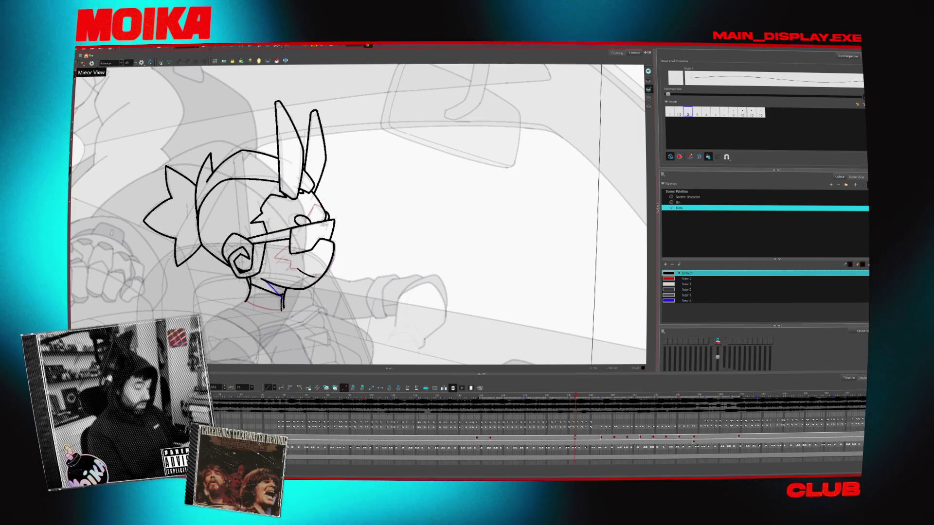
{"action": "key", "text": "comma"}
Recentre and rotate the view, then flip between the rough and inked head drawings
{"action": "left_click_drag", "start_coordinate": [390, 239], "coordinate": [436, 238]}
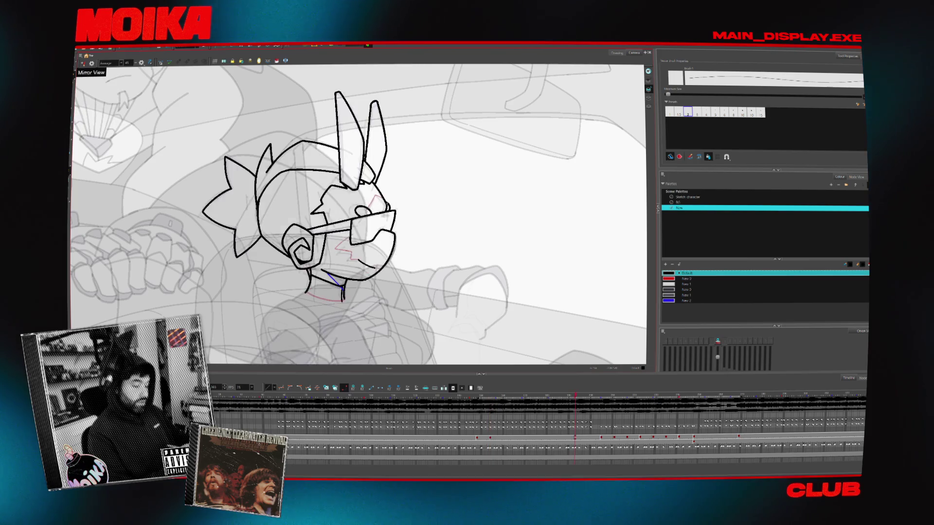
{"action": "key", "text": "period"}
{"action": "key", "text": "period"}
{"action": "key", "text": "period"}
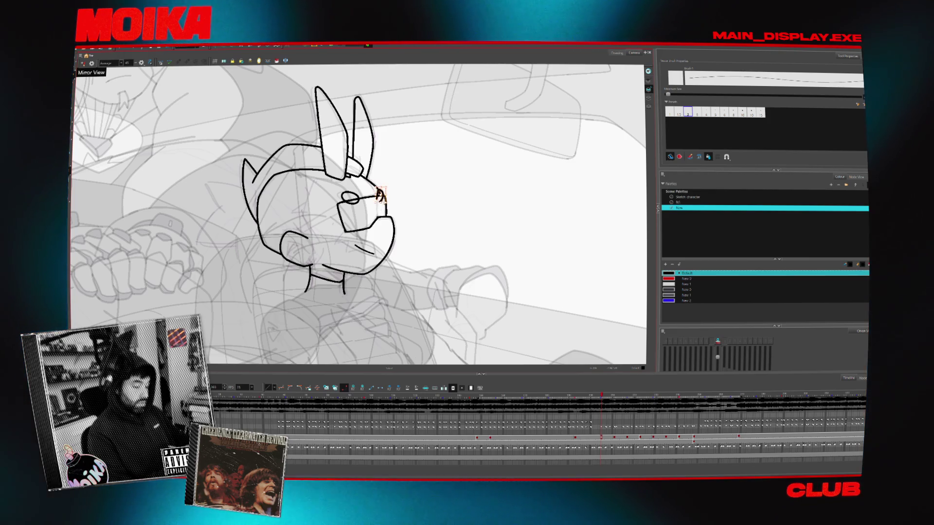
{"action": "key", "text": "alt+s"}
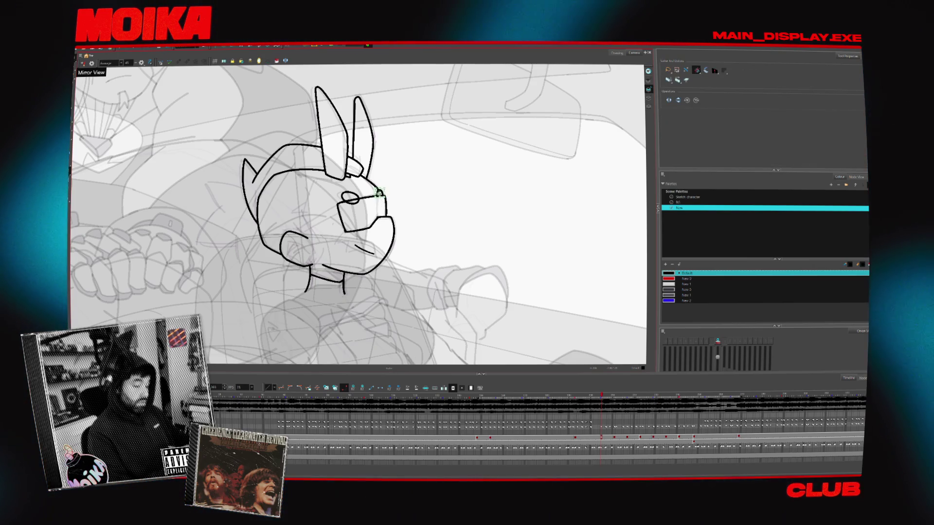
{"action": "scroll", "coordinate": [395, 187], "scroll_direction": "up", "scroll_amount": 2}
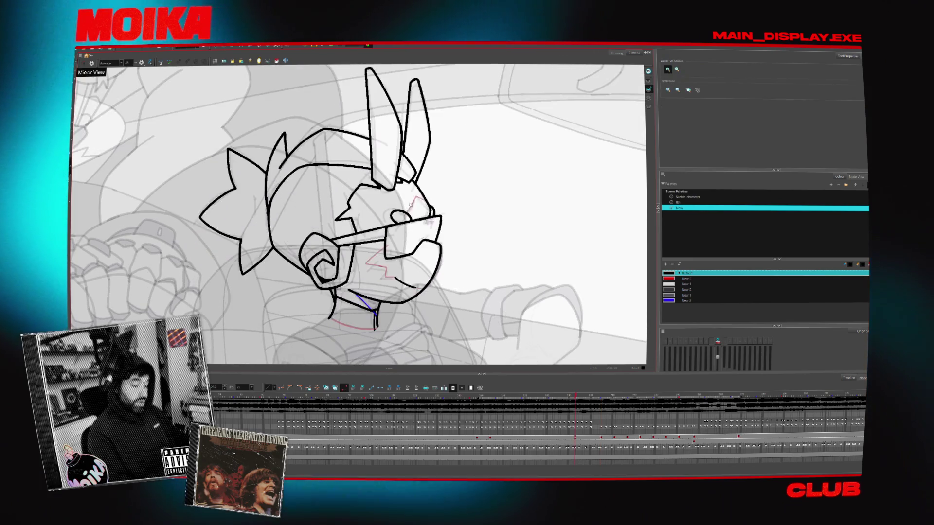
{"action": "left_click_drag", "start_coordinate": [357, 212], "coordinate": [322, 243]}
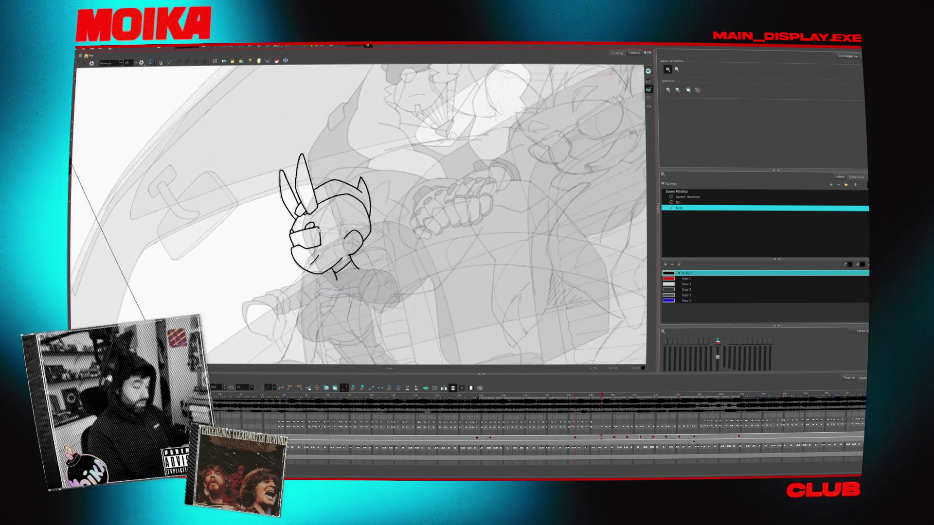
{"action": "key", "text": "period"}
{"action": "key", "text": "comma"}
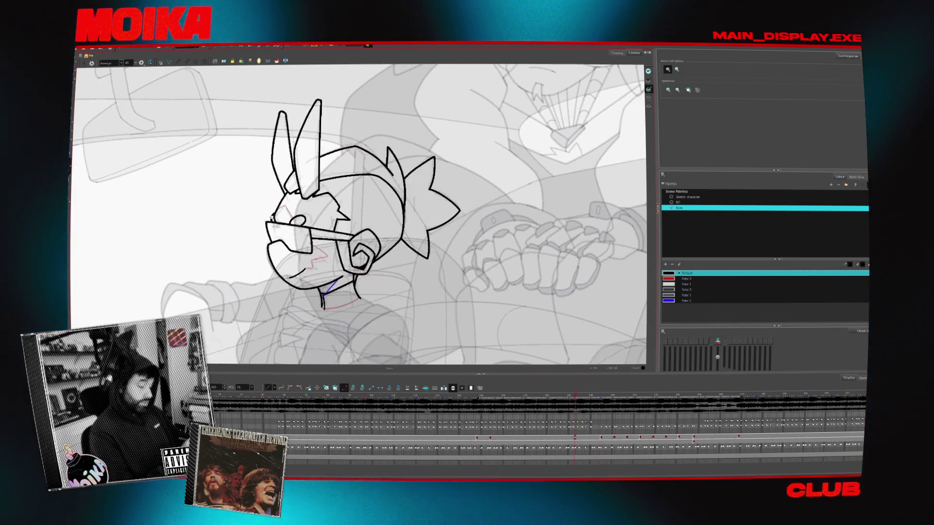
{"action": "key", "text": "period"}
{"action": "key", "text": "alt+b"}
{"action": "key", "text": "period"}
{"action": "key", "text": "comma"}
{"action": "key", "text": "alt+x"}
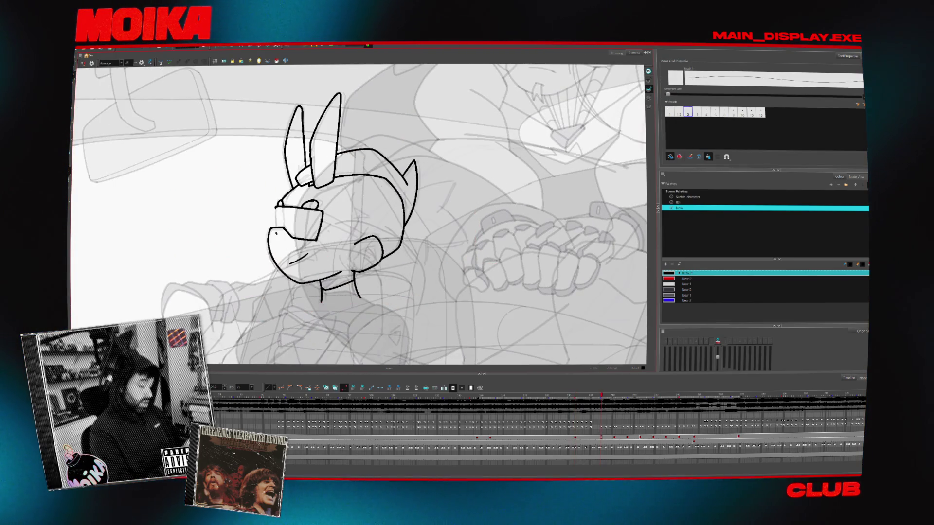
Check the head mirrored horizontally against its neighbour, then return the view to normal
{"action": "left_click", "coordinate": [83, 63]}
{"action": "key", "text": "period"}
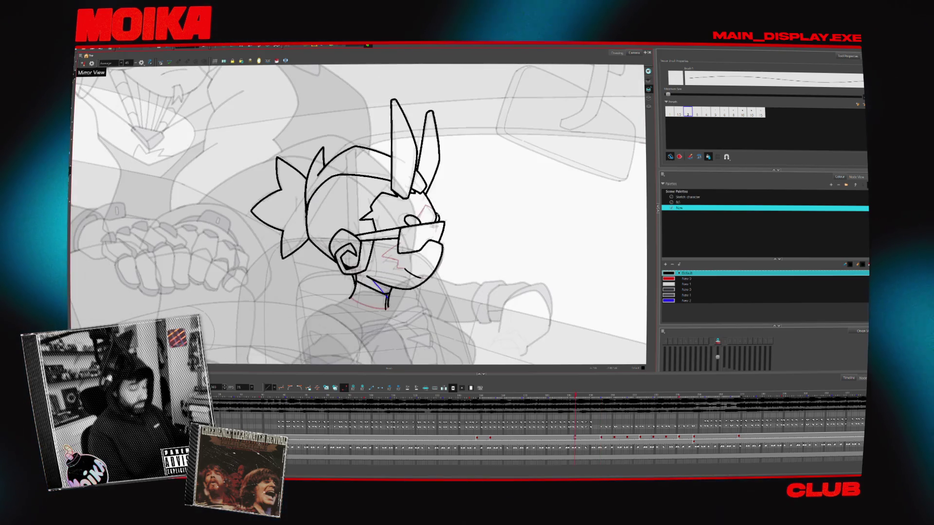
{"action": "key", "text": "comma"}
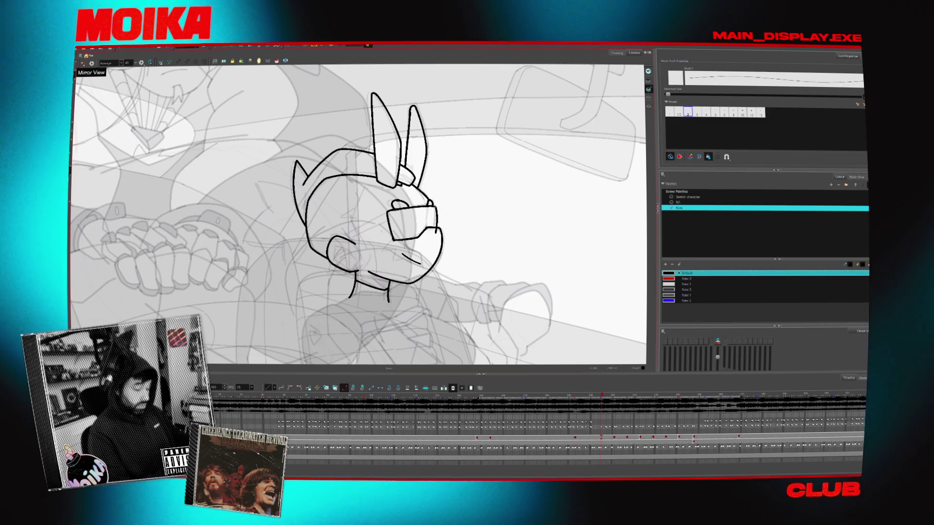
{"action": "key", "text": "alt+s"}
{"action": "left_click", "coordinate": [84, 64]}
{"action": "mouse_move", "coordinate": [429, 250]}
{"action": "left_mouse_down"}
{"action": "mouse_move", "coordinate": [459, 194]}
{"action": "mouse_move", "coordinate": [387, 210]}
{"action": "left_mouse_up"}
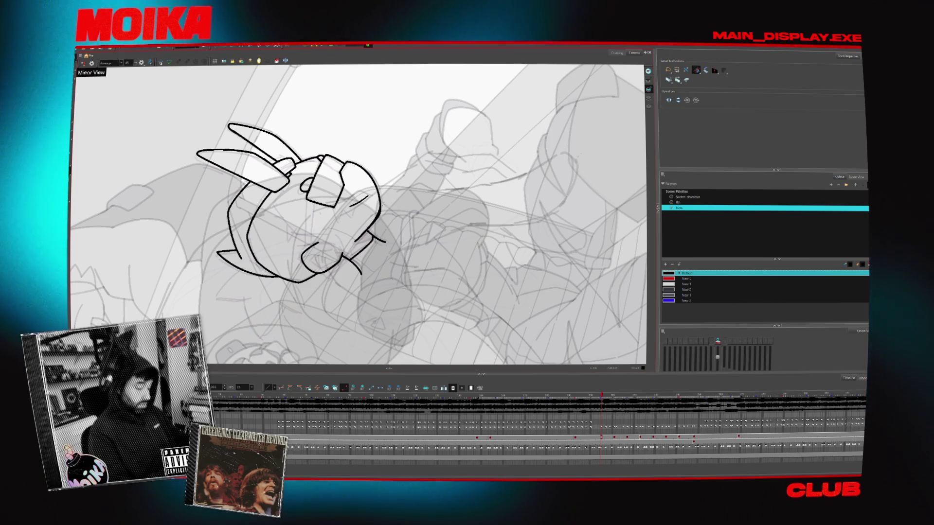
{"action": "mouse_move", "coordinate": [408, 240]}
{"action": "left_mouse_down"}
{"action": "mouse_move", "coordinate": [434, 155]}
{"action": "mouse_move", "coordinate": [409, 96]}
{"action": "mouse_move", "coordinate": [438, 139]}
{"action": "left_mouse_up"}
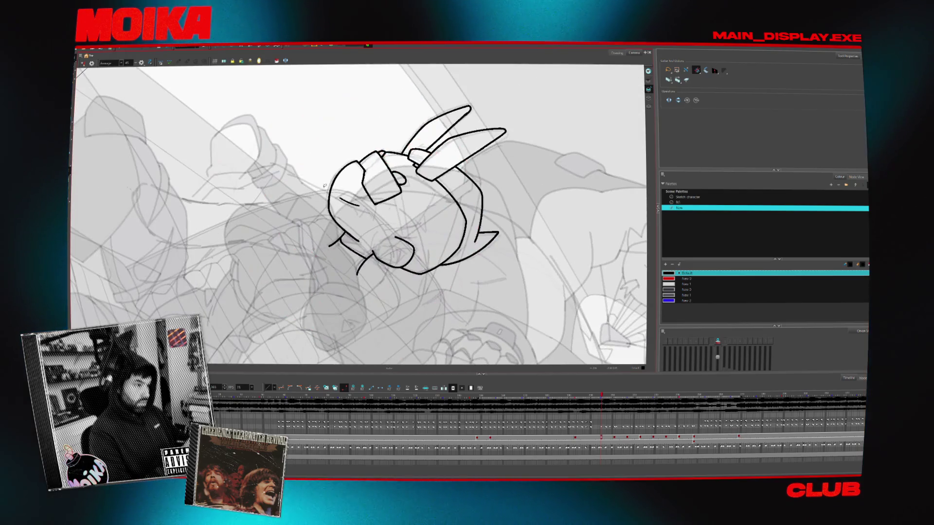
{"action": "key", "text": "alt+b"}
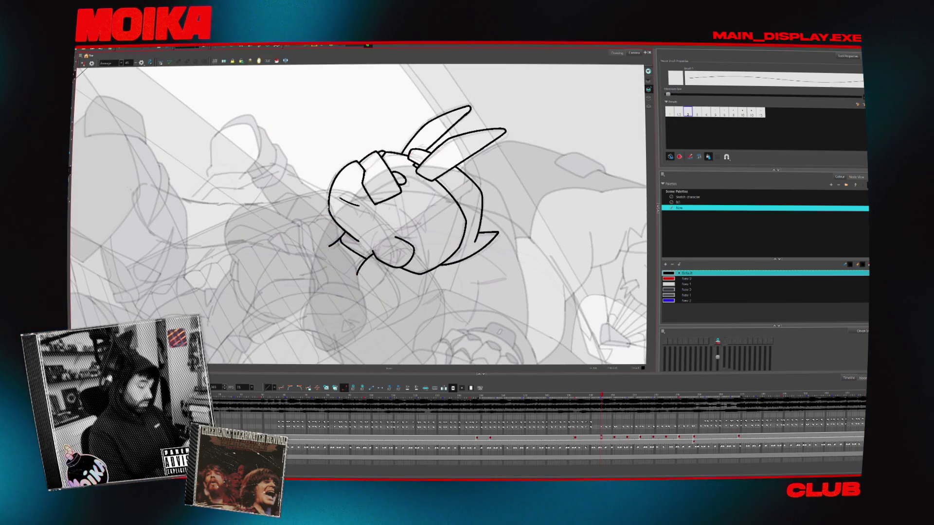
{"action": "key", "text": "shift+m"}
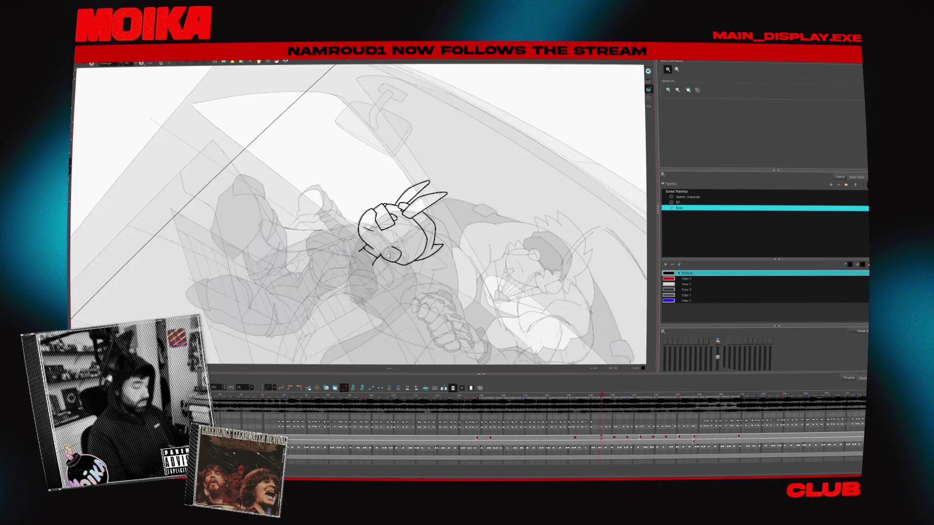
{"action": "scroll", "coordinate": [416, 223], "scroll_direction": "up", "scroll_amount": 3}
{"action": "scroll", "coordinate": [415, 224], "scroll_direction": "up", "scroll_amount": 2}
{"action": "key", "text": "alt+b"}
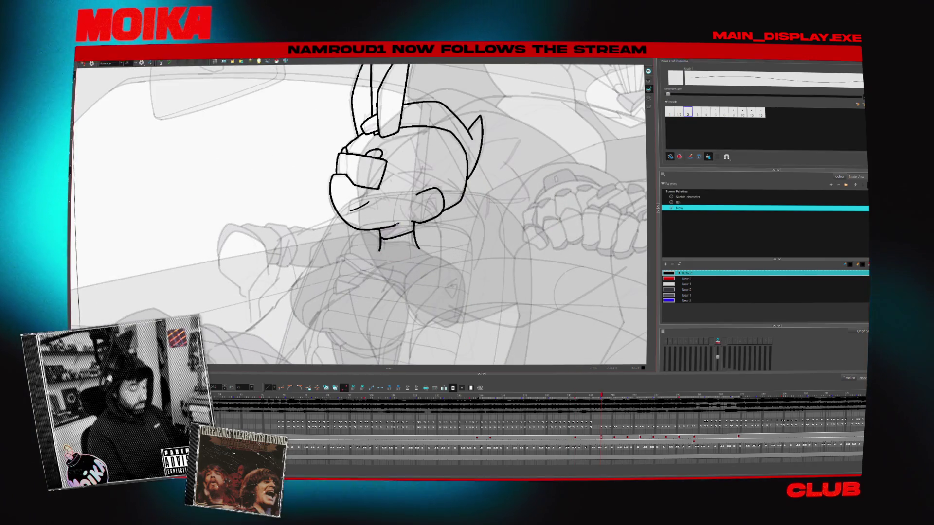
Flip repeatedly between the rough bunny-eared sketch and the inked head to compare them
{"action": "key", "text": "comma"}
{"action": "key", "text": "period"}
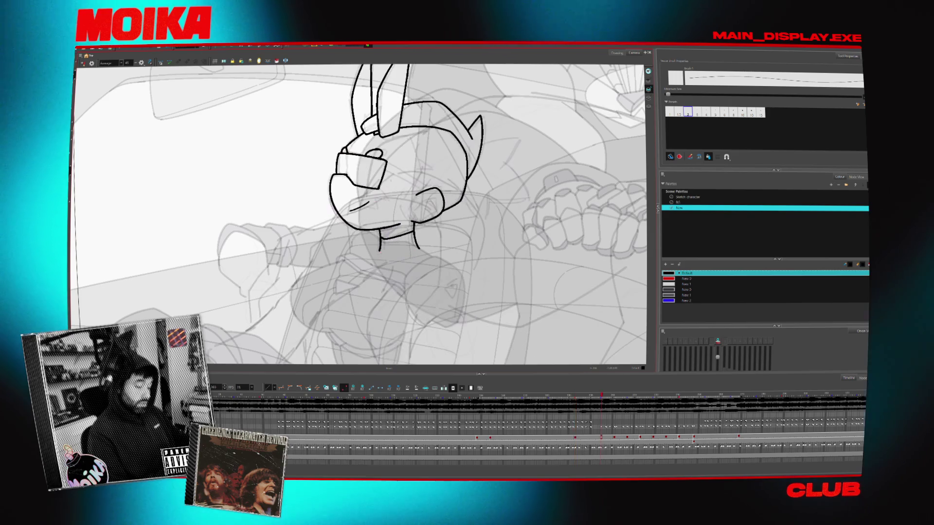
{"action": "key", "text": "comma"}
{"action": "key", "text": "period"}
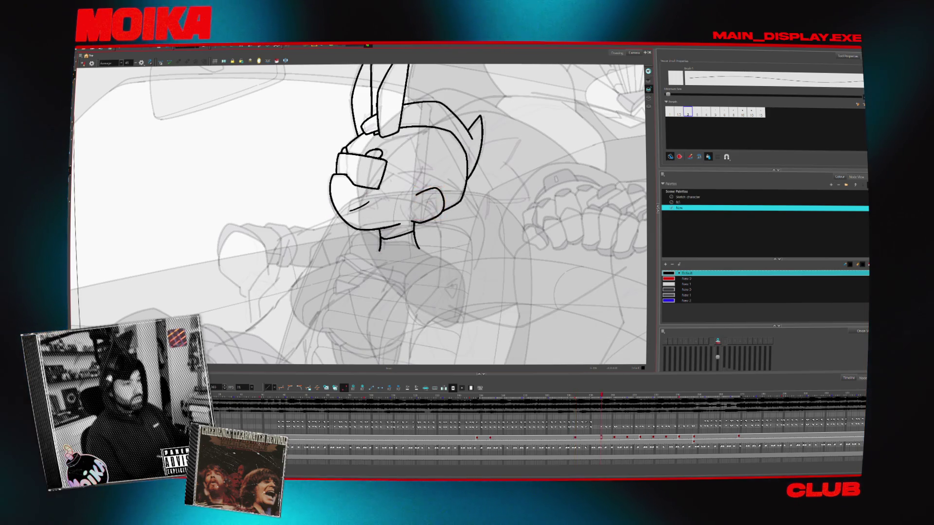
{"action": "key", "text": "comma"}
{"action": "key", "text": "period"}
{"action": "key", "text": "comma"}
{"action": "key", "text": "period"}
{"action": "key", "text": "comma"}
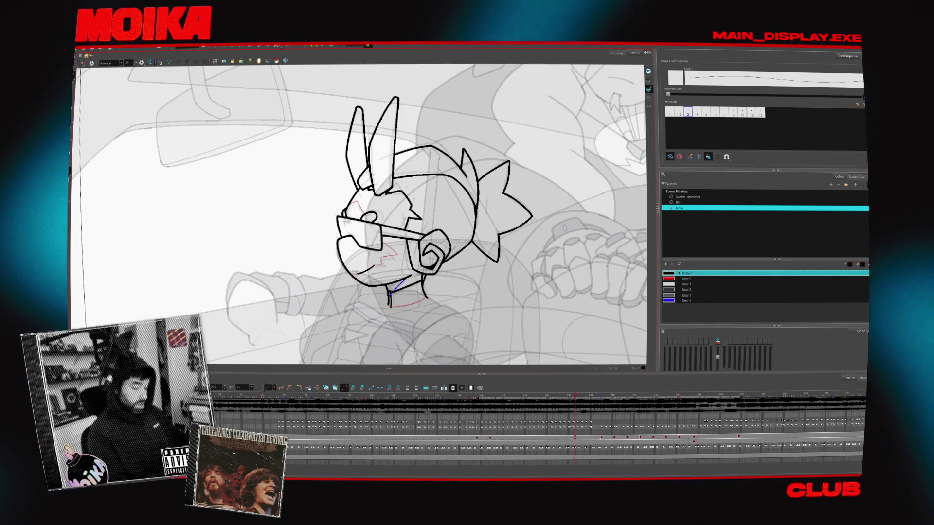
{"action": "key", "text": "period"}
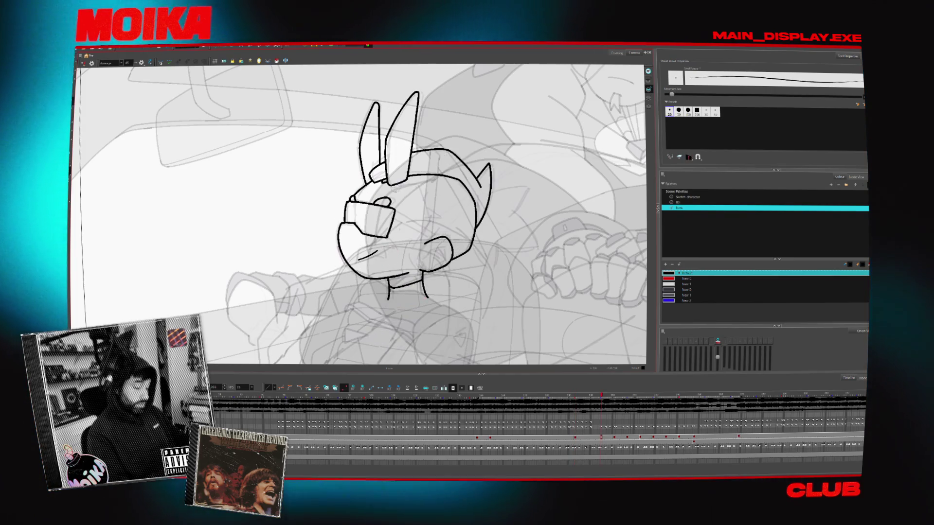
{"action": "key", "text": "alt+slash"}
{"action": "key", "text": "comma"}
{"action": "key", "text": "period"}
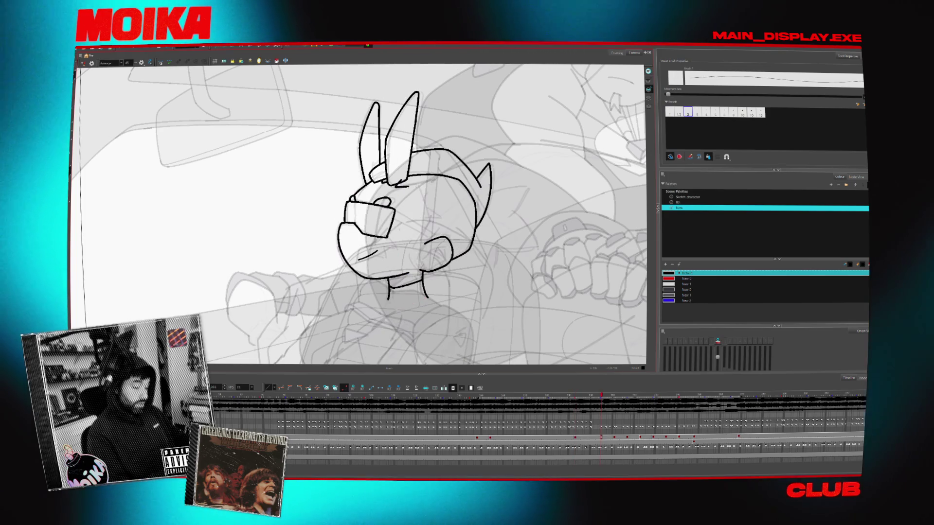
{"action": "key", "text": "comma"}
{"action": "key", "text": "period"}
Add a short stroke at the base of the ears, compare with the inked head, and mirror the view
{"action": "left_click_drag", "start_coordinate": [394, 179], "coordinate": [405, 186]}
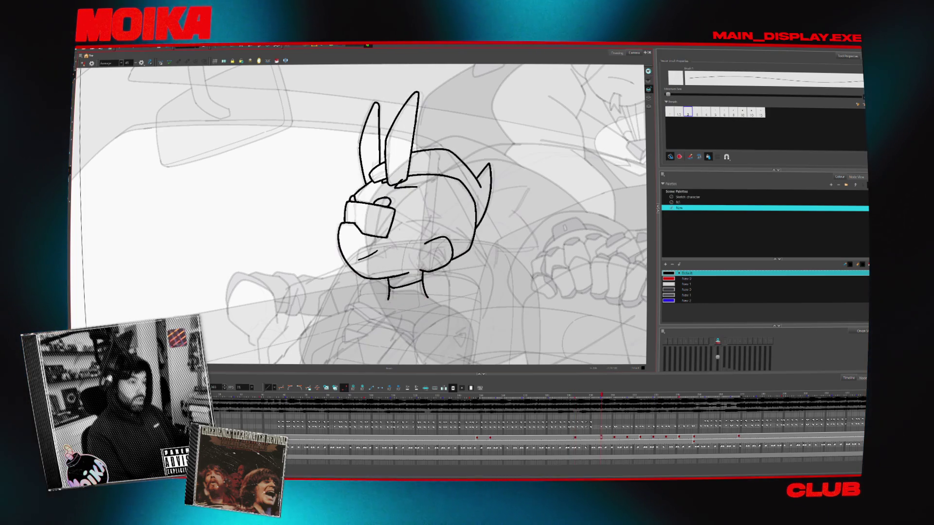
{"action": "key", "text": "comma"}
{"action": "key", "text": "period"}
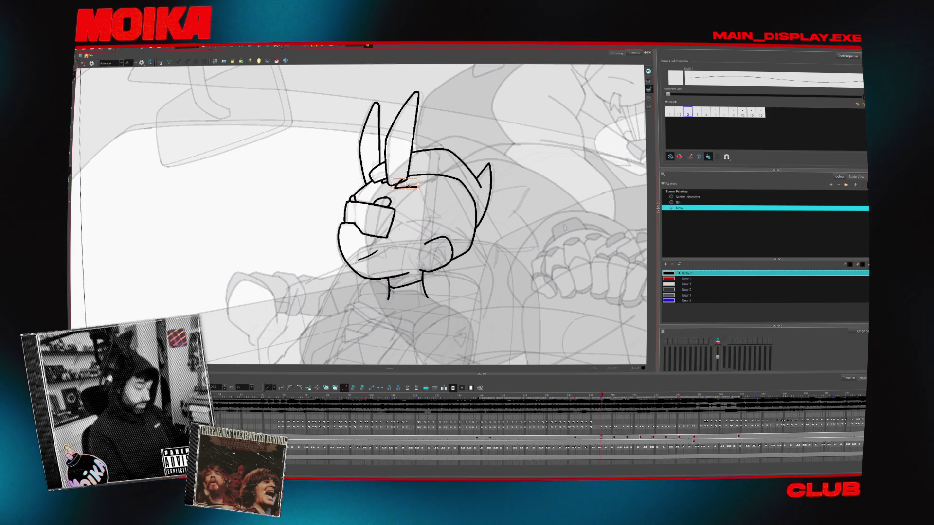
{"action": "left_click", "coordinate": [83, 64]}
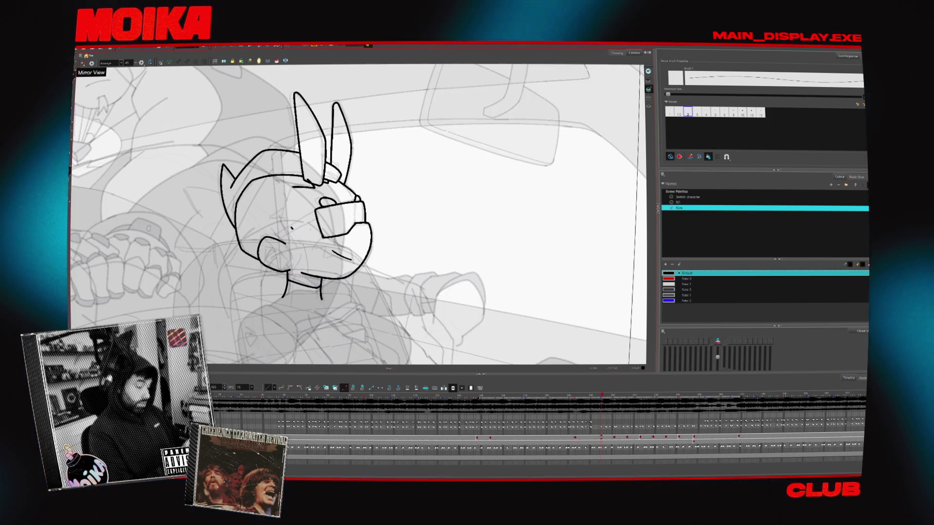
Unmirror the view, flip to the inked head and back, and toggle the mirror once more
{"action": "left_click", "coordinate": [83, 64]}
{"action": "key", "text": "comma"}
{"action": "key", "text": "period"}
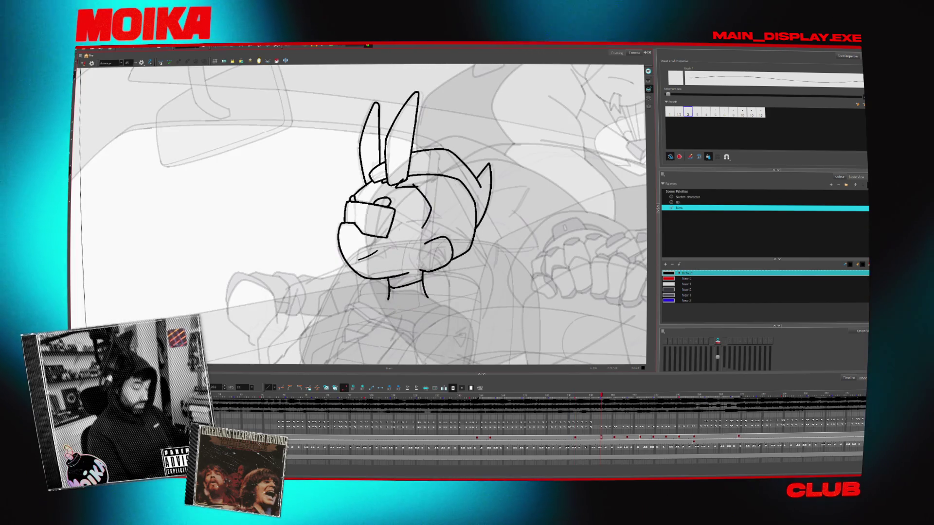
{"action": "key", "text": "comma"}
{"action": "key", "text": "period"}
{"action": "left_click", "coordinate": [82, 64]}
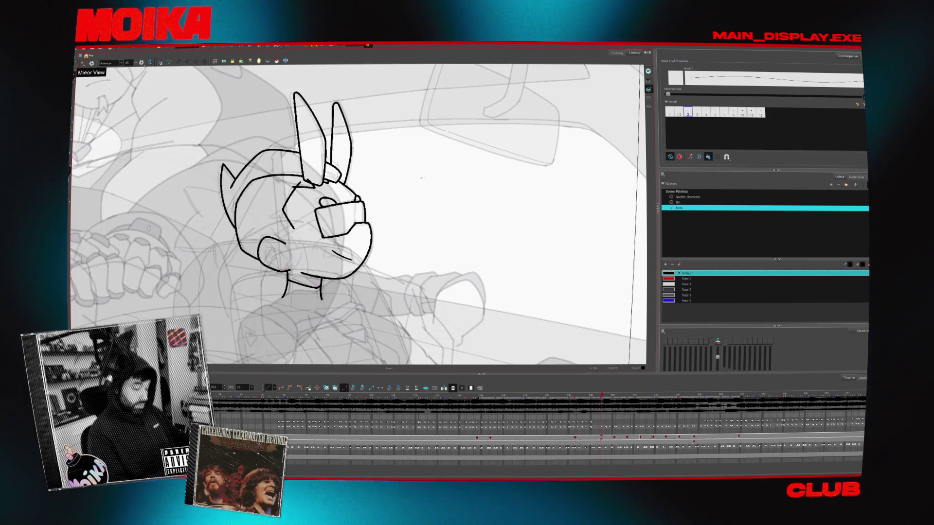
{"action": "left_click", "coordinate": [83, 65]}
Flip back and forth between the inked head and the rough sketch to compare the cheek
{"action": "key", "text": "comma"}
{"action": "key", "text": "period"}
{"action": "key", "text": "comma"}
{"action": "key", "text": "period"}
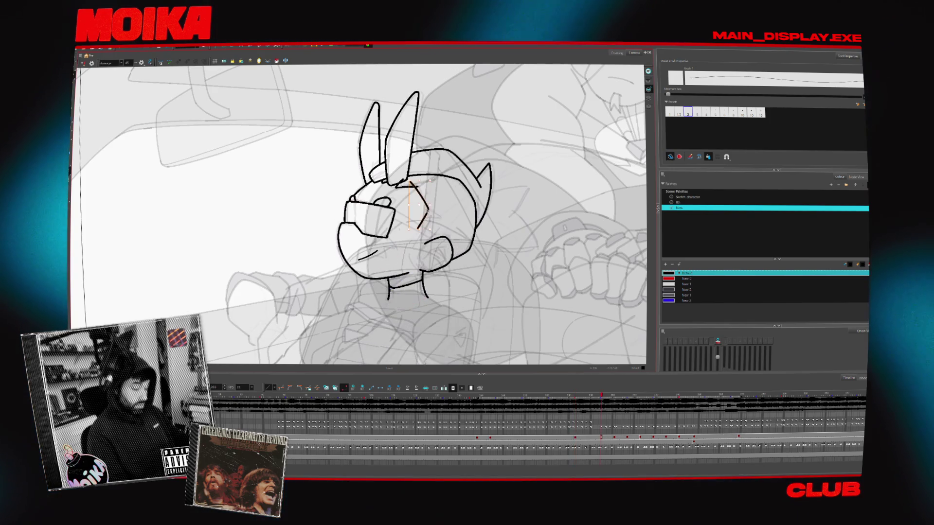
{"action": "key", "text": "comma"}
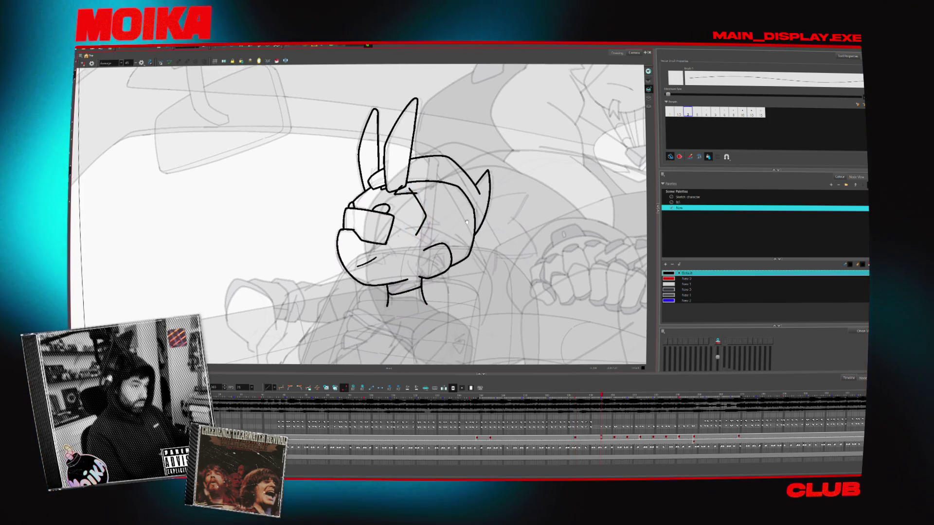
{"action": "key", "text": "comma"}
{"action": "key", "text": "comma"}
{"action": "key", "text": "period"}
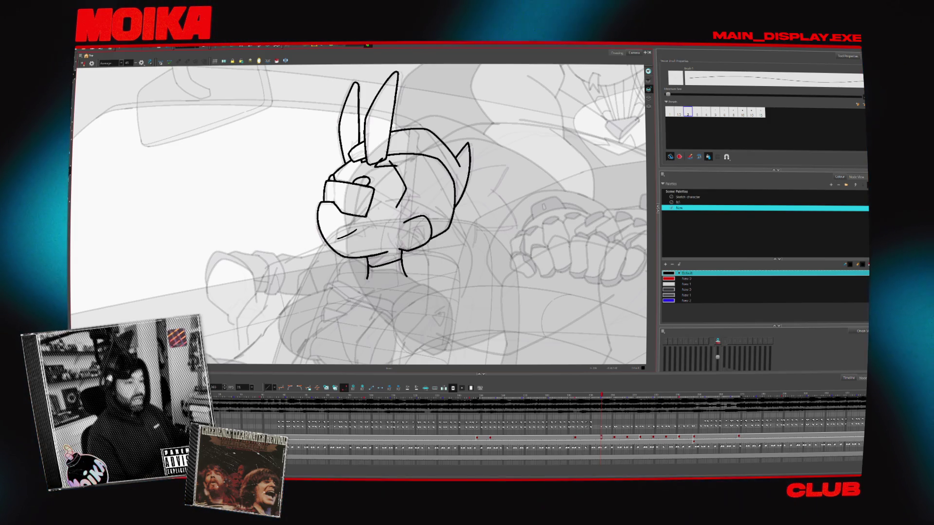
{"action": "key", "text": "comma"}
{"action": "key", "text": "period"}
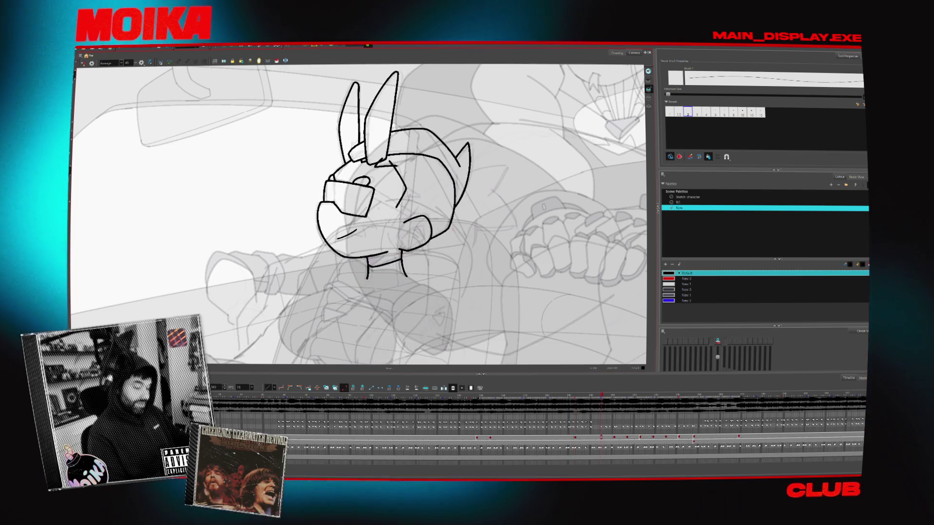
{"action": "key", "text": "comma"}
{"action": "key", "text": "period"}
{"action": "key", "text": "comma"}
{"action": "key", "text": "period"}
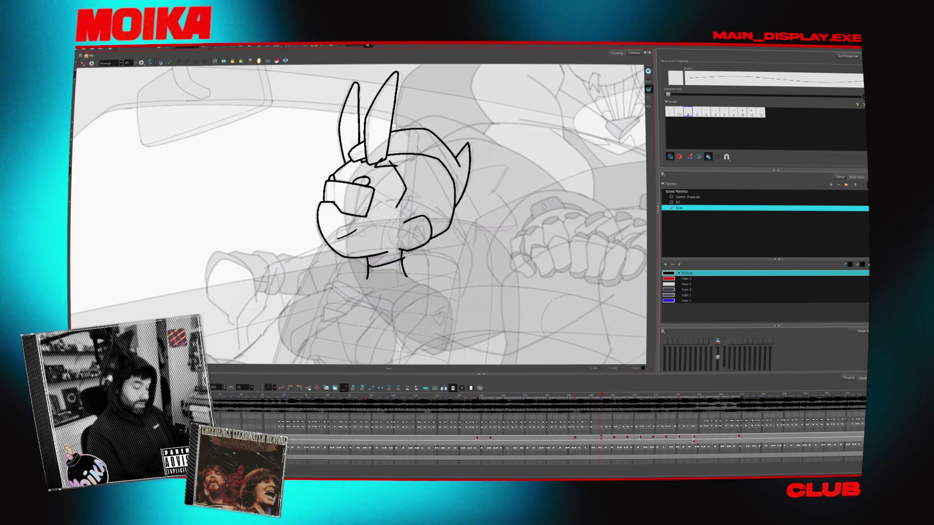
{"action": "key", "text": "comma"}
{"action": "key", "text": "period"}
{"action": "key", "text": "period"}
{"action": "key", "text": "comma"}
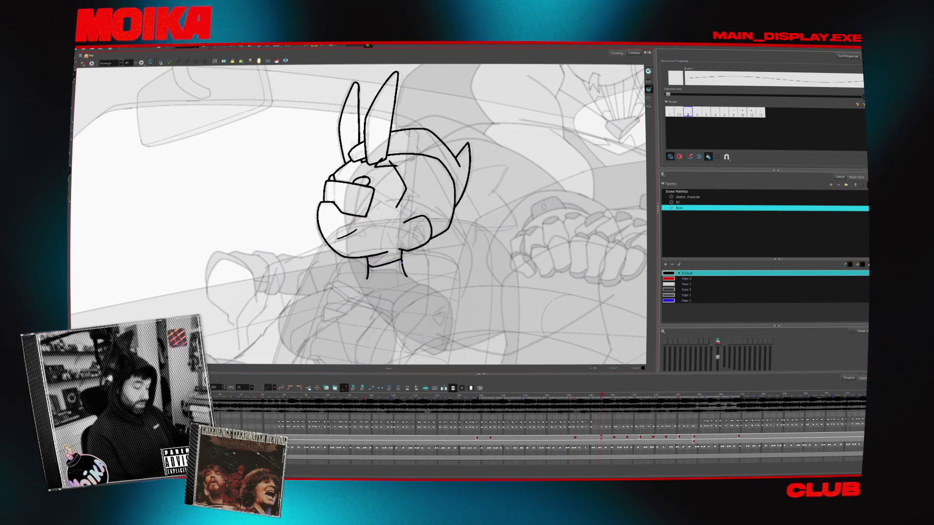
{"action": "key", "text": "period"}
Delete the stray cheek stroke from the rough sketch, recheck against the inked head, and mirror the view
{"action": "key", "text": "comma"}
{"action": "left_click", "coordinate": [453, 208]}
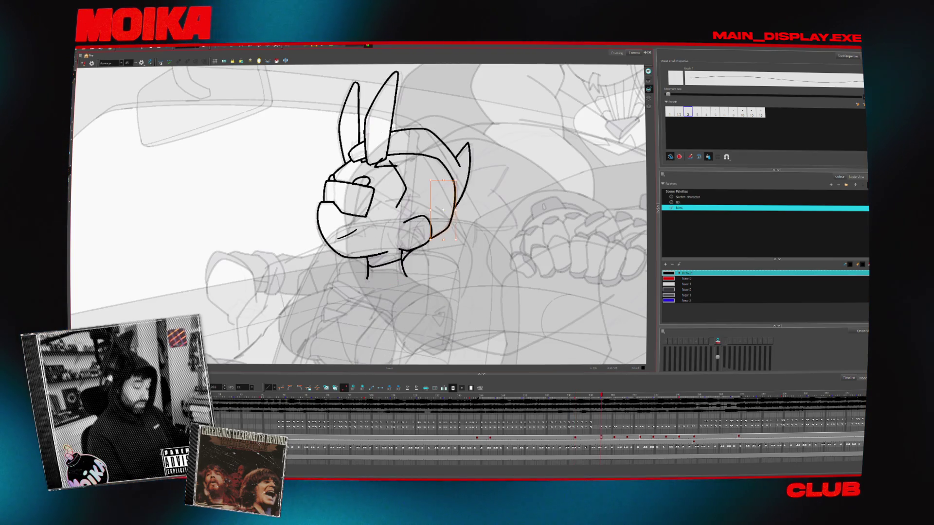
{"action": "key", "text": "Delete"}
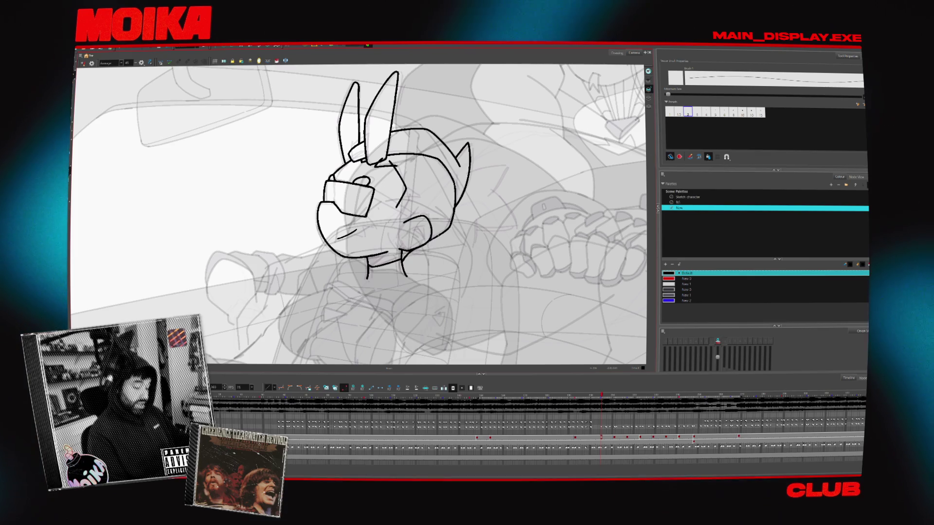
{"action": "key", "text": "period"}
{"action": "key", "text": "comma"}
{"action": "key", "text": "period"}
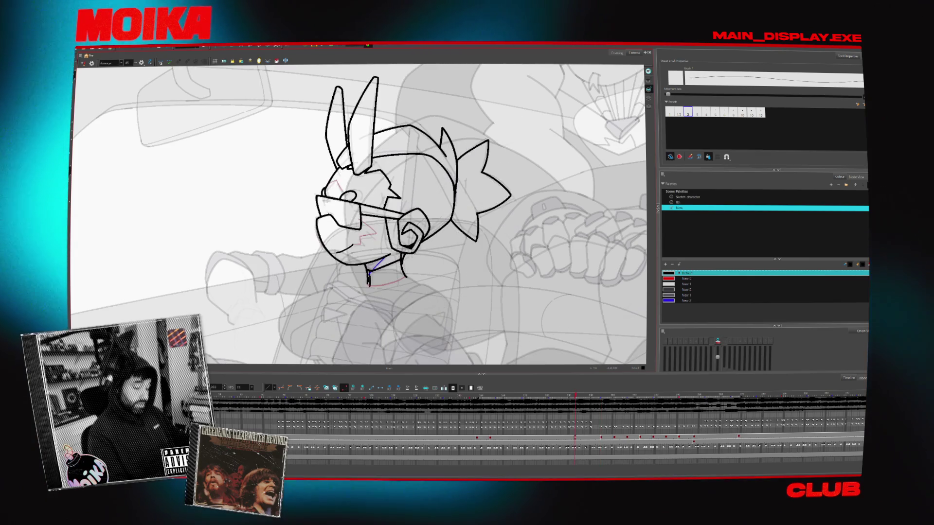
{"action": "key", "text": "comma"}
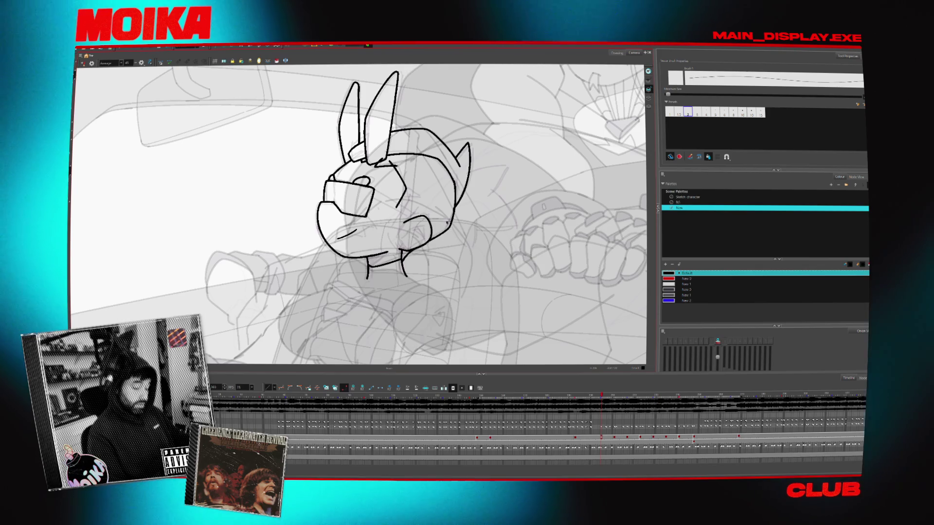
{"action": "left_click", "coordinate": [83, 64]}
{"action": "key", "text": "period"}
{"action": "key", "text": "period"}
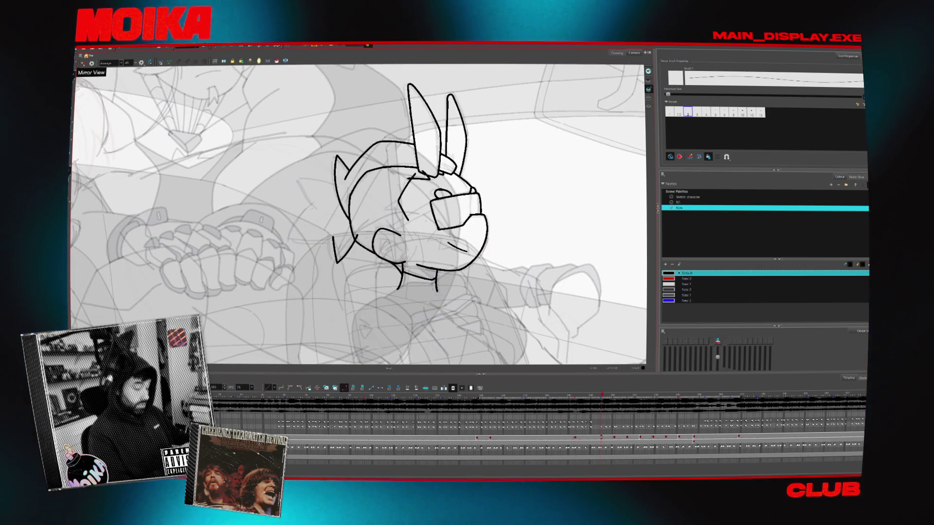
Rotate and mirror the canvas while comparing frames, then select the spiky hair strokes at the back of the head
{"action": "key", "text": "comma"}
{"action": "key", "text": "period"}
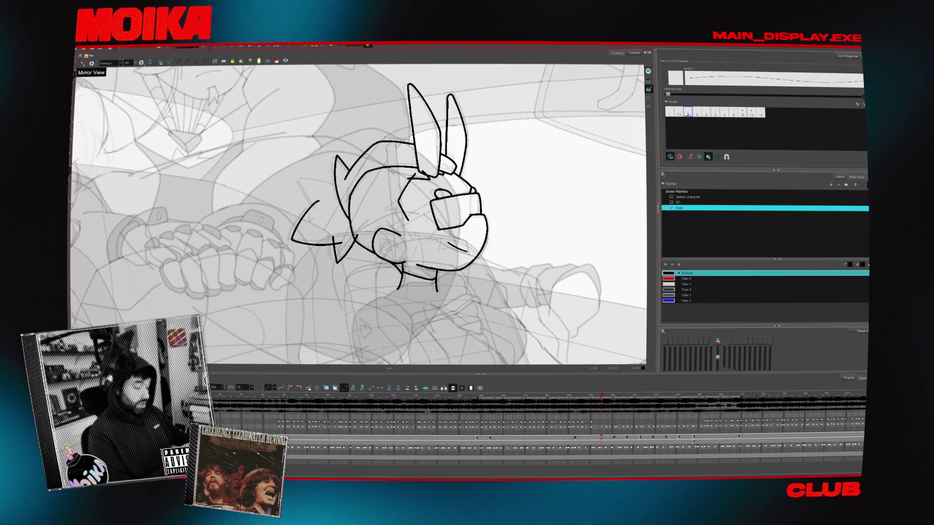
{"action": "key", "text": "x"}
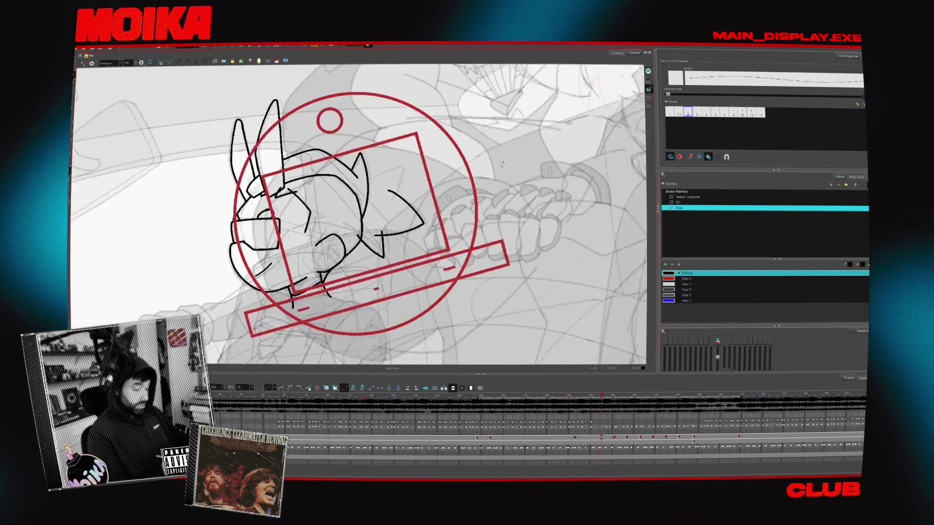
{"action": "key", "text": "period"}
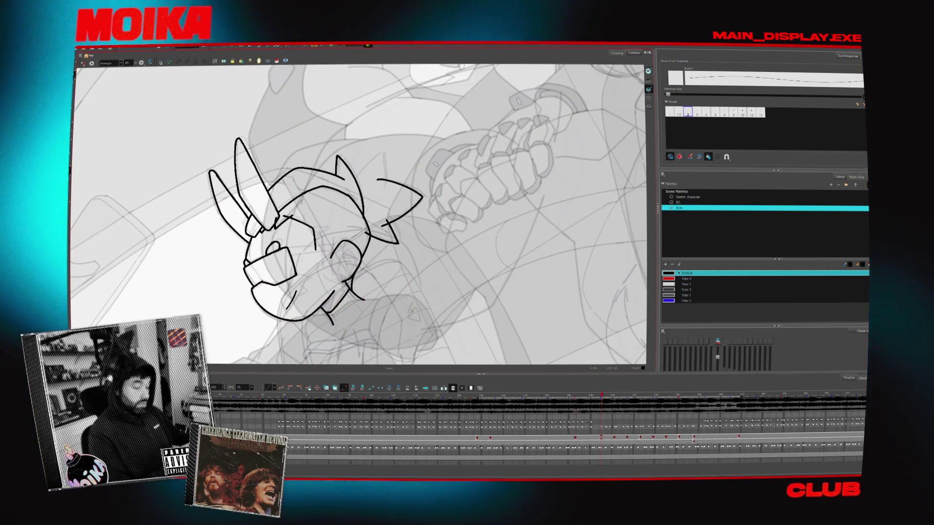
{"action": "key", "text": "alt+s"}
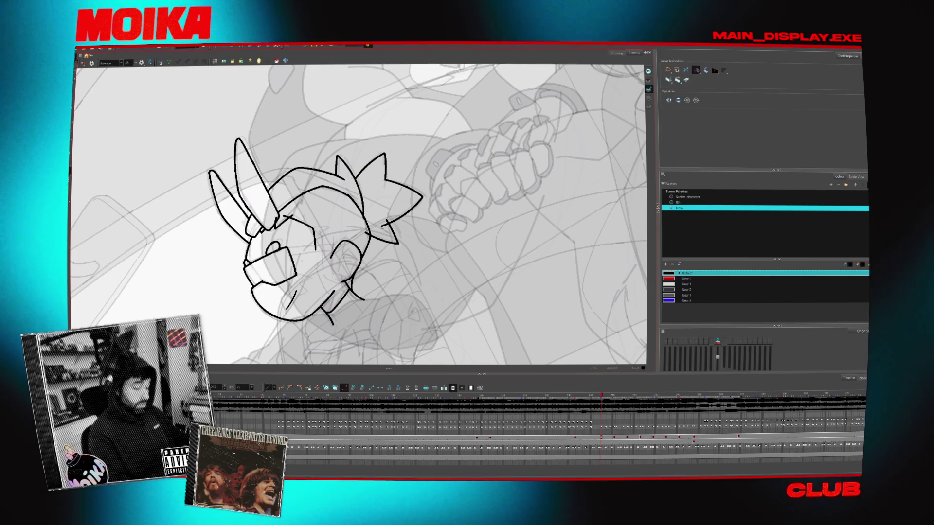
{"action": "left_click", "coordinate": [82, 63]}
{"action": "key", "text": "x"}
{"action": "key", "text": "alt+b"}
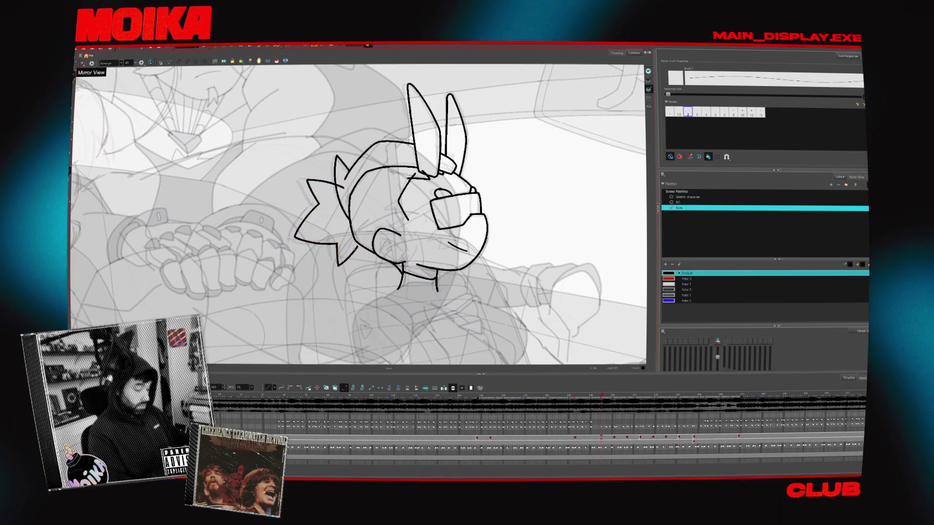
{"action": "left_click", "coordinate": [82, 64]}
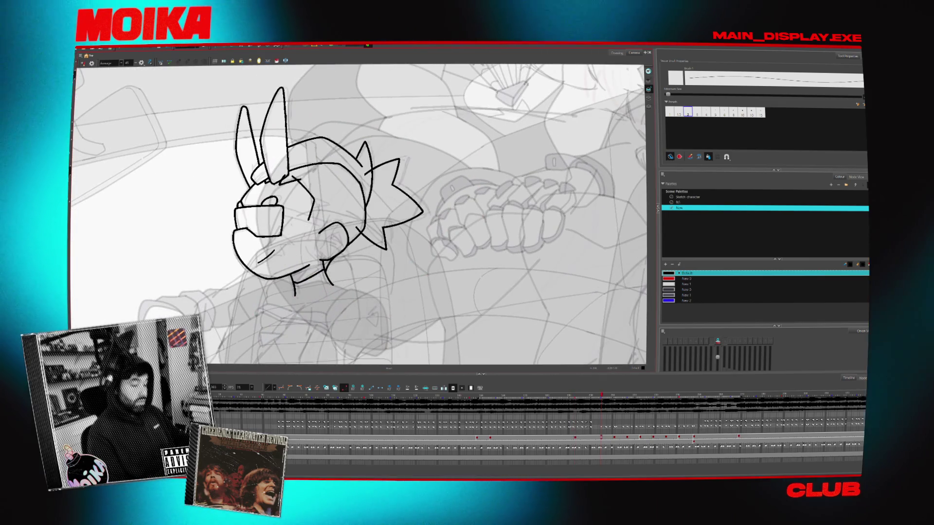
{"action": "left_click_drag", "start_coordinate": [409, 146], "coordinate": [376, 246]}
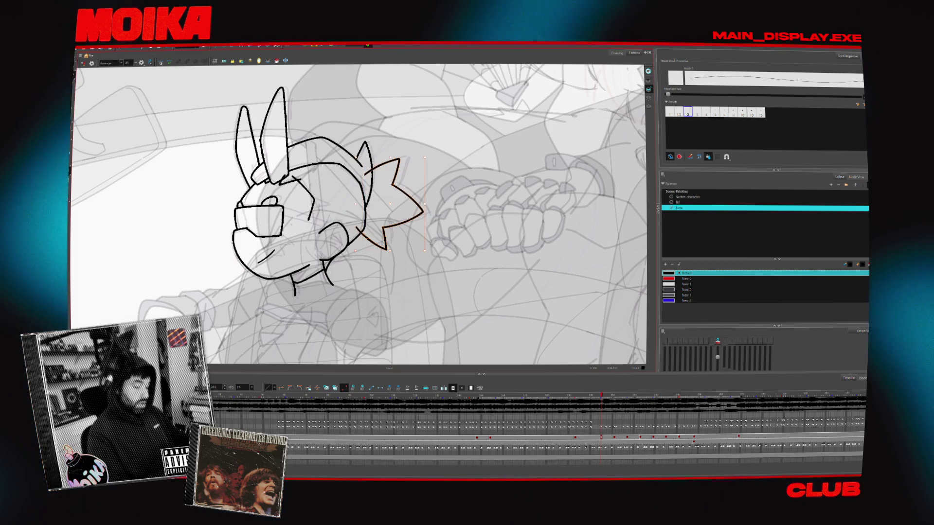
{"action": "key", "text": "alt+s"}
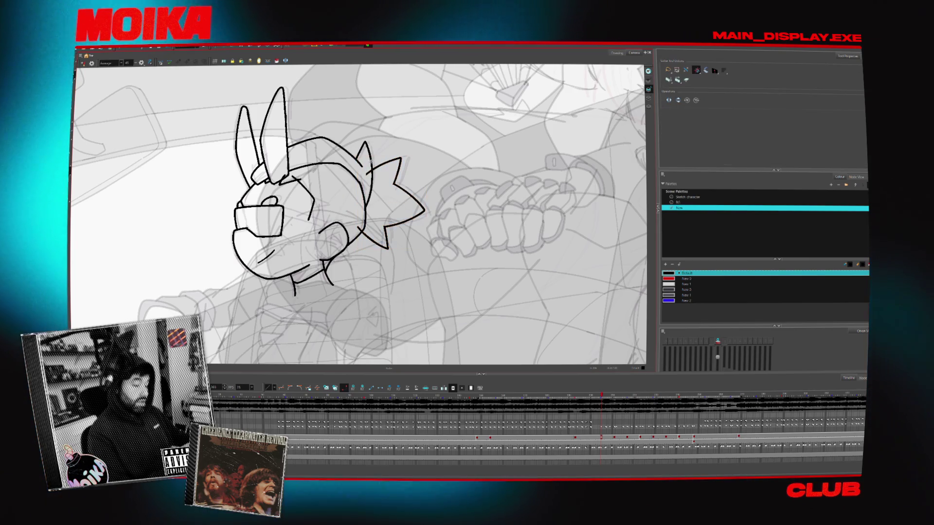
{"action": "key", "text": "4"}
{"action": "key", "text": "4"}
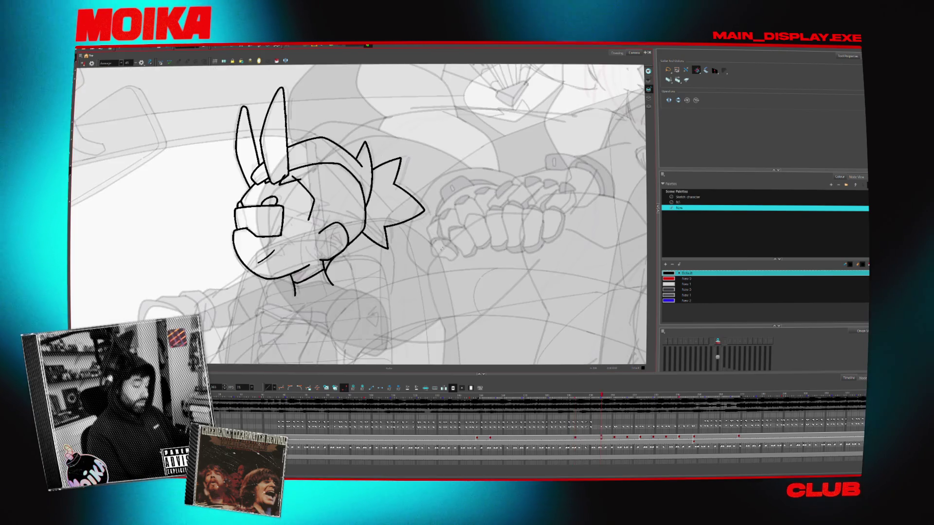
{"action": "left_click_drag", "start_coordinate": [439, 251], "coordinate": [401, 239]}
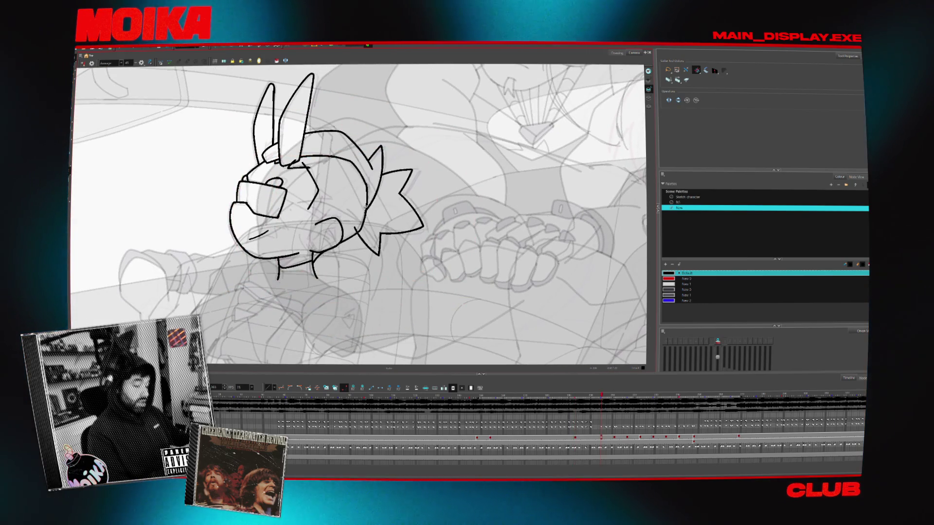
{"action": "key", "text": "alt+b"}
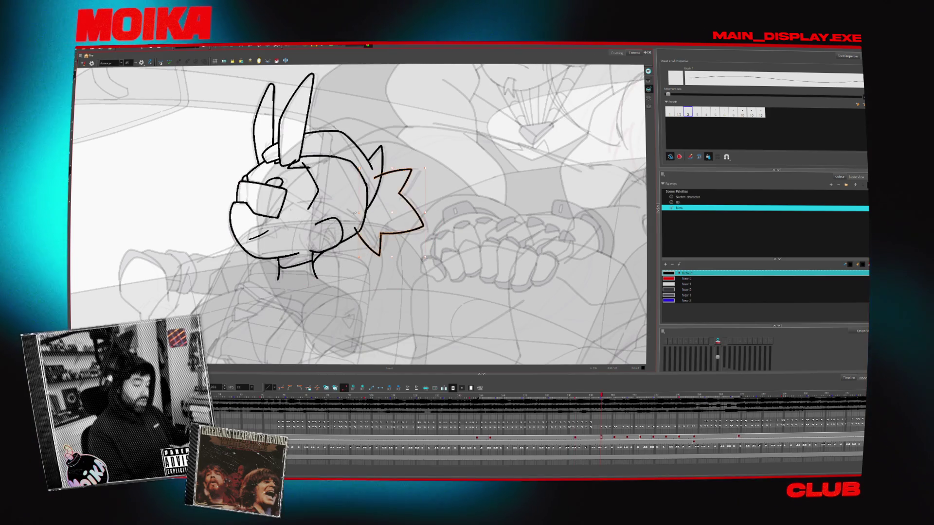
{"action": "left_click_drag", "start_coordinate": [412, 170], "coordinate": [357, 236]}
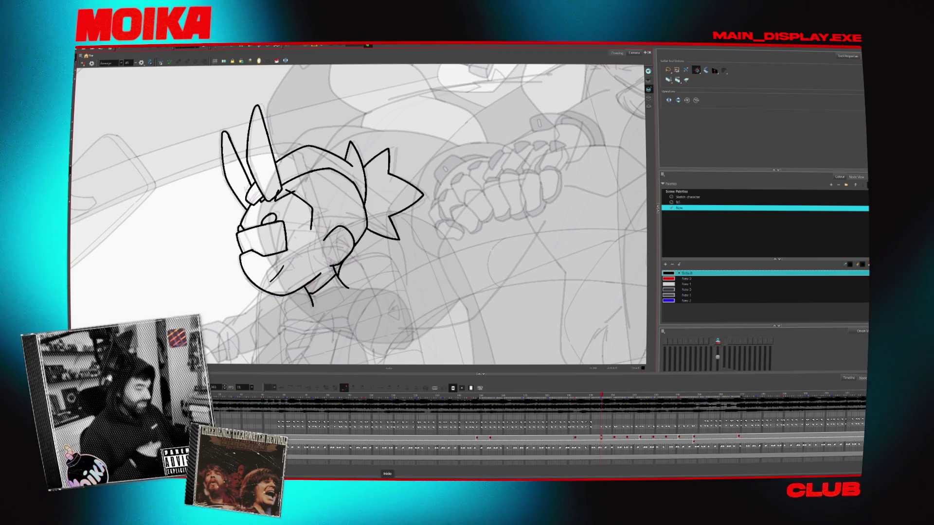
Mirror the canvas view after adjusting the hair tuft
{"action": "left_click", "coordinate": [90, 63]}
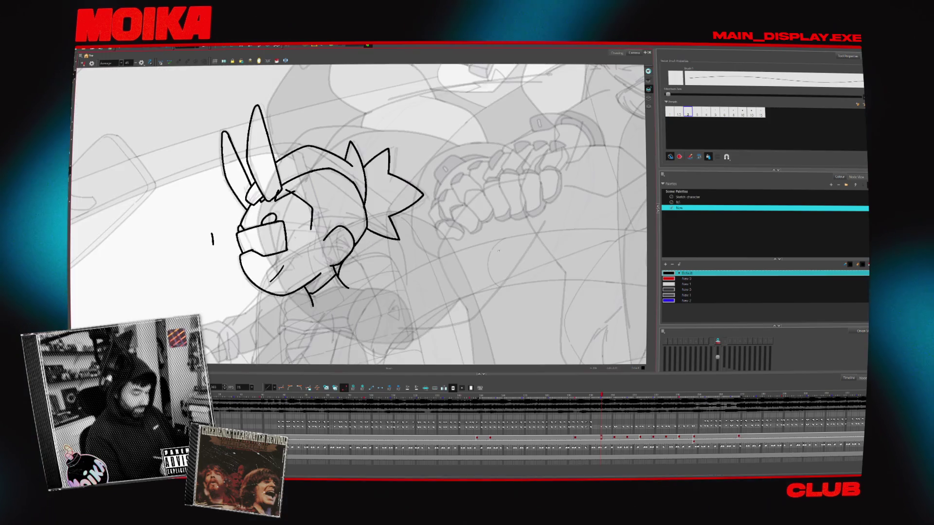
Flip between the inked head and neighbouring drawings, toggling the mirrored view to check it
{"action": "key", "text": "comma"}
{"action": "key", "text": "comma"}
{"action": "key", "text": "period"}
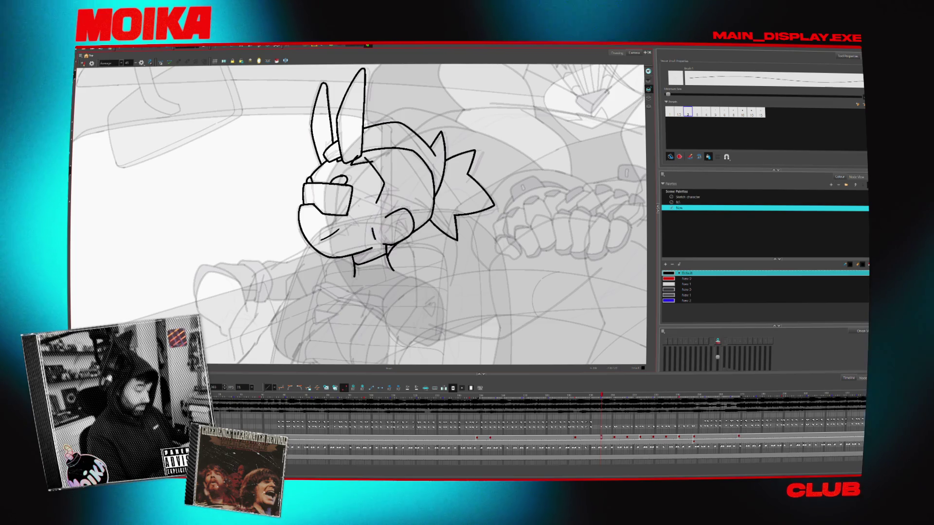
{"action": "key", "text": "period"}
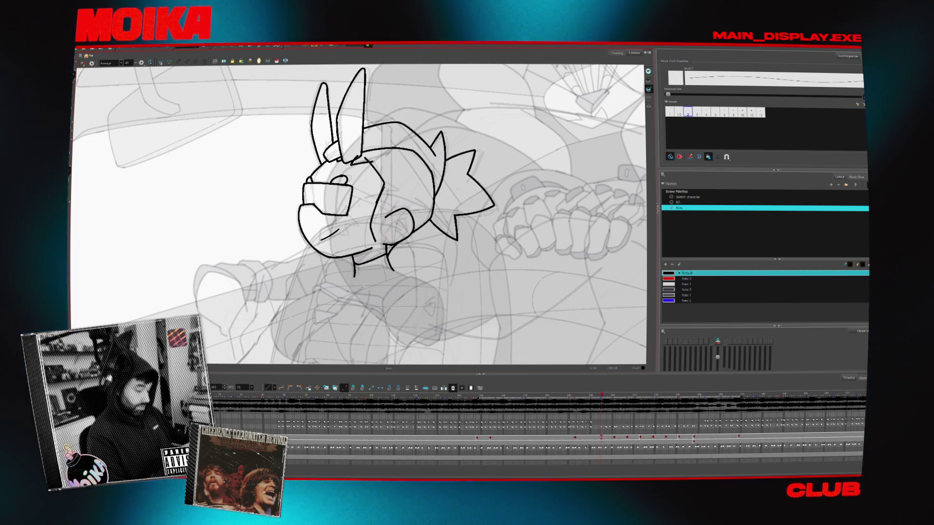
{"action": "key", "text": "period"}
{"action": "key", "text": "period"}
{"action": "key", "text": "comma"}
{"action": "key", "text": "comma"}
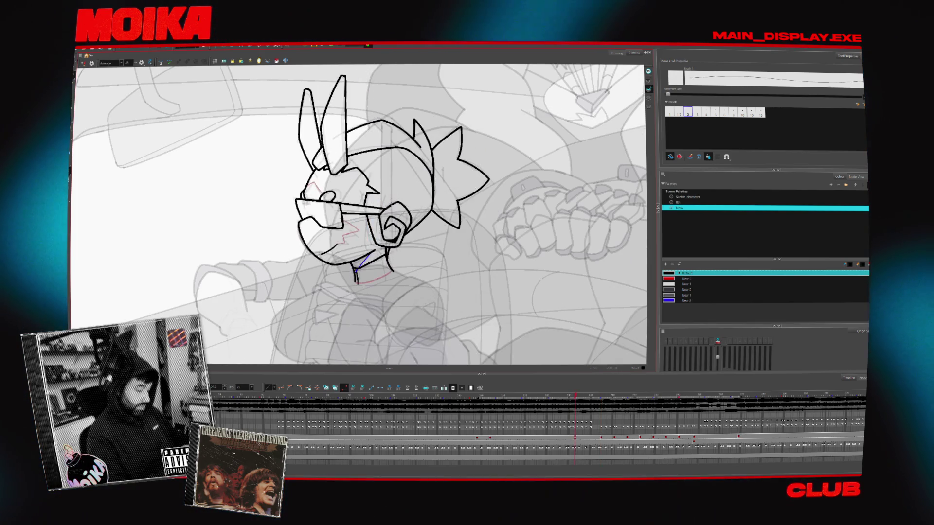
{"action": "left_click", "coordinate": [81, 65]}
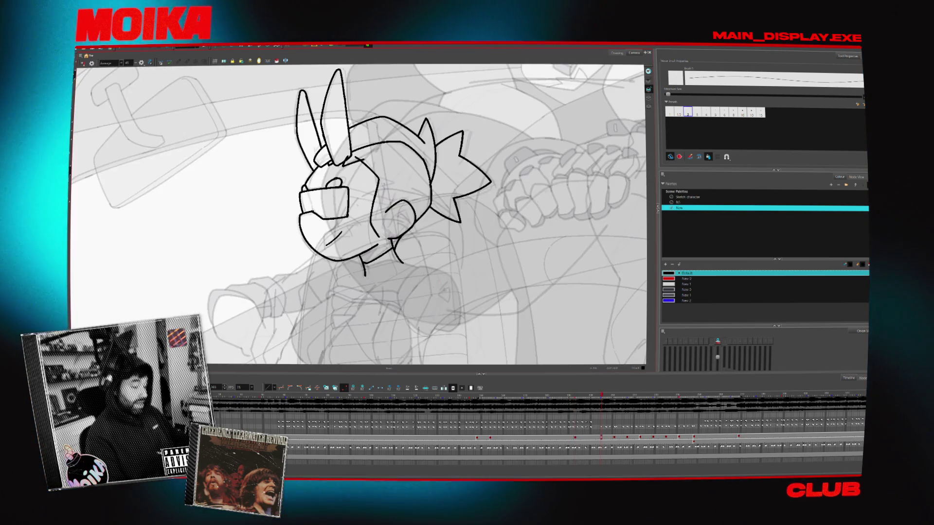
{"action": "left_click", "coordinate": [82, 64]}
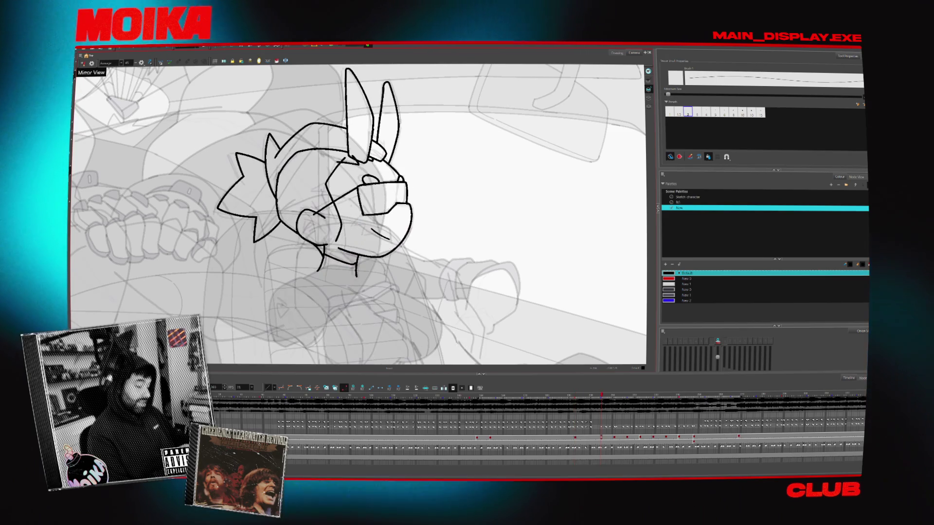
Unmirror, add a short stroke to the face, compare with neighbouring frames, and mirror the view again
{"action": "key", "text": "alt+s"}
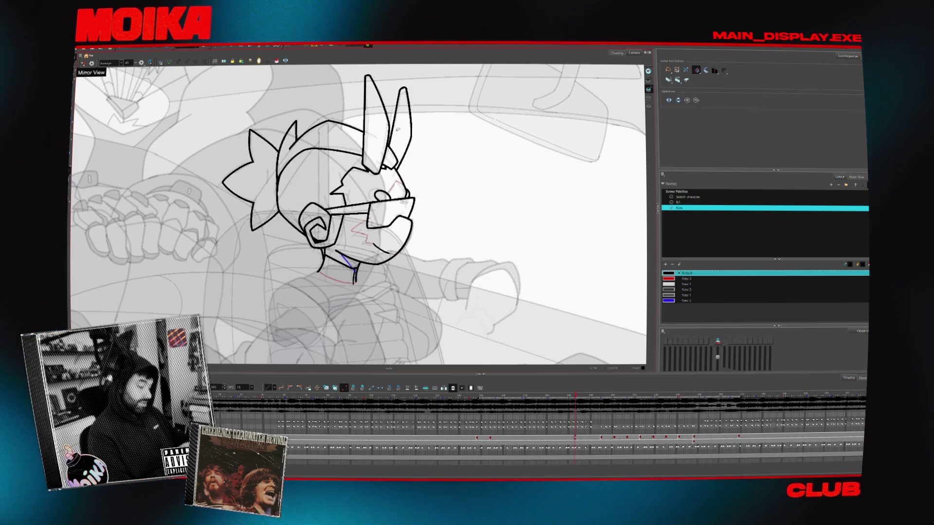
{"action": "left_click", "coordinate": [82, 64]}
{"action": "key", "text": "alt+b"}
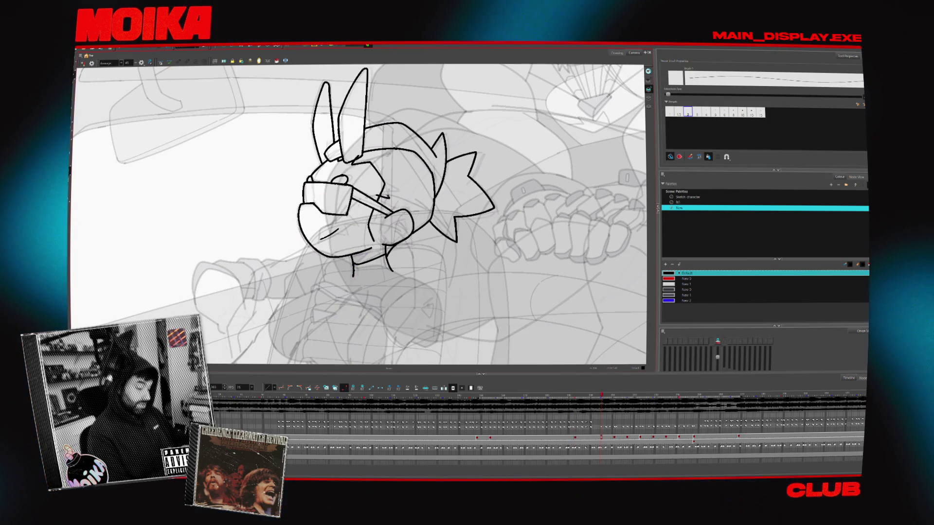
{"action": "left_click_drag", "start_coordinate": [379, 187], "coordinate": [386, 198]}
{"action": "key", "text": "period"}
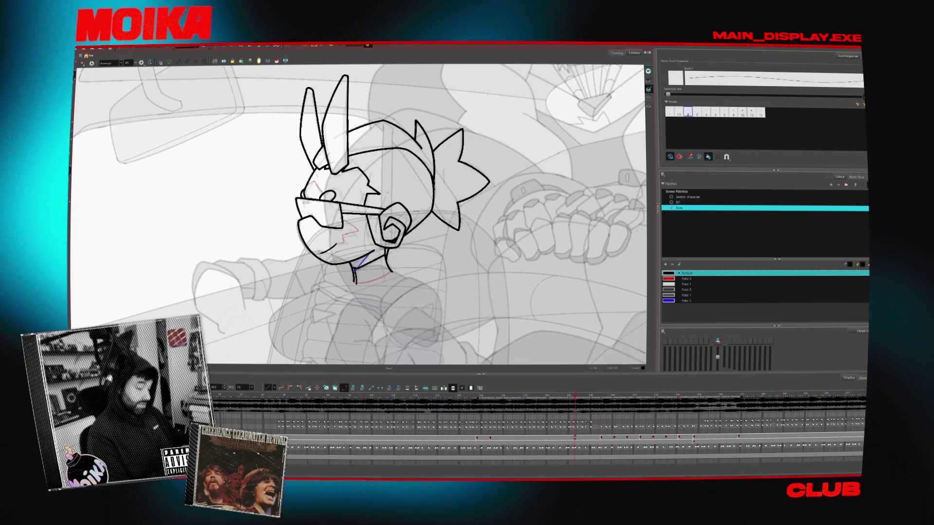
{"action": "key", "text": "comma"}
{"action": "key", "text": "alt+v"}
{"action": "key", "text": "period"}
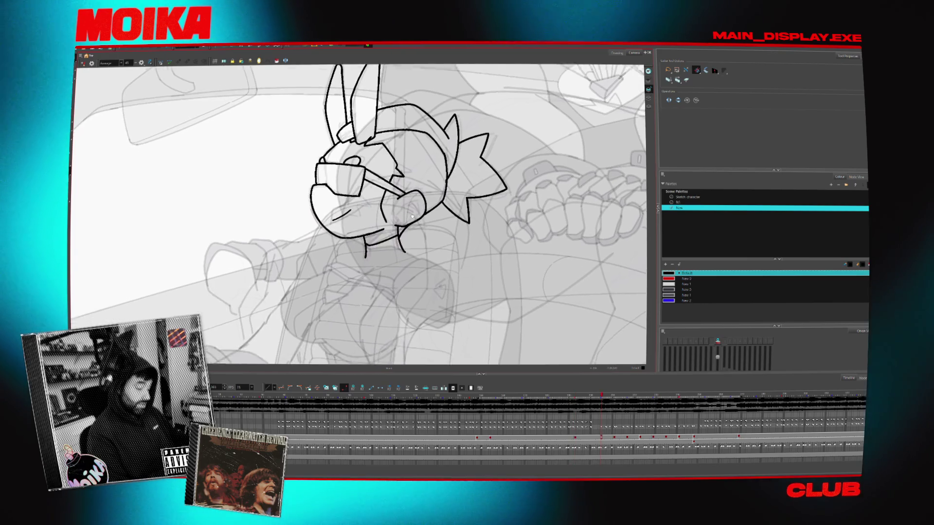
{"action": "key", "text": "alt+b"}
{"action": "key", "text": "period"}
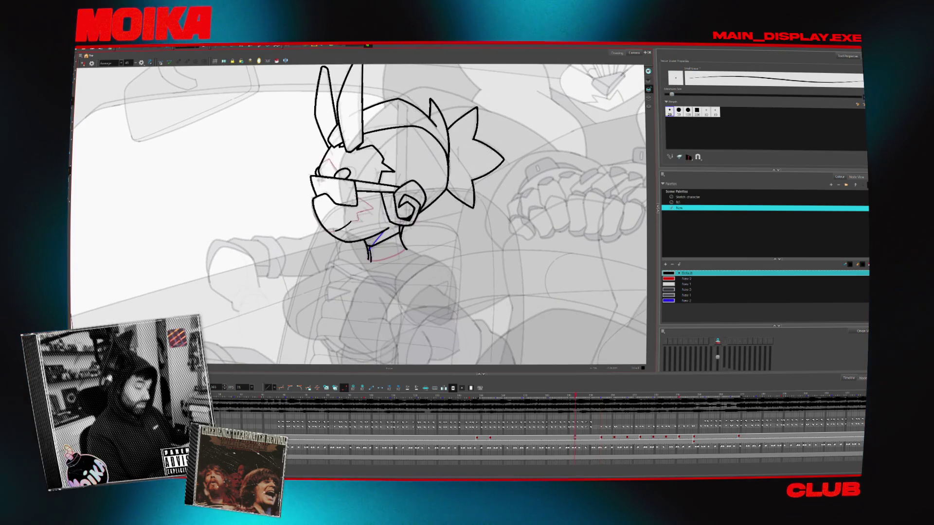
{"action": "key", "text": "comma"}
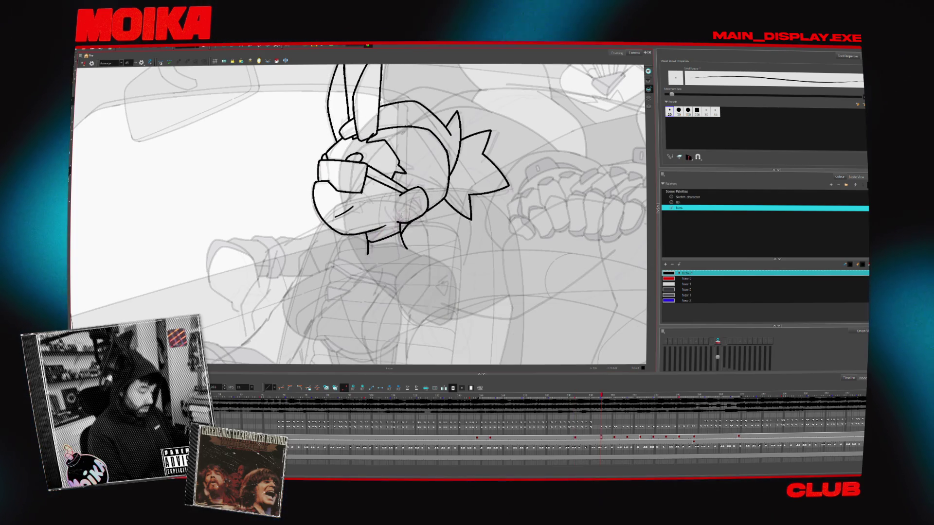
{"action": "left_click", "coordinate": [83, 64]}
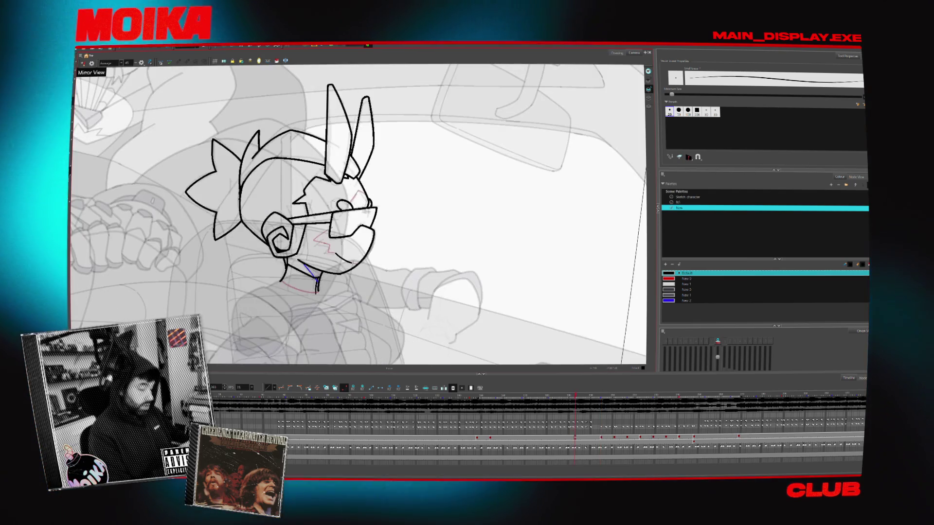
Unmirror the view, go to the next drawing, undo the blue chin stroke, and pick the black Default swatch
{"action": "left_click", "coordinate": [83, 64]}
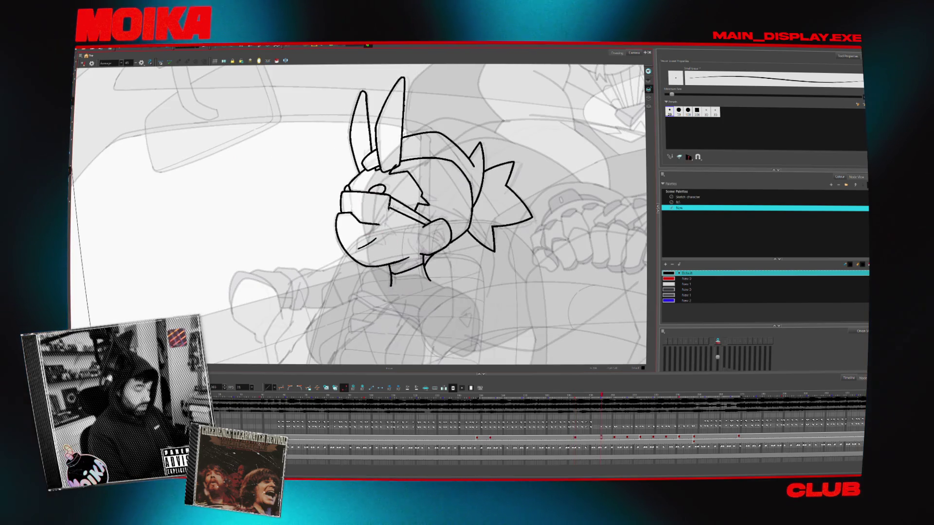
{"action": "key", "text": "alt+/"}
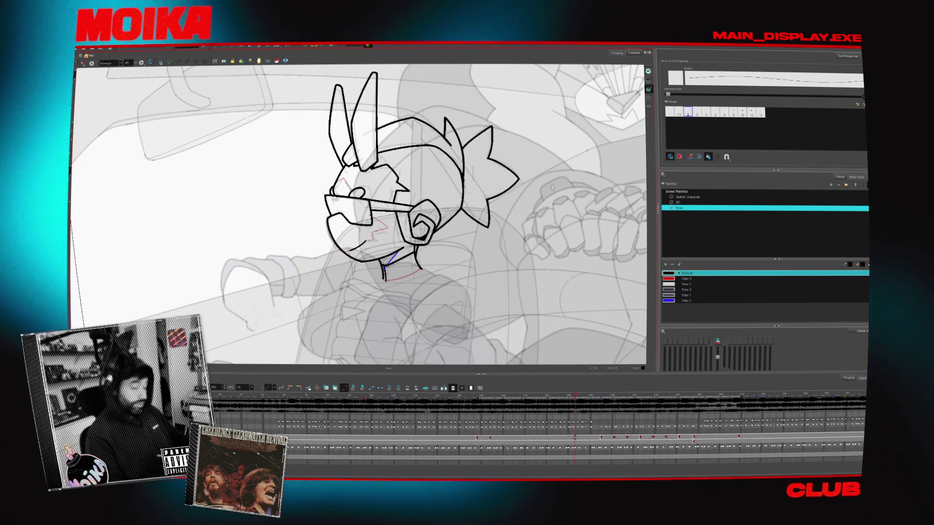
{"action": "key", "text": "alt+s"}
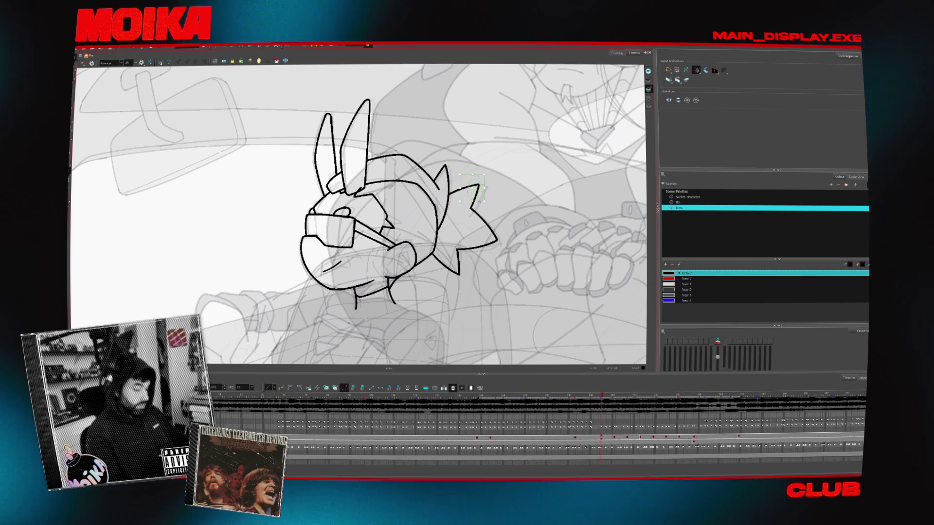
{"action": "key", "text": "alt+b"}
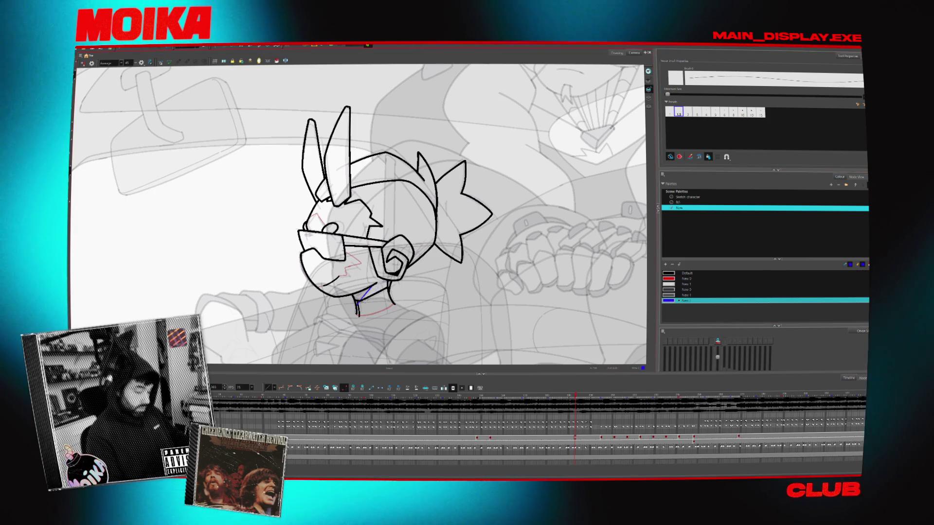
{"action": "key", "text": "g"}
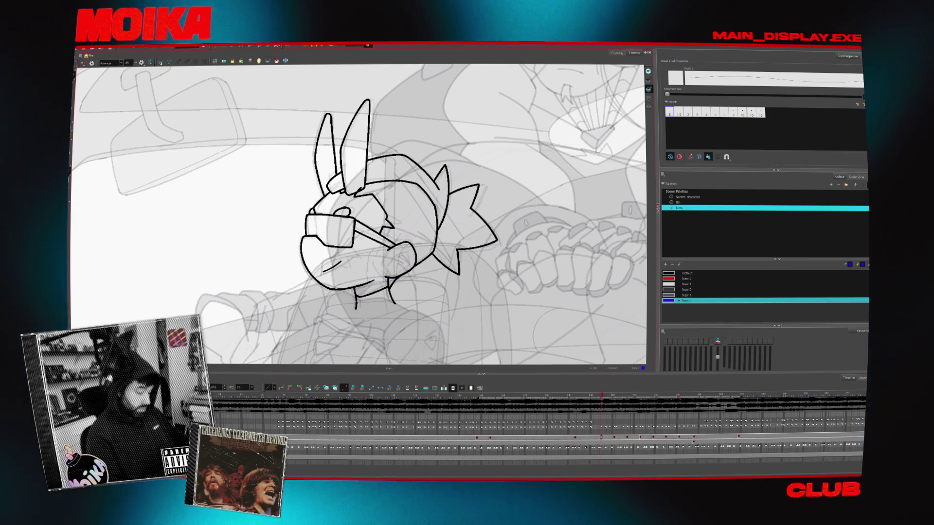
{"action": "key", "text": "ctrl+z"}
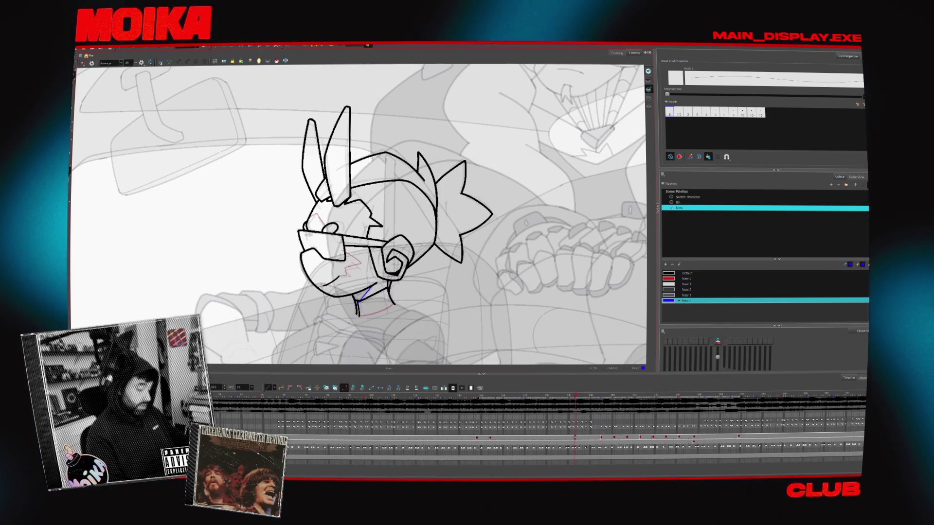
{"action": "left_click", "coordinate": [686, 273]}
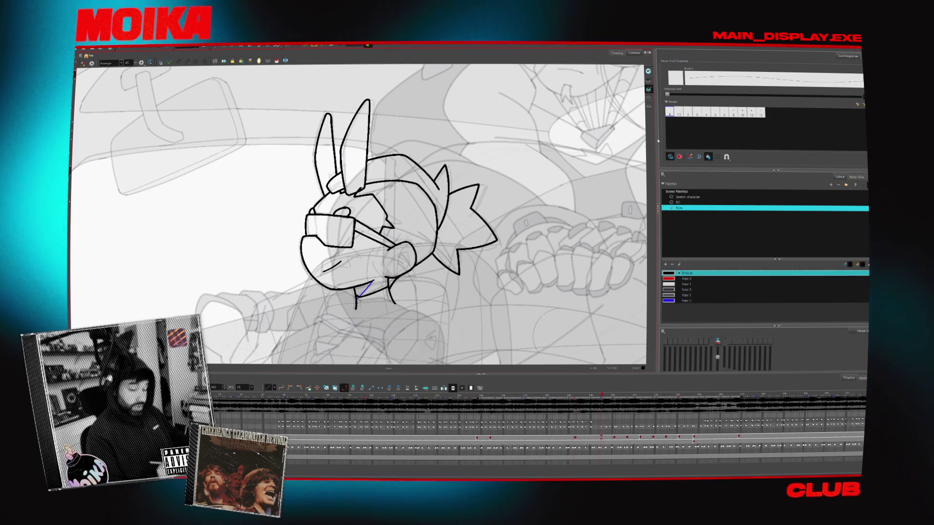
{"action": "scroll", "coordinate": [363, 302], "scroll_direction": "up", "scroll_amount": 1}
{"action": "scroll", "coordinate": [363, 303], "scroll_direction": "up", "scroll_amount": 2}
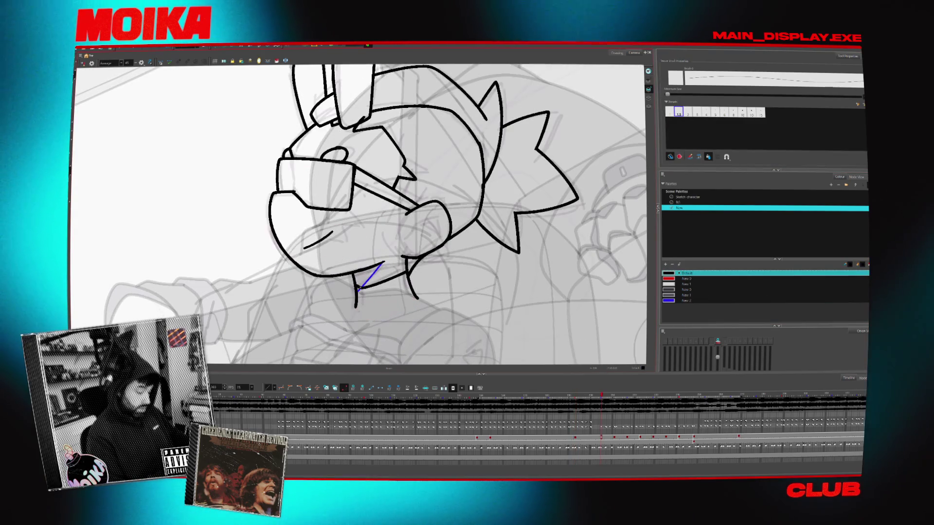
Ink a short black neck line below the chin and mirror the view to check it
{"action": "left_click_drag", "start_coordinate": [360, 289], "coordinate": [360, 313]}
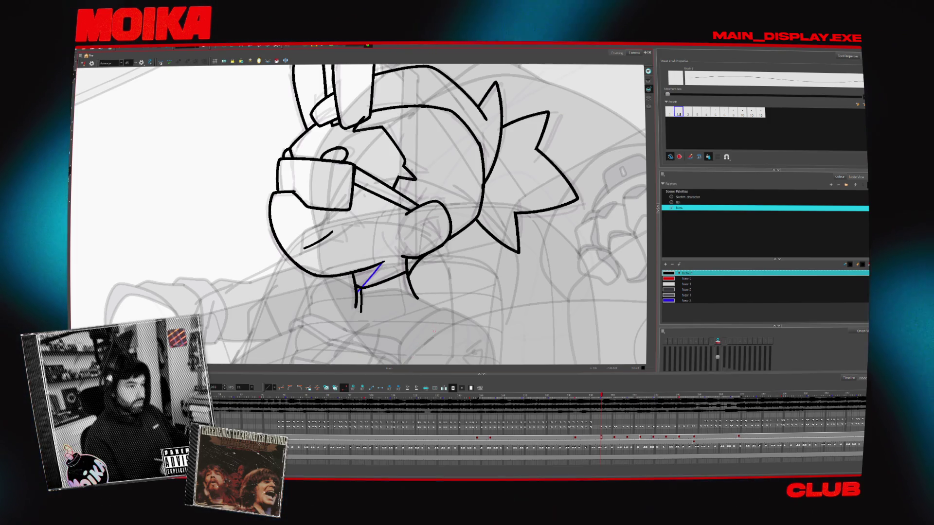
{"action": "scroll", "coordinate": [419, 322], "scroll_direction": "down", "scroll_amount": 2}
{"action": "scroll", "coordinate": [418, 322], "scroll_direction": "down", "scroll_amount": 2}
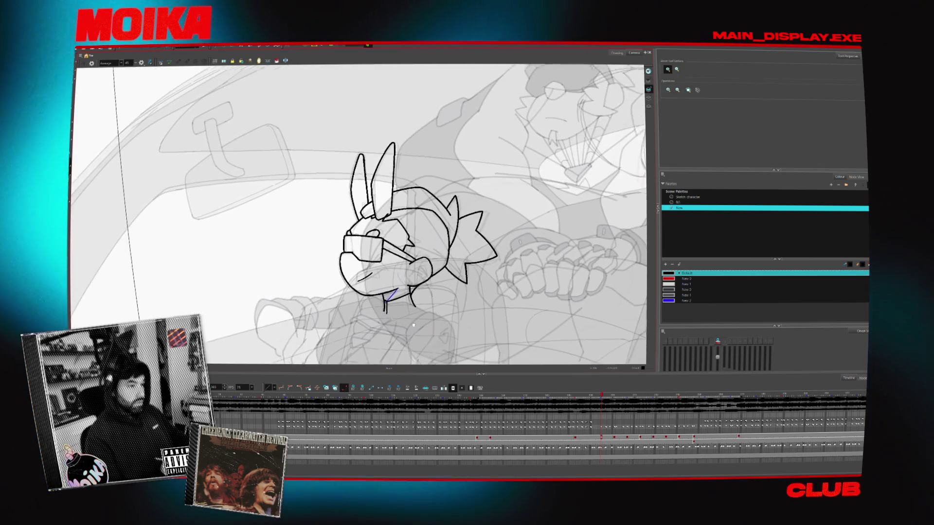
{"action": "scroll", "coordinate": [418, 322], "scroll_direction": "down", "scroll_amount": 1}
{"action": "scroll", "coordinate": [418, 322], "scroll_direction": "down", "scroll_amount": 1}
{"action": "scroll", "coordinate": [419, 321], "scroll_direction": "up", "scroll_amount": 1}
{"action": "scroll", "coordinate": [436, 245], "scroll_direction": "up", "scroll_amount": 2}
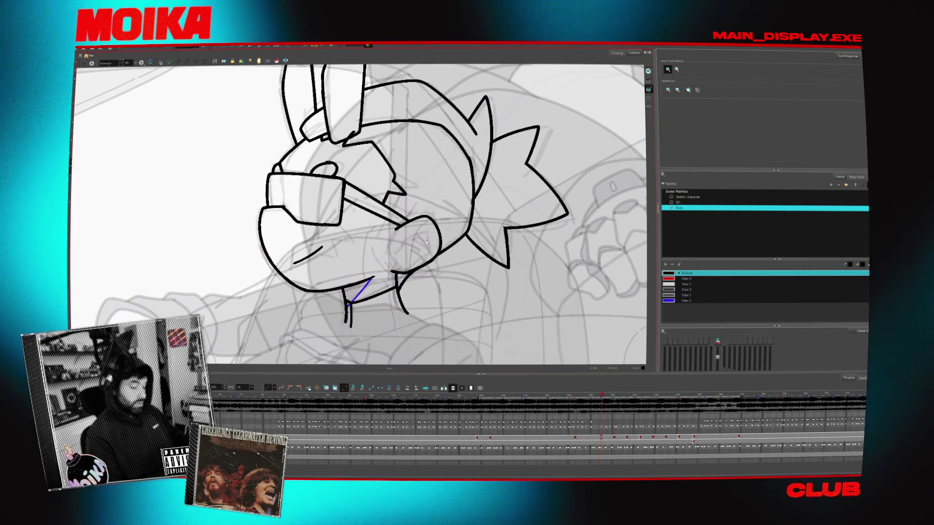
{"action": "scroll", "coordinate": [436, 245], "scroll_direction": "down", "scroll_amount": 2}
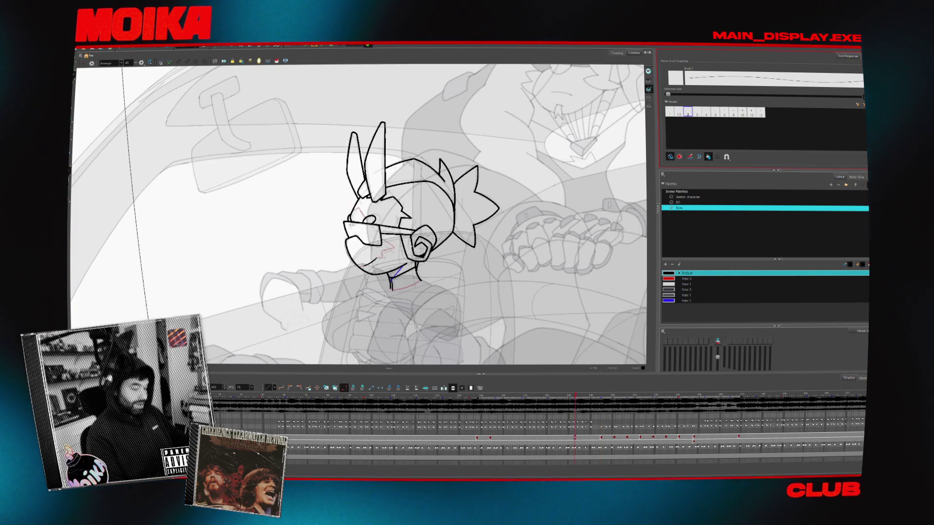
{"action": "scroll", "coordinate": [423, 219], "scroll_direction": "up", "scroll_amount": 1}
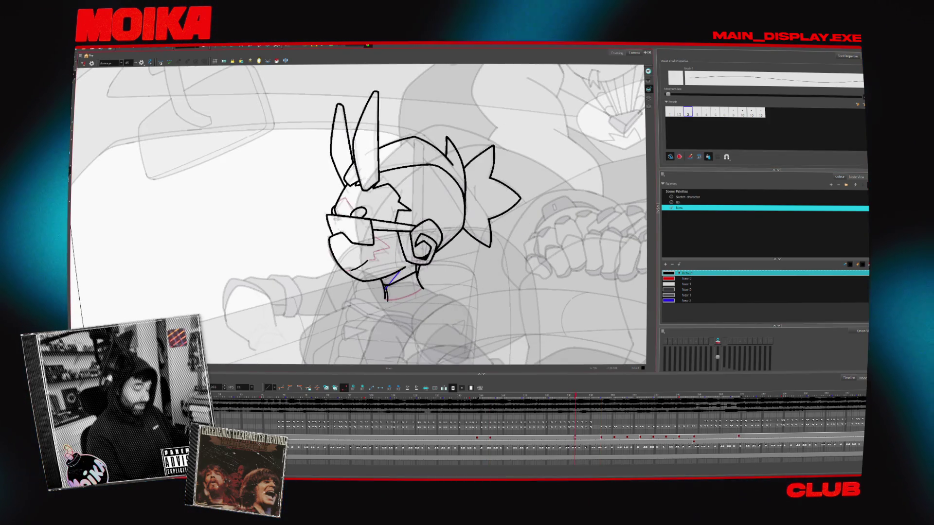
{"action": "left_click", "coordinate": [83, 64]}
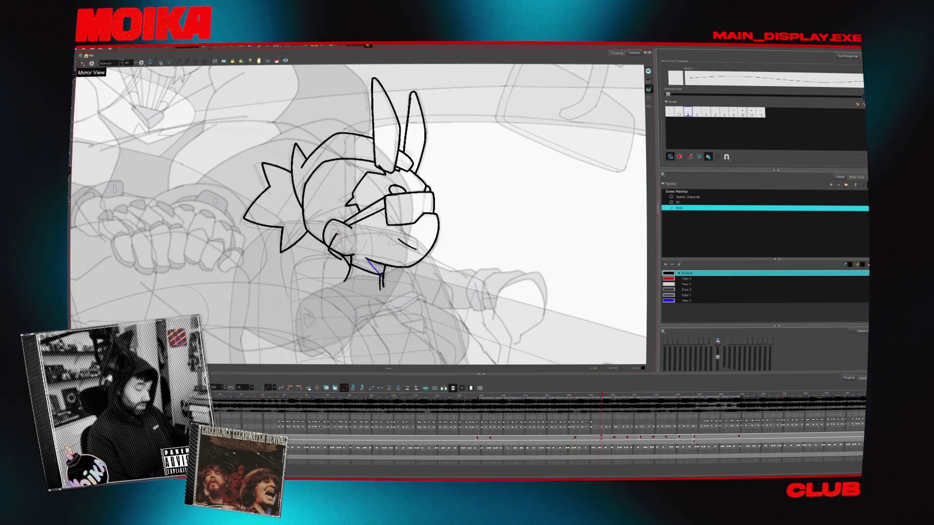
Undo the small nose stroke and toggle the mirrored canvas view to re-check the face
{"action": "key", "text": "ctrl+z"}
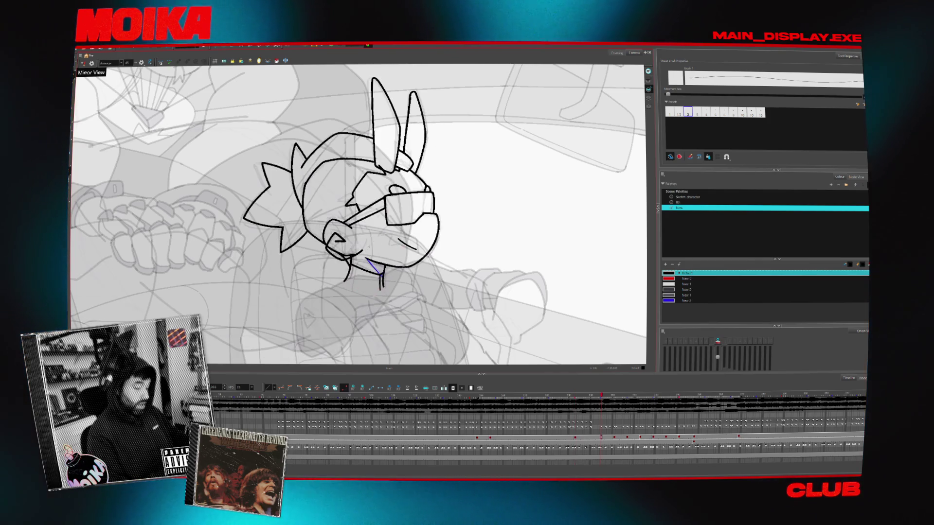
{"action": "left_click", "coordinate": [82, 64]}
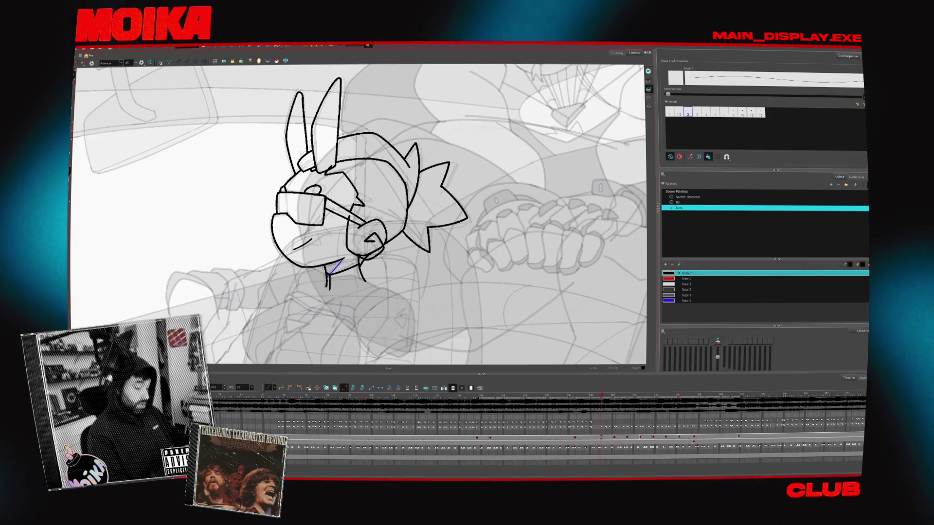
{"action": "left_click", "coordinate": [82, 64]}
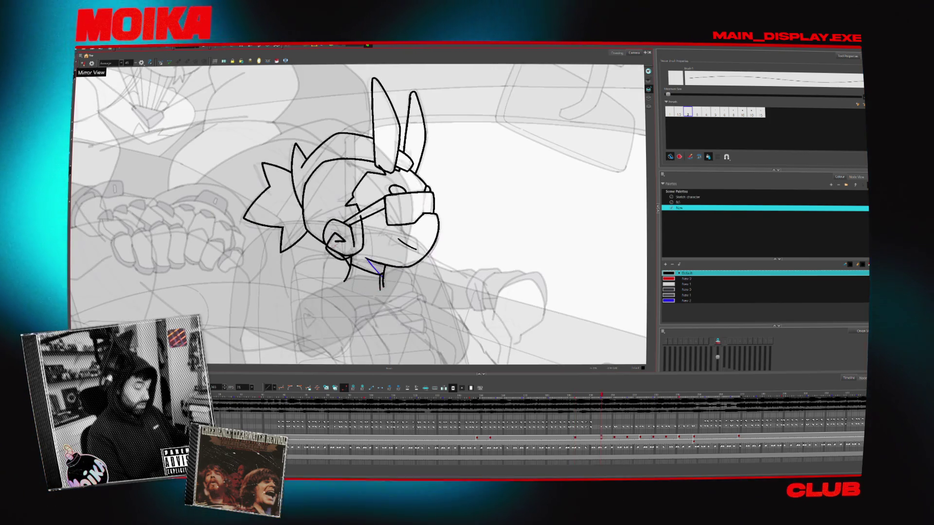
{"action": "left_click", "coordinate": [83, 64]}
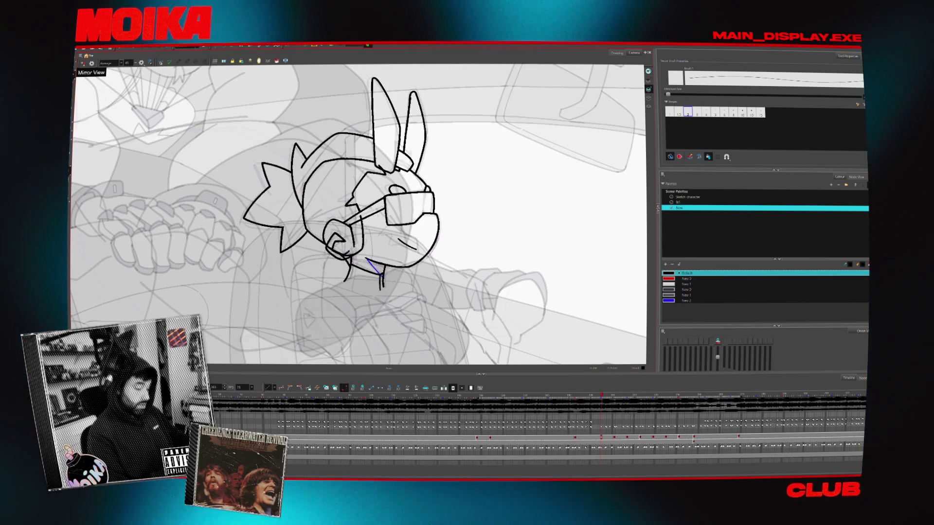
{"action": "key", "text": "alt+s"}
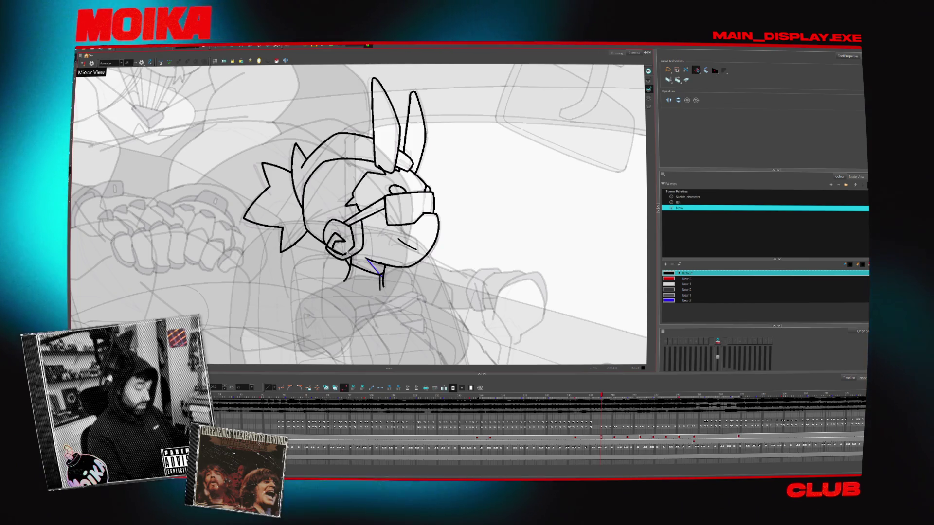
{"action": "scroll", "coordinate": [317, 359], "scroll_direction": "down", "scroll_amount": 2}
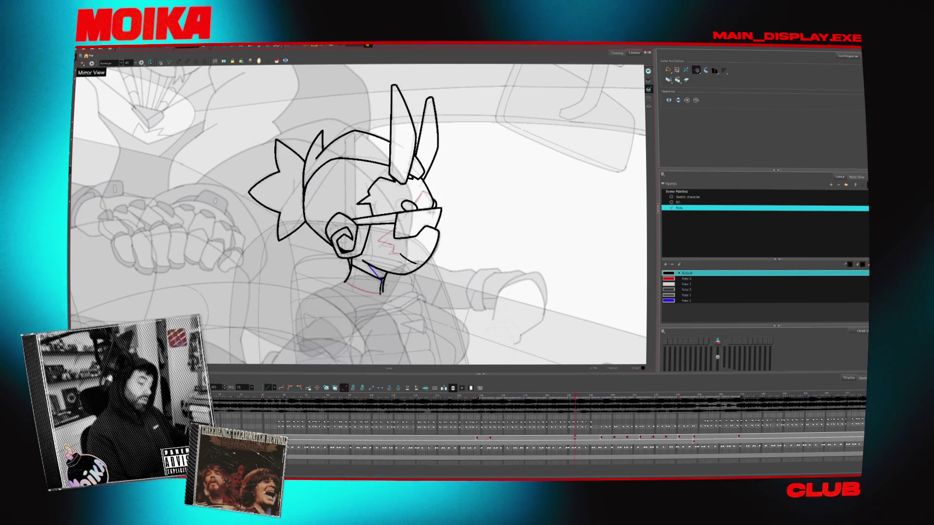
Zoom onto the head and flip through neighbouring drawings to compare against the coloured one
{"action": "left_click_drag", "start_coordinate": [350, 307], "coordinate": [317, 358]}
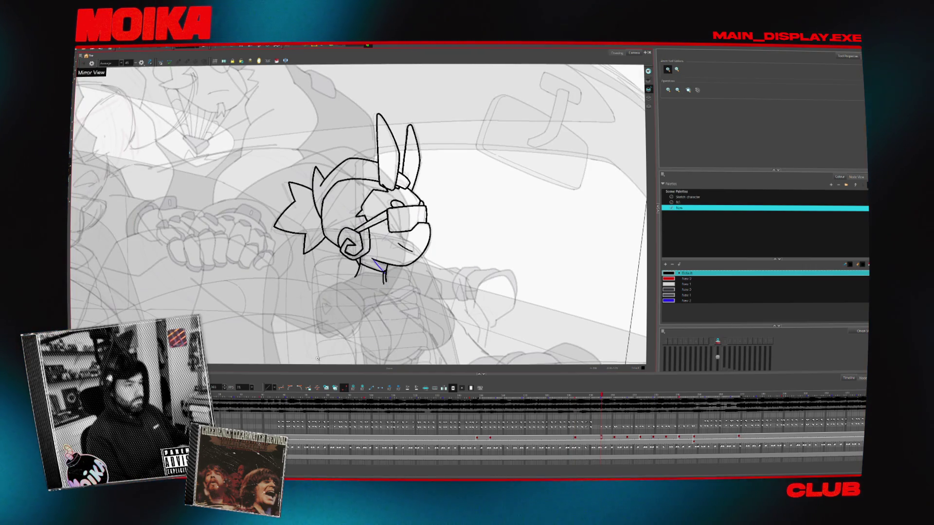
{"action": "left_click_drag", "start_coordinate": [388, 220], "coordinate": [389, 283]}
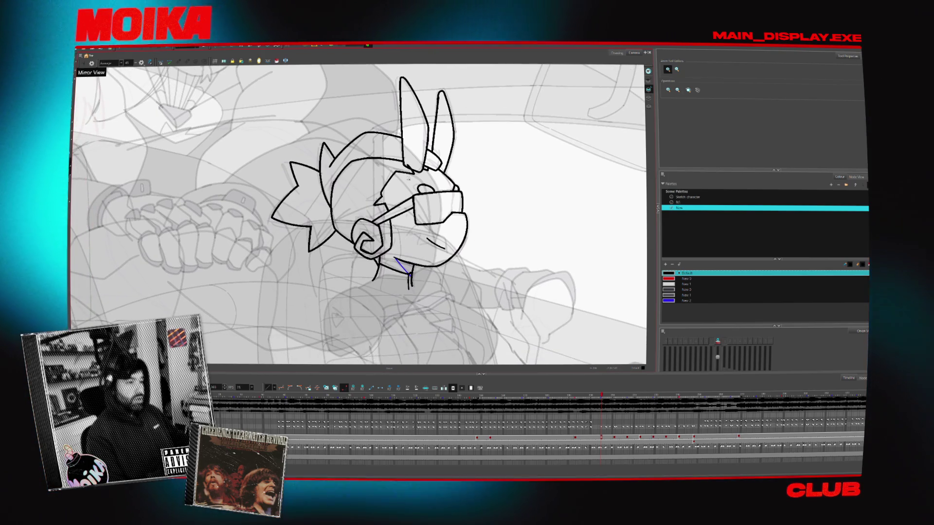
{"action": "key", "text": "period"}
{"action": "key", "text": "comma"}
{"action": "key", "text": "comma"}
{"action": "key", "text": "comma"}
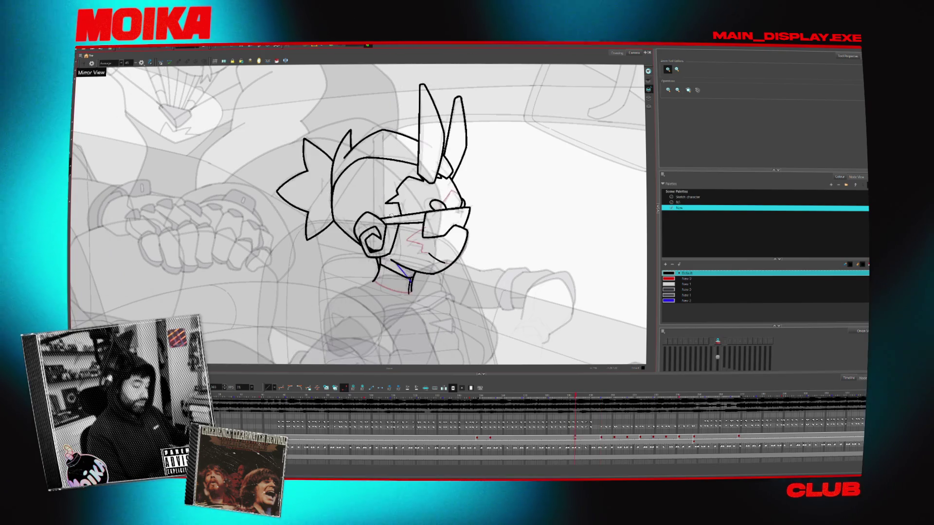
{"action": "key", "text": "alt+b"}
{"action": "key", "text": "period"}
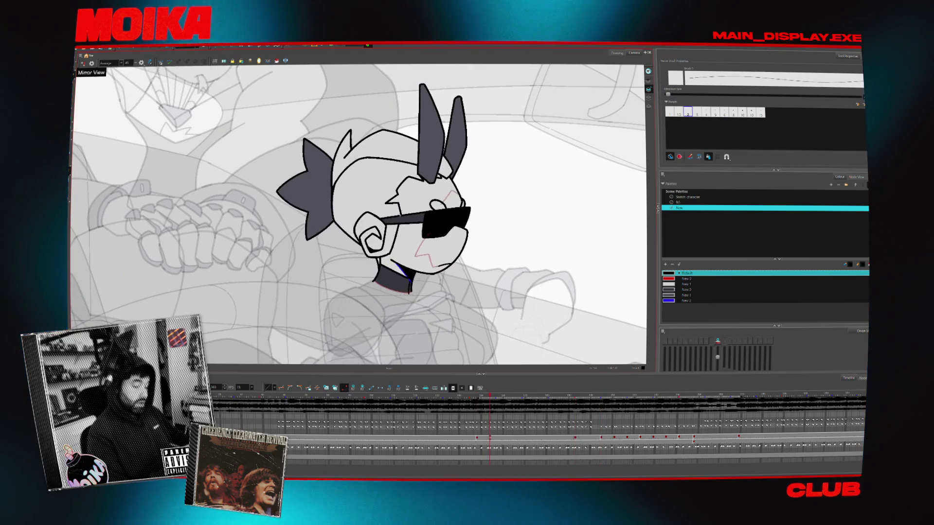
{"action": "key", "text": "period"}
{"action": "key", "text": "period"}
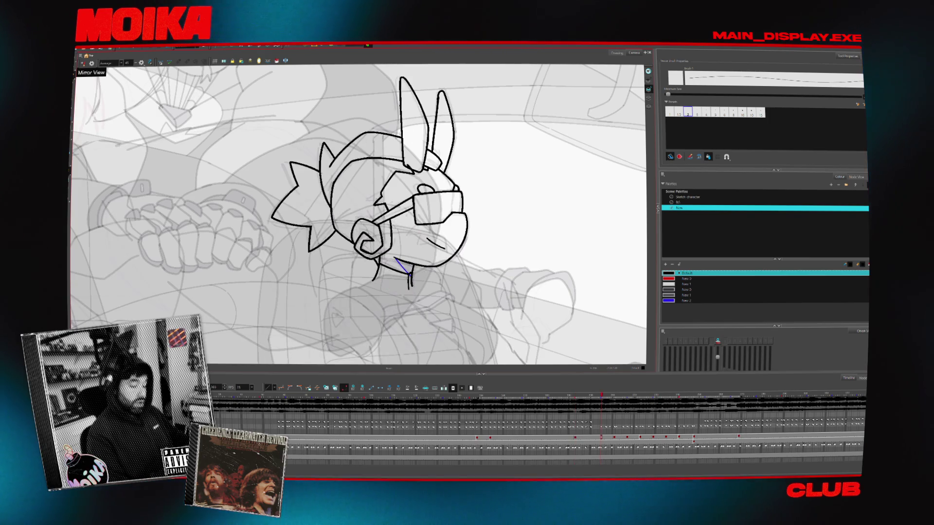
Return to stroke selection and flip the canvas mirror off and back on
{"action": "key", "text": "alt+s"}
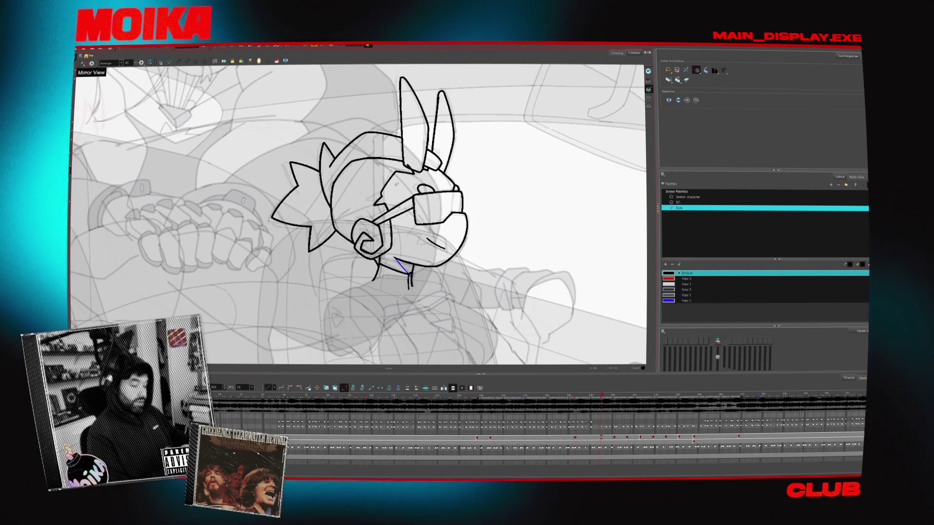
{"action": "left_click", "coordinate": [83, 63]}
{"action": "left_click", "coordinate": [82, 64]}
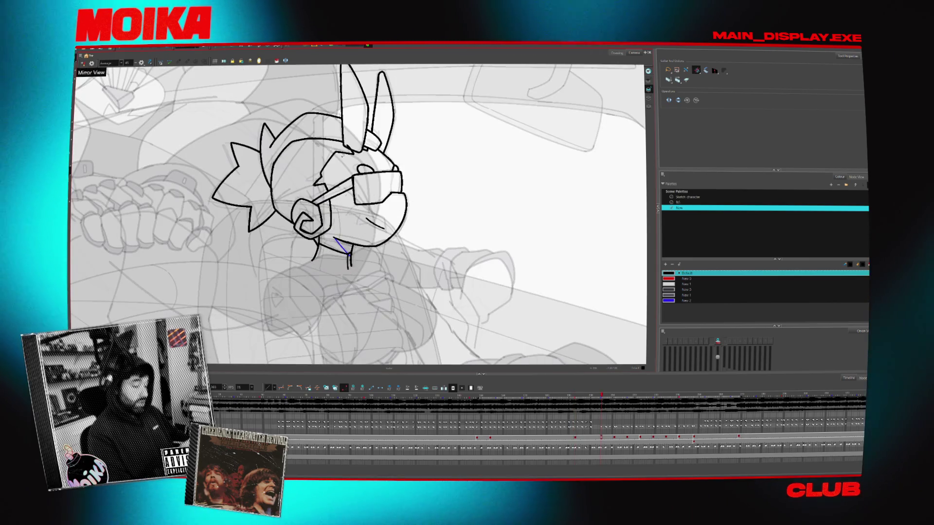
{"action": "left_click", "coordinate": [330, 177]}
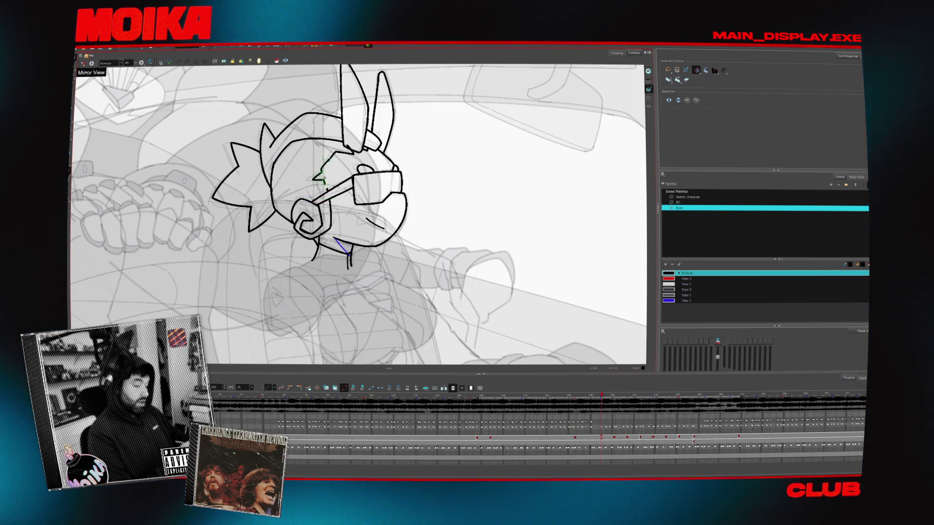
{"action": "key", "text": "Delete"}
{"action": "key", "text": "alt+/"}
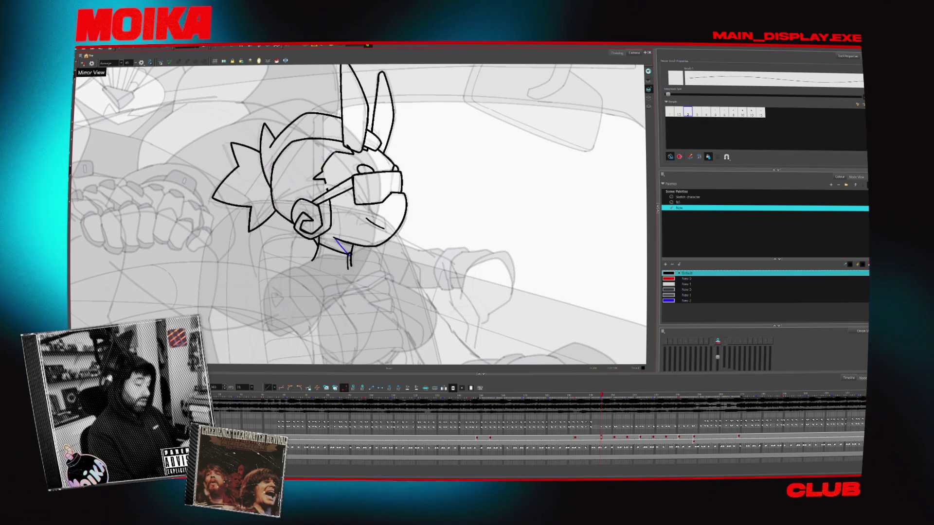
{"action": "left_click", "coordinate": [83, 64]}
{"action": "key", "text": "alt+b"}
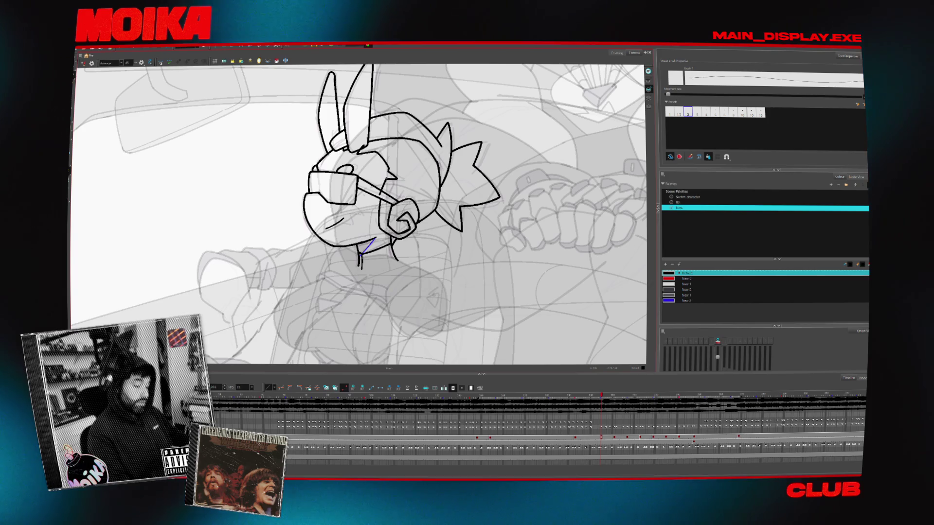
{"action": "key", "text": "alt+s"}
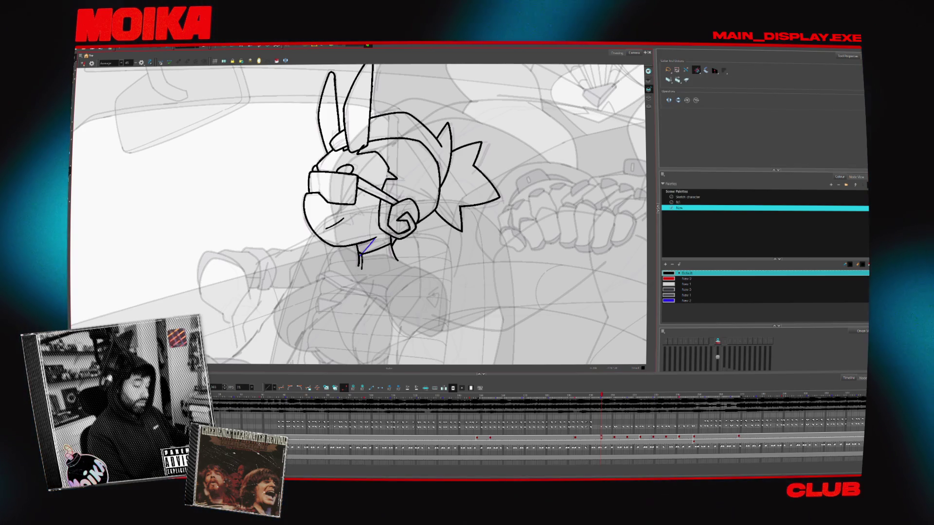
{"action": "key", "text": "alt+b"}
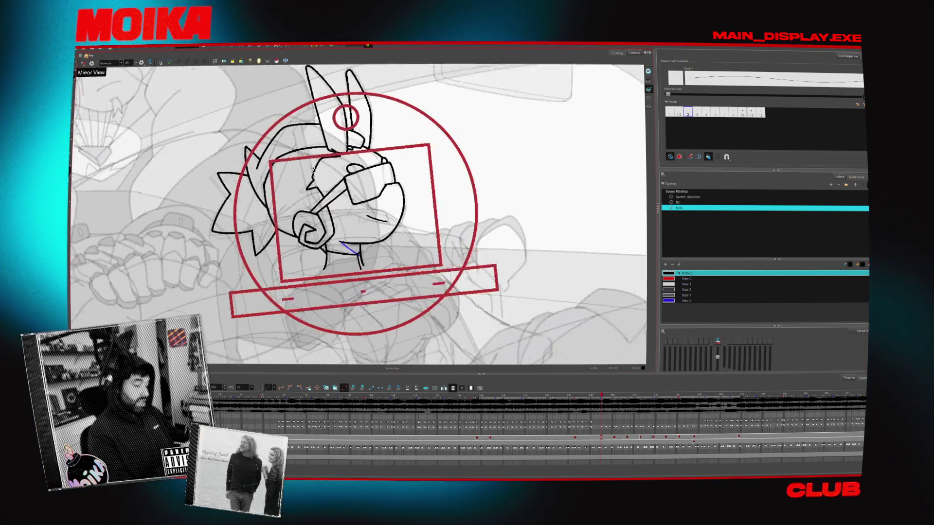
{"action": "left_click", "coordinate": [84, 62]}
{"action": "key", "text": "alt+s"}
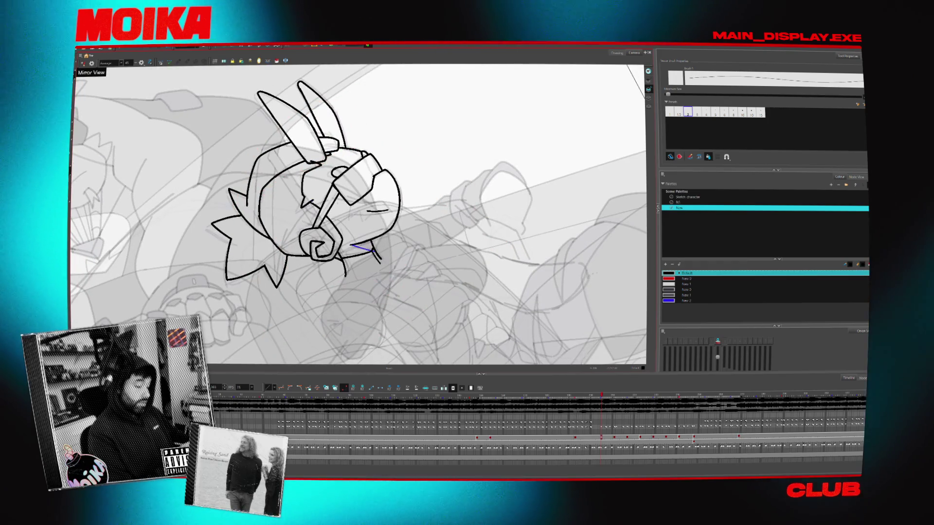
{"action": "mouse_move", "coordinate": [409, 146]}
{"action": "left_mouse_down"}
{"action": "mouse_move", "coordinate": [319, 124]}
{"action": "mouse_move", "coordinate": [332, 110]}
{"action": "left_mouse_up"}
{"action": "left_click", "coordinate": [84, 63]}
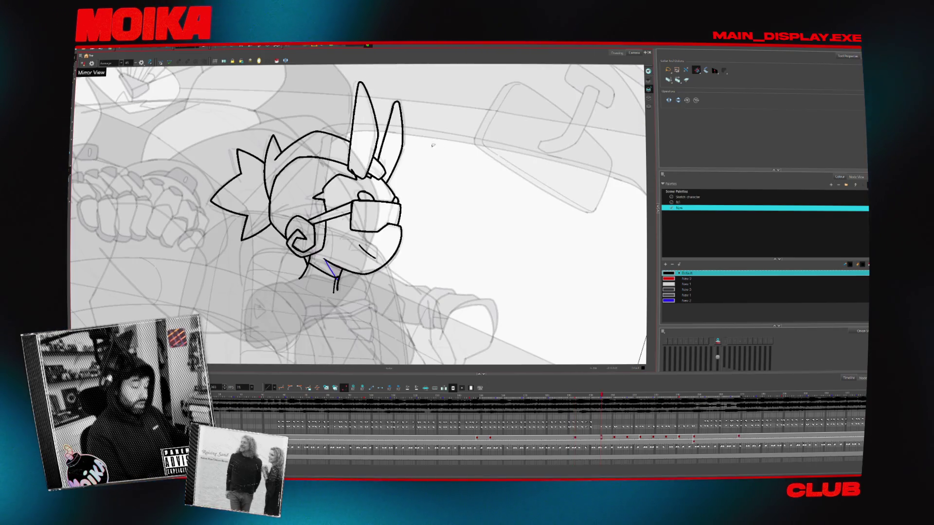
{"action": "key", "text": "alt+b"}
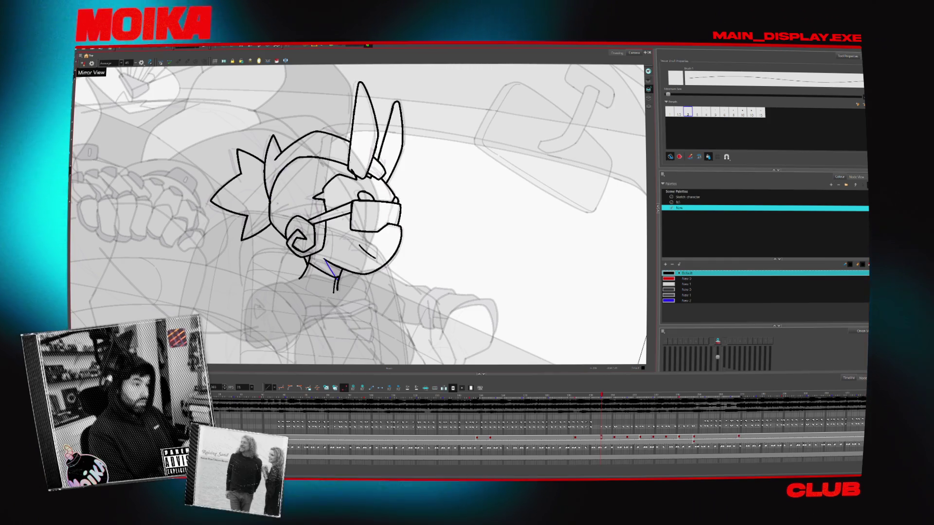
{"action": "scroll", "coordinate": [287, 203], "scroll_direction": "up", "scroll_amount": 1}
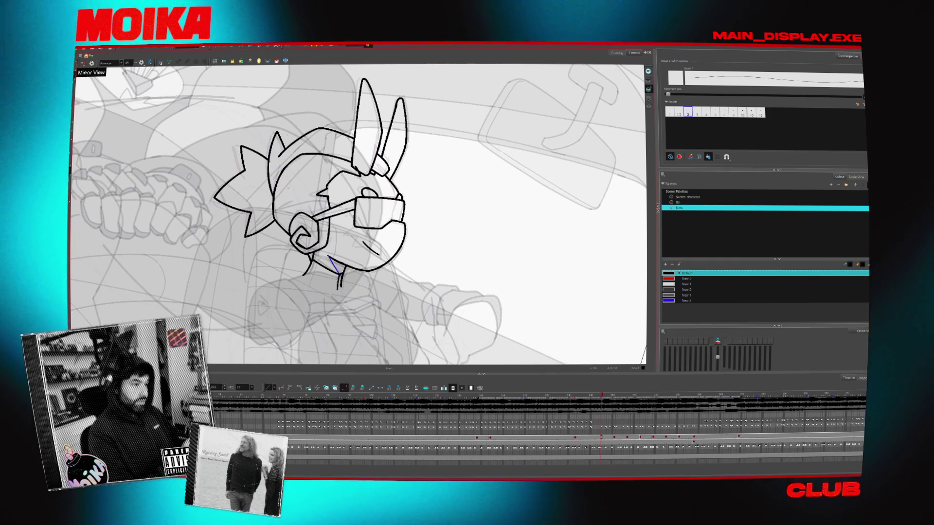
{"action": "key", "text": "alt+s"}
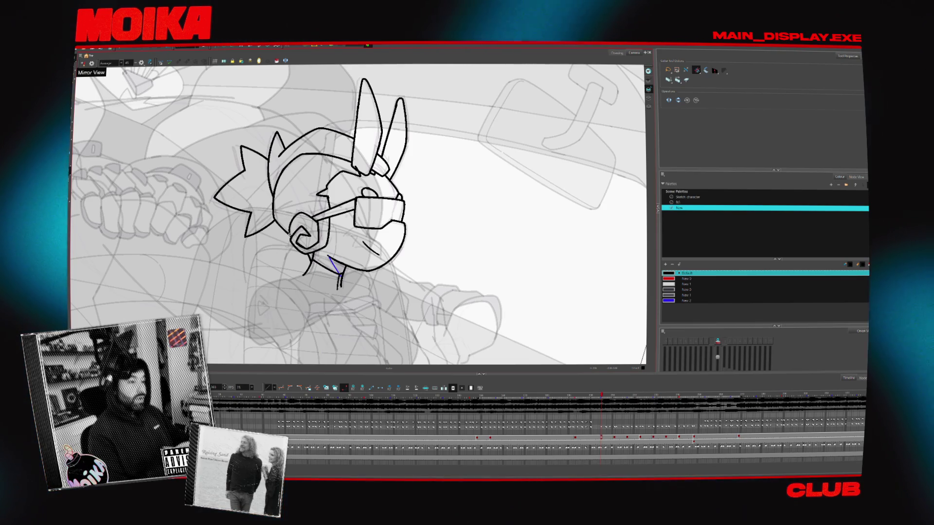
{"action": "key", "text": "comma"}
{"action": "key", "text": "comma"}
{"action": "key", "text": "comma"}
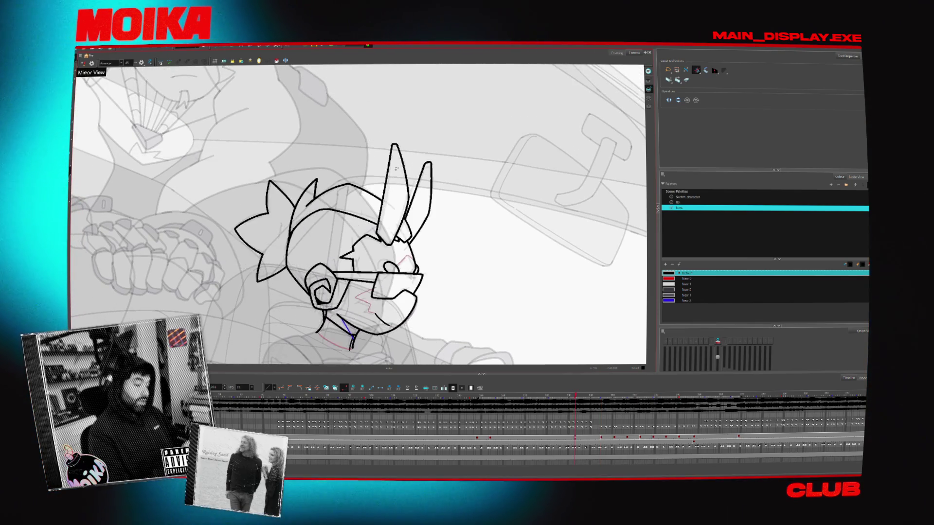
{"action": "left_click", "coordinate": [82, 63]}
{"action": "key", "text": "alt+b"}
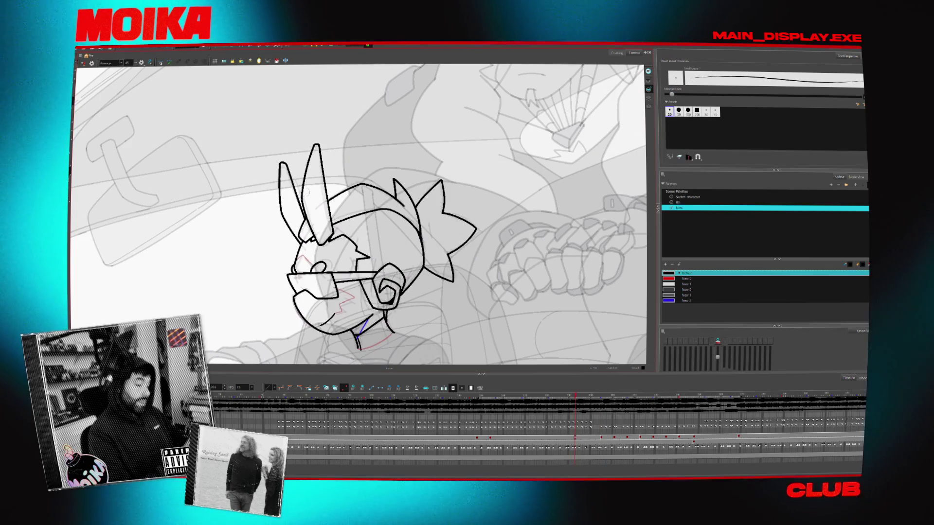
{"action": "key", "text": "period"}
{"action": "key", "text": "period"}
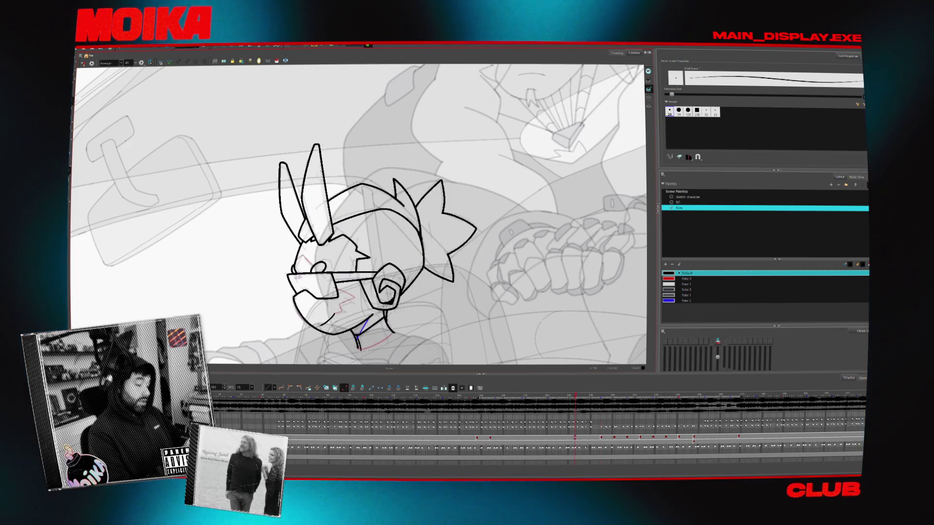
{"action": "key", "text": "period"}
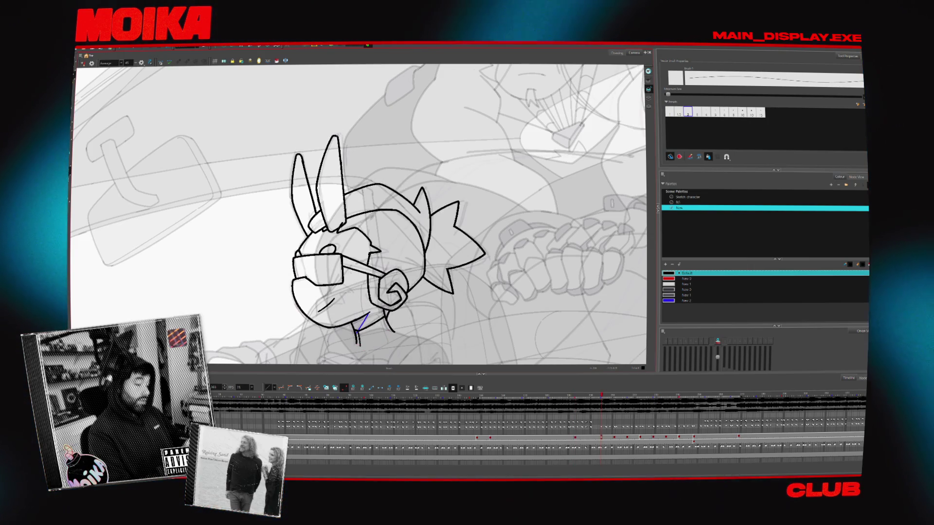
{"action": "key", "text": "comma"}
{"action": "key", "text": "period"}
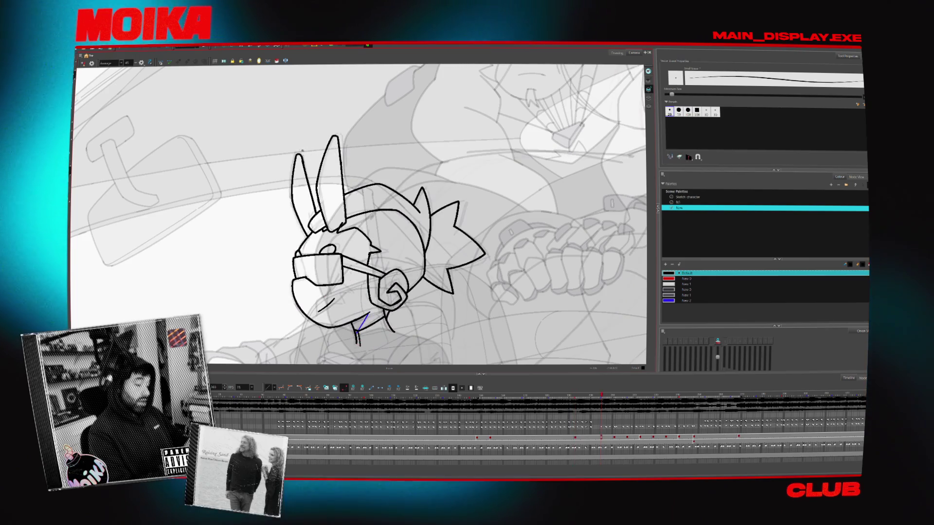
{"action": "key", "text": "period"}
{"action": "left_click", "coordinate": [84, 65]}
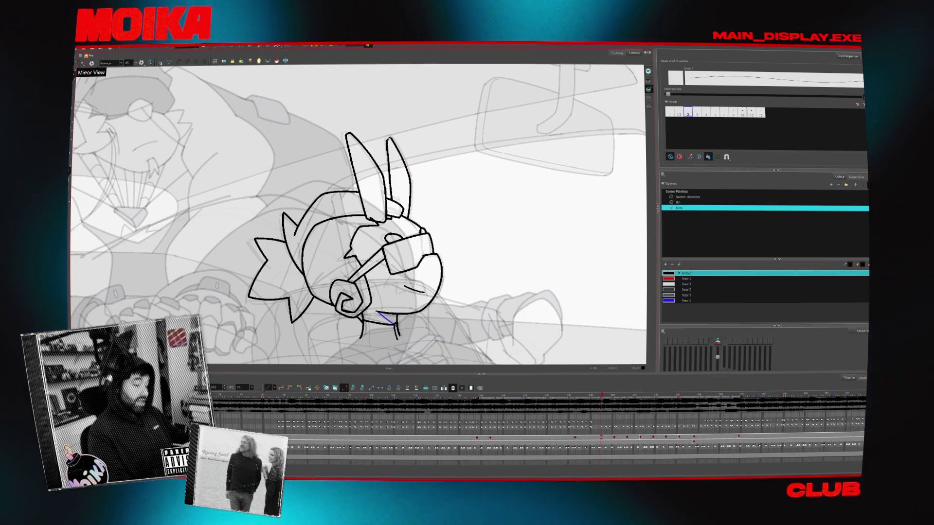
{"action": "left_click_drag", "start_coordinate": [423, 249], "coordinate": [434, 206]}
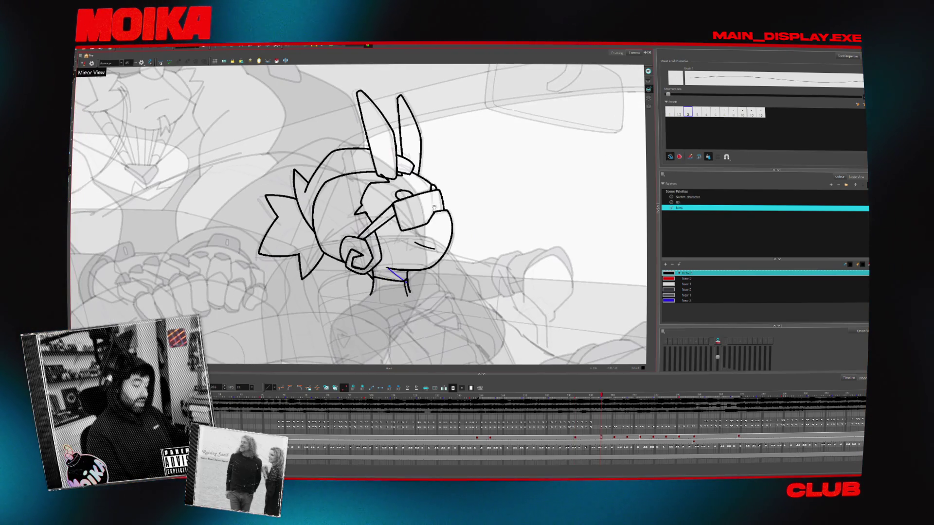
{"action": "left_click", "coordinate": [84, 64]}
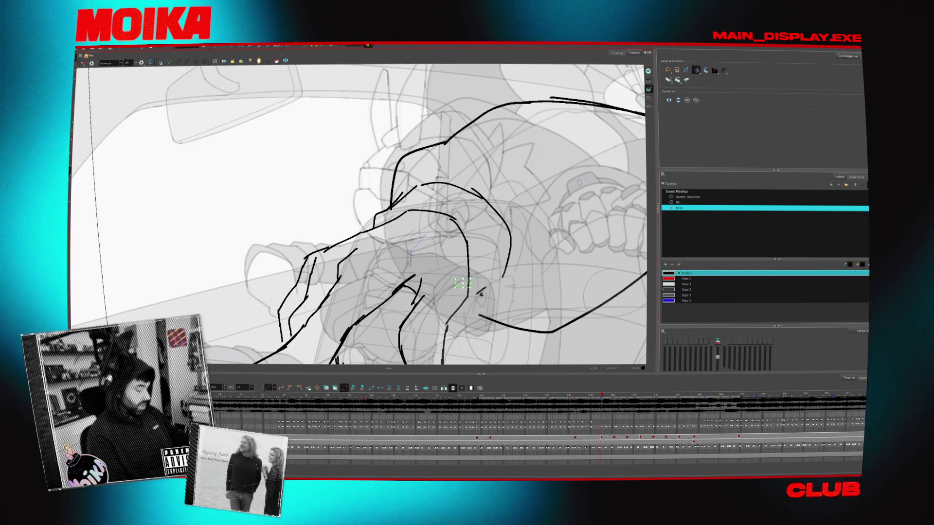
Mirror and reset the view upright on the head, then make the Sketch character palette current
{"action": "left_click", "coordinate": [83, 64]}
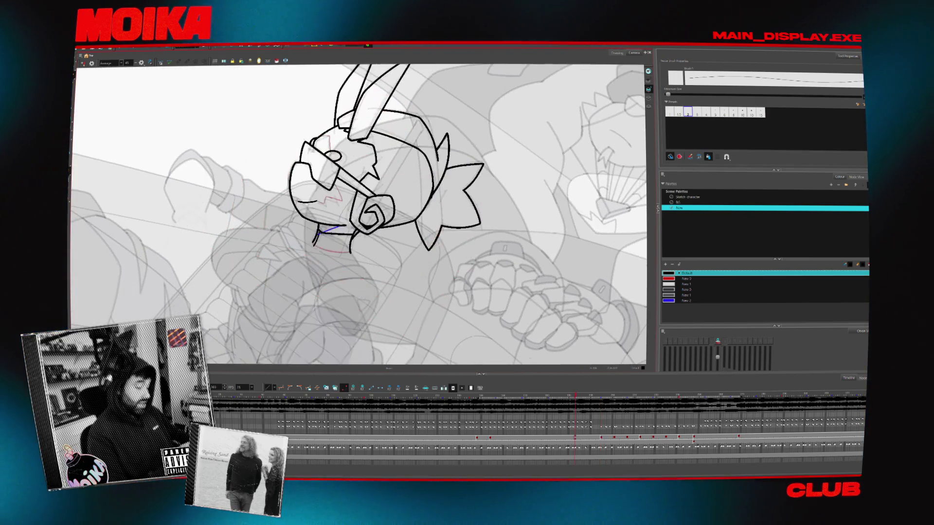
{"action": "left_click_drag", "start_coordinate": [348, 248], "coordinate": [351, 300]}
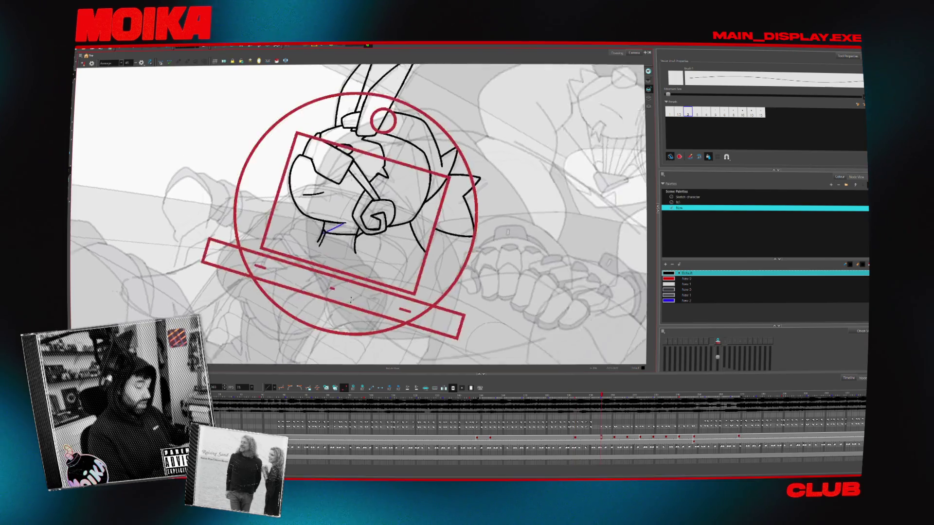
{"action": "key", "text": "shift+x"}
{"action": "scroll", "coordinate": [310, 214], "scroll_direction": "up", "scroll_amount": 2}
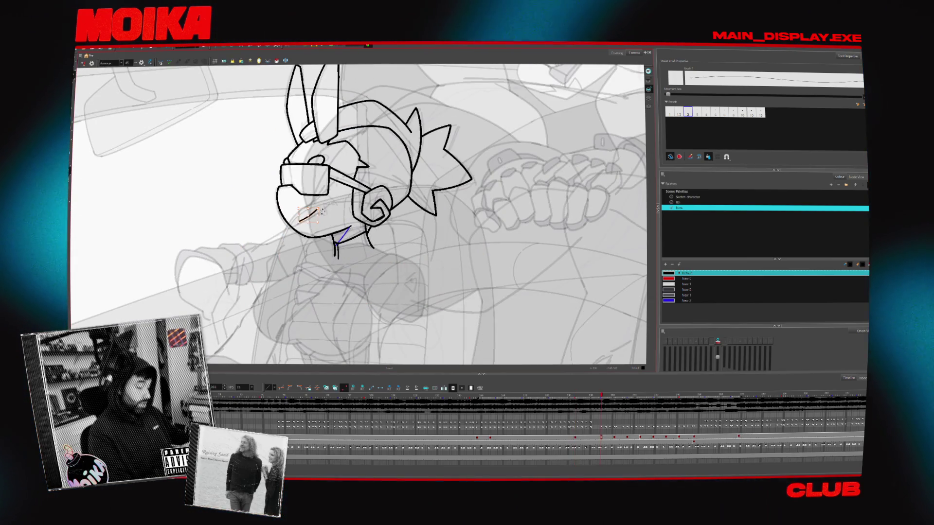
{"action": "scroll", "coordinate": [313, 213], "scroll_direction": "up", "scroll_amount": 2}
{"action": "left_click", "coordinate": [689, 198]}
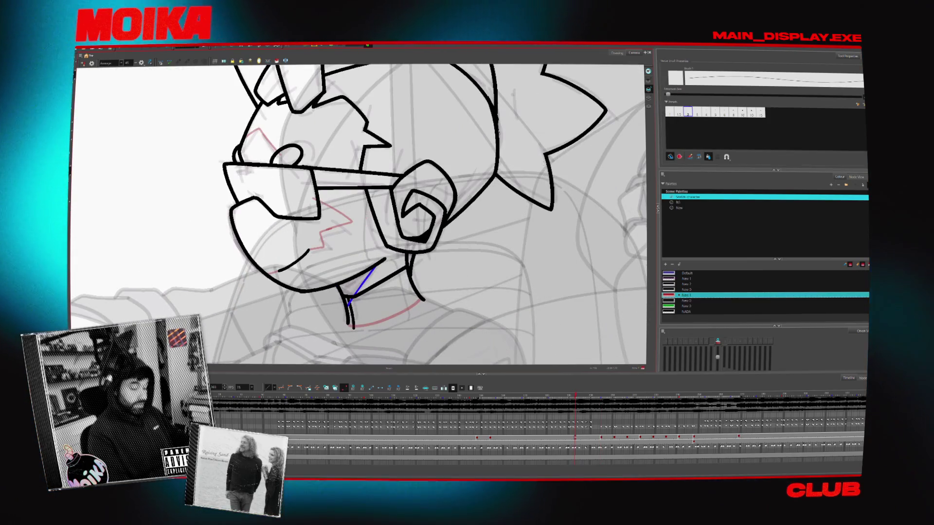
{"action": "left_click", "coordinate": [678, 111]}
{"action": "left_click_drag", "start_coordinate": [358, 211], "coordinate": [401, 227]}
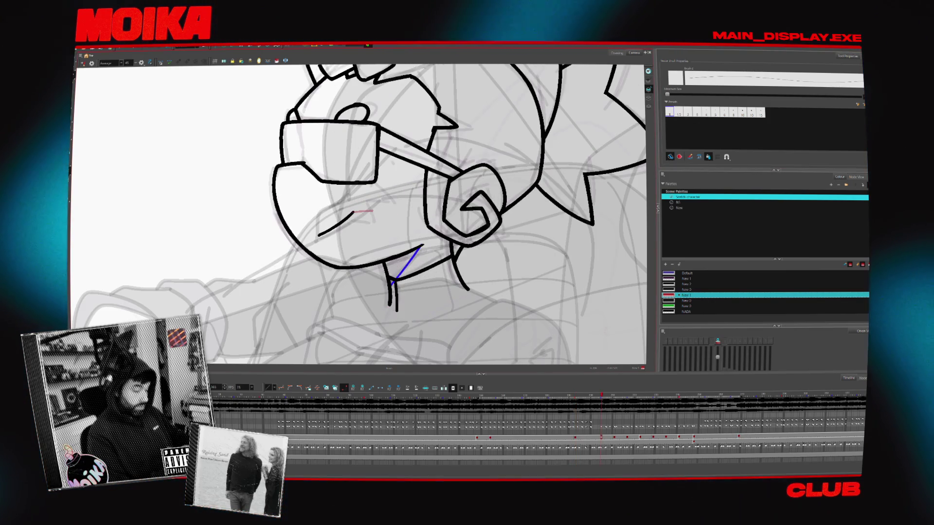
{"action": "left_click", "coordinate": [83, 64]}
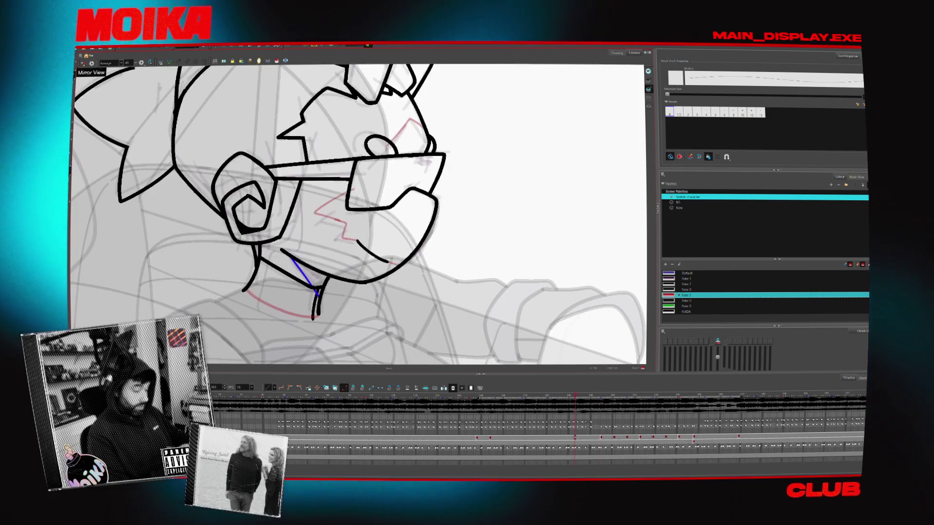
{"action": "key", "text": "period"}
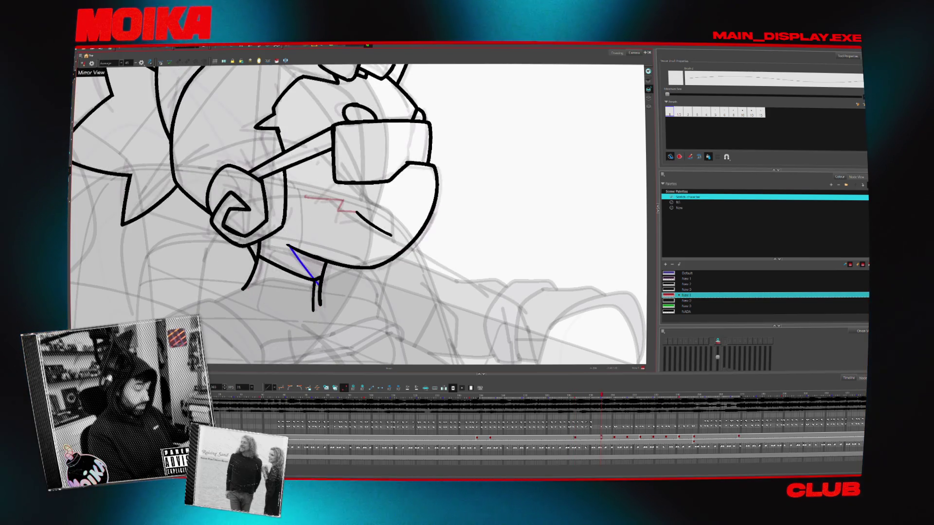
{"action": "left_click_drag", "start_coordinate": [378, 192], "coordinate": [394, 248]}
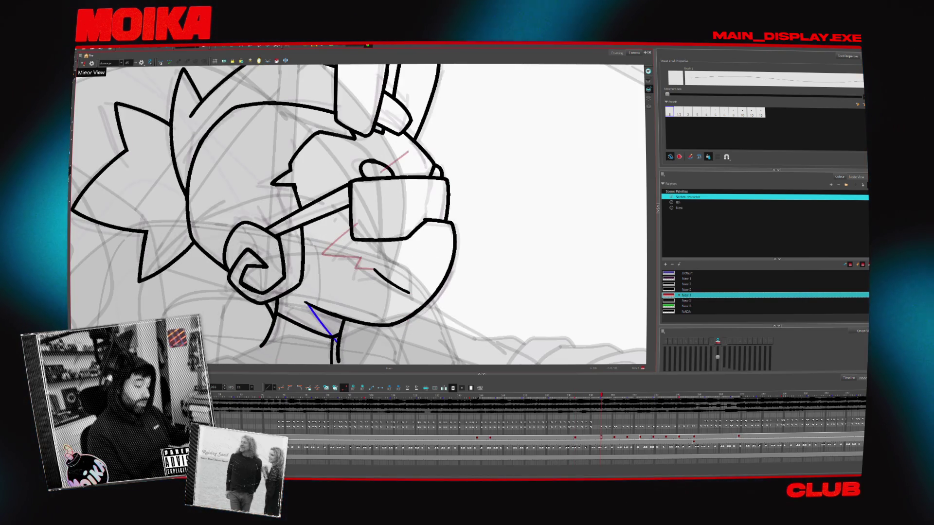
{"action": "key", "text": "comma"}
{"action": "key", "text": "comma"}
{"action": "key", "text": "comma"}
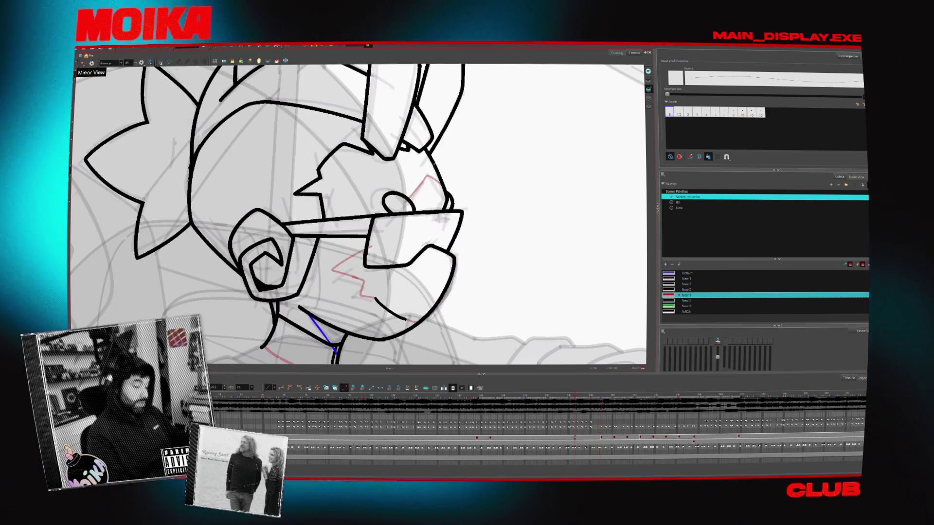
{"action": "key", "text": "period"}
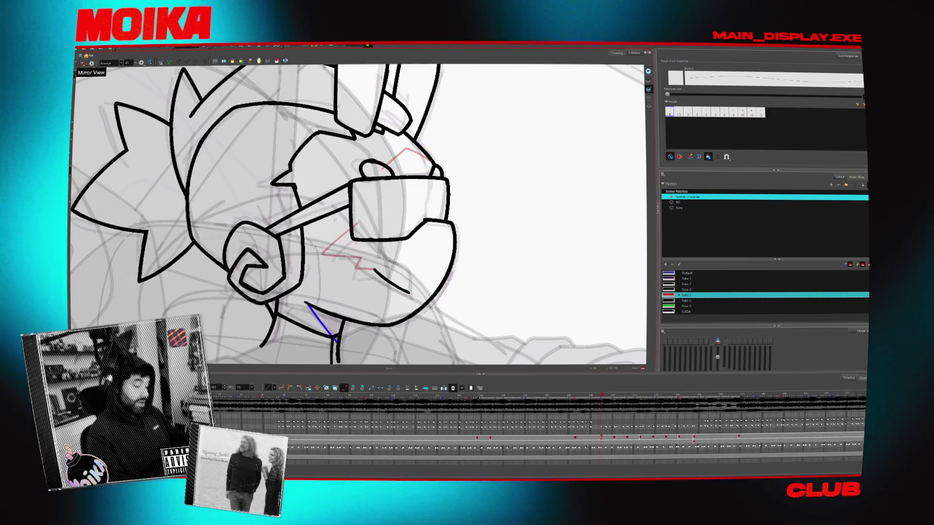
{"action": "key", "text": "period"}
{"action": "key", "text": "period"}
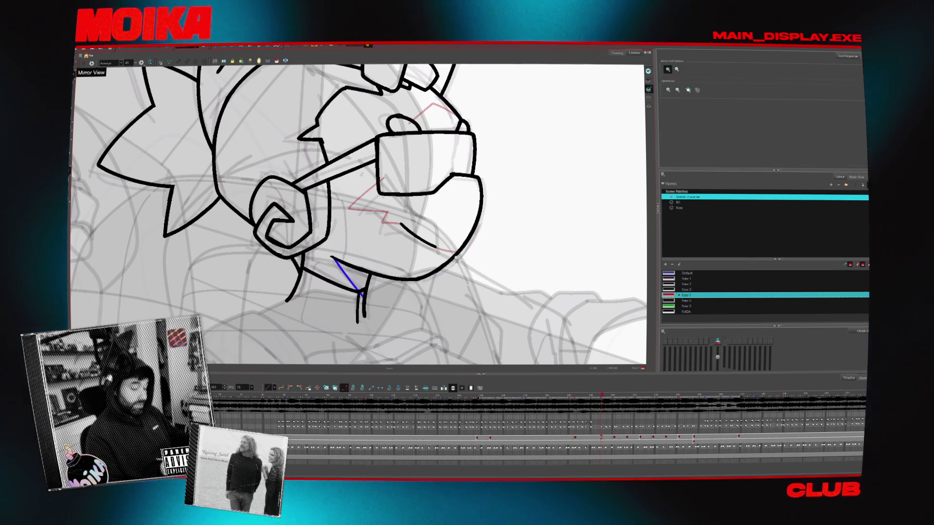
Toggle the canvas mirror while readying the brush and zoom for the chin area
{"action": "left_click", "coordinate": [88, 64]}
{"action": "scroll", "coordinate": [260, 253], "scroll_direction": "up", "scroll_amount": 3}
{"action": "key", "text": "alt+b"}
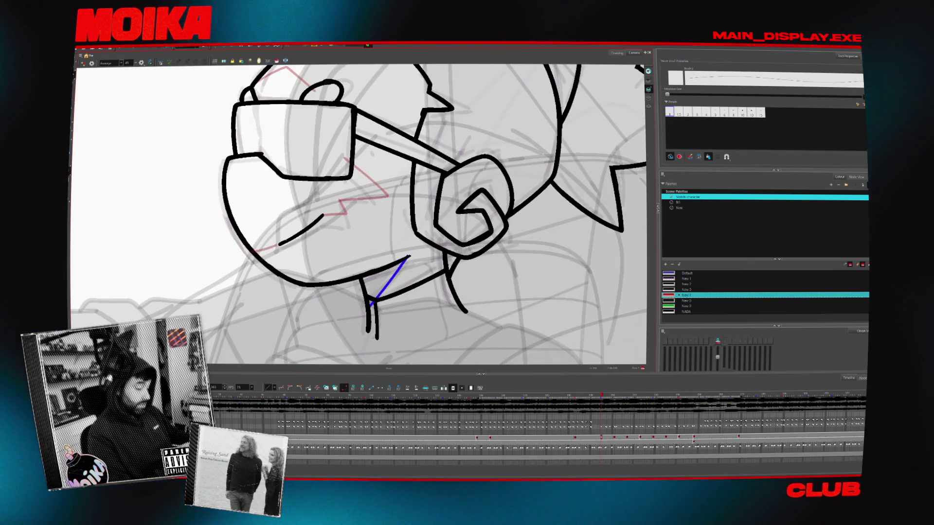
{"action": "key", "text": "alt+z"}
{"action": "scroll", "coordinate": [432, 302], "scroll_direction": "down", "scroll_amount": 3}
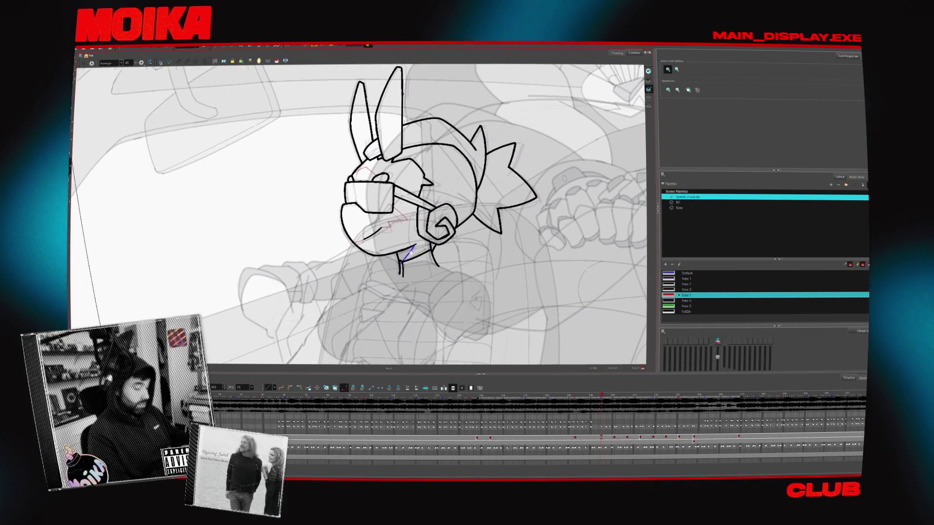
{"action": "scroll", "coordinate": [433, 302], "scroll_direction": "up", "scroll_amount": 3}
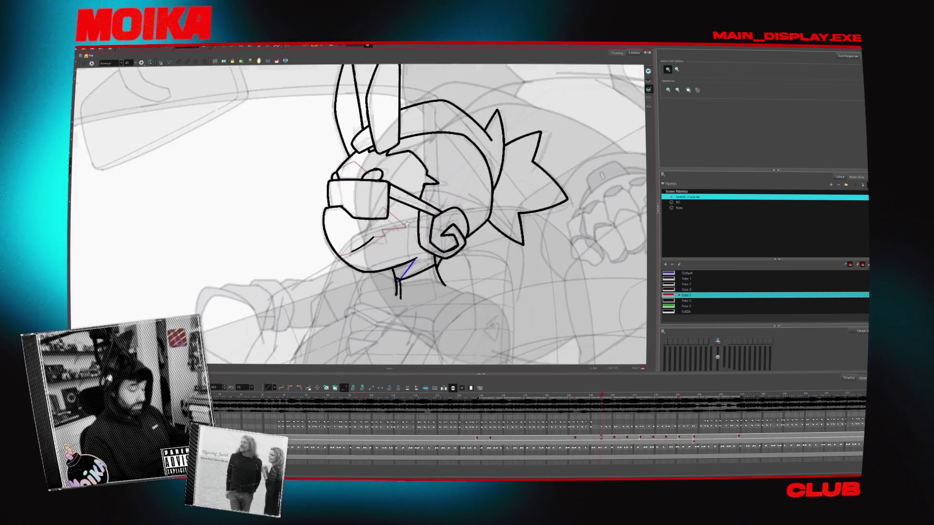
{"action": "left_click", "coordinate": [88, 64]}
{"action": "scroll", "coordinate": [347, 212], "scroll_direction": "up", "scroll_amount": 1}
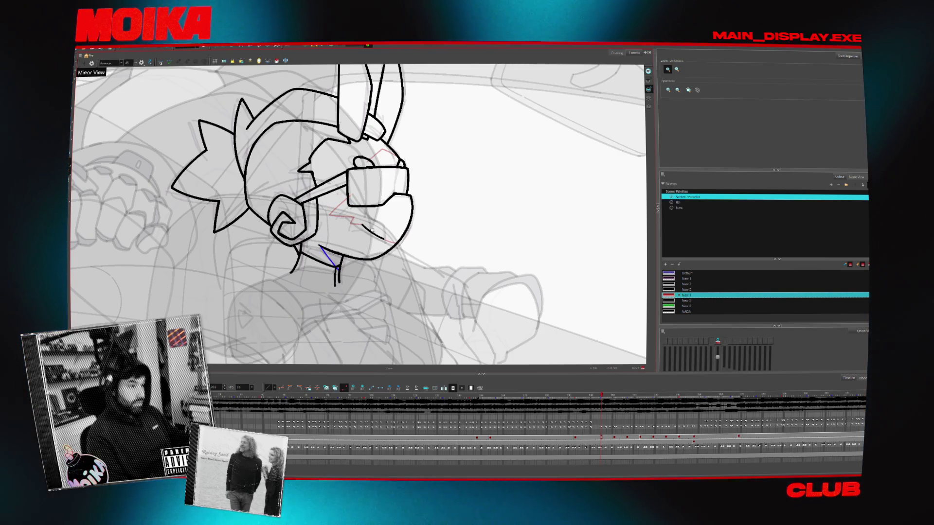
{"action": "scroll", "coordinate": [373, 230], "scroll_direction": "down", "scroll_amount": 3}
{"action": "scroll", "coordinate": [387, 208], "scroll_direction": "up", "scroll_amount": 3}
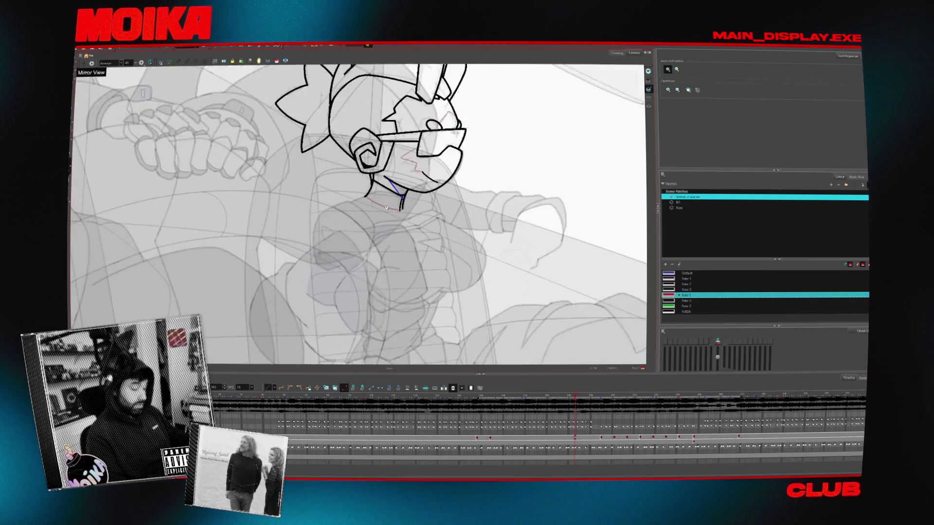
{"action": "scroll", "coordinate": [387, 207], "scroll_direction": "up", "scroll_amount": 2}
{"action": "scroll", "coordinate": [387, 208], "scroll_direction": "down", "scroll_amount": 2}
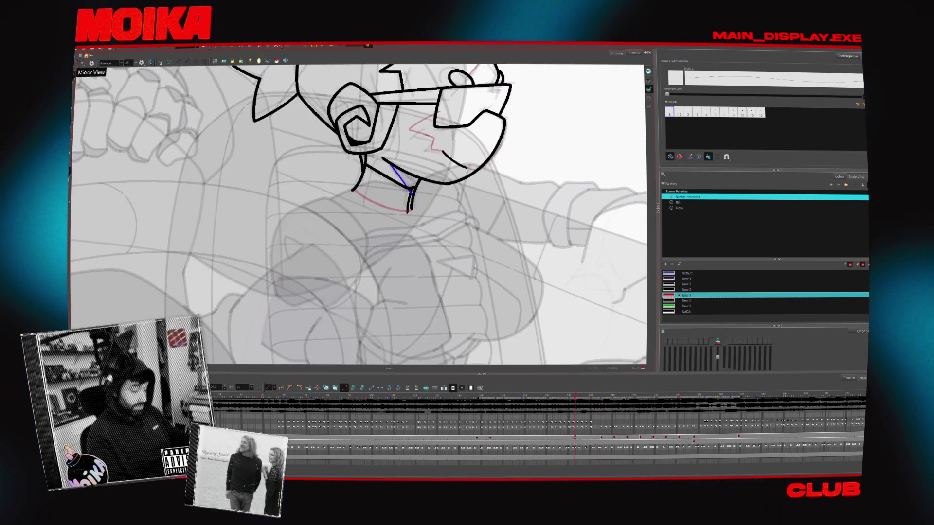
{"action": "scroll", "coordinate": [387, 208], "scroll_direction": "up", "scroll_amount": 2}
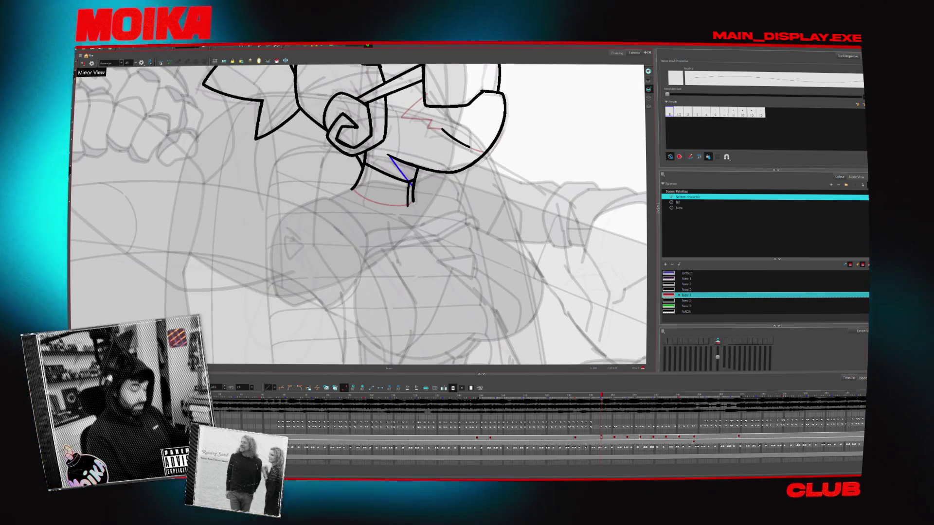
Compare the head against the previous and next drawings, ending on the Brush tool
{"action": "key", "text": "comma"}
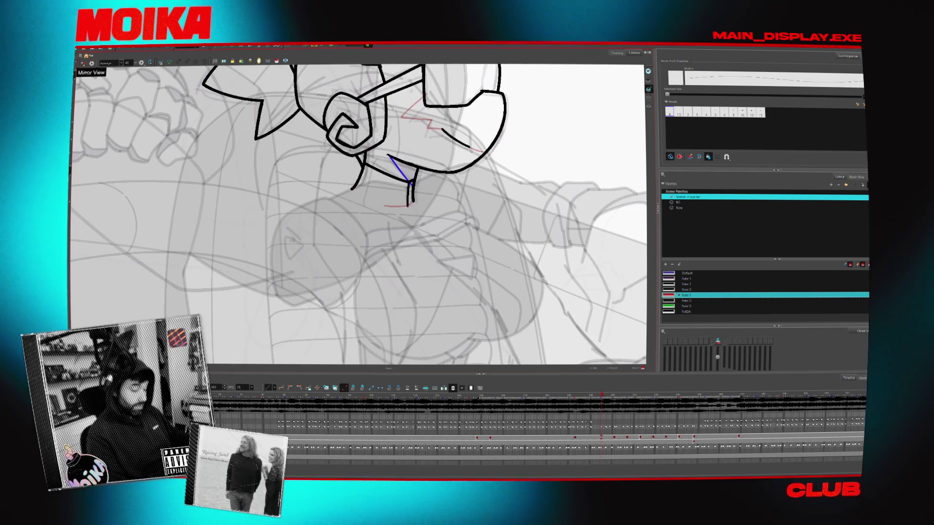
{"action": "key", "text": "period"}
{"action": "scroll", "coordinate": [397, 188], "scroll_direction": "down", "scroll_amount": 2}
{"action": "scroll", "coordinate": [424, 197], "scroll_direction": "down", "scroll_amount": 2}
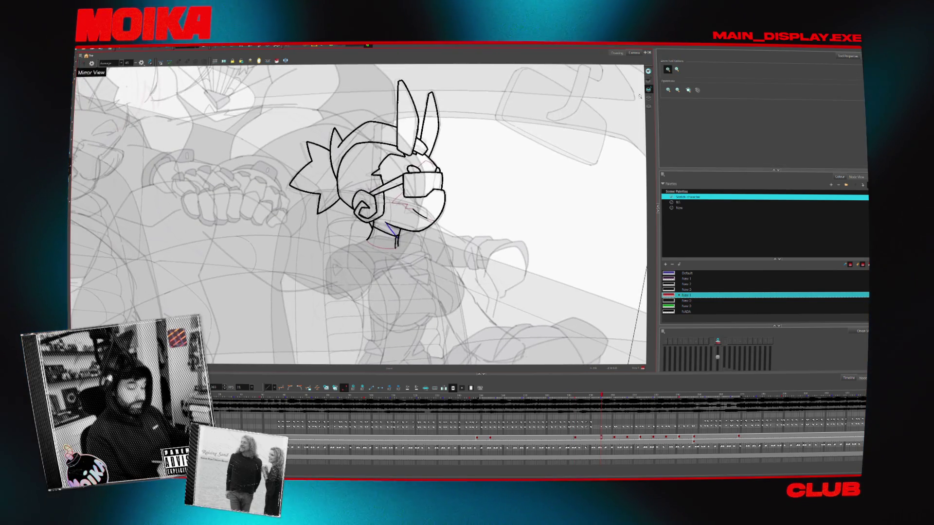
{"action": "scroll", "coordinate": [453, 211], "scroll_direction": "down", "scroll_amount": 2}
{"action": "scroll", "coordinate": [487, 227], "scroll_direction": "down", "scroll_amount": 2}
{"action": "key", "text": "comma"}
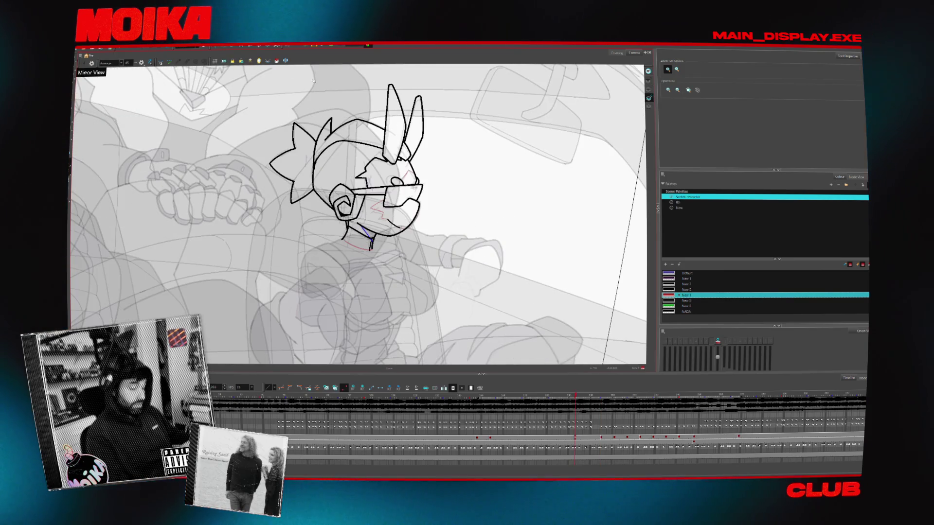
{"action": "key", "text": "alt+b"}
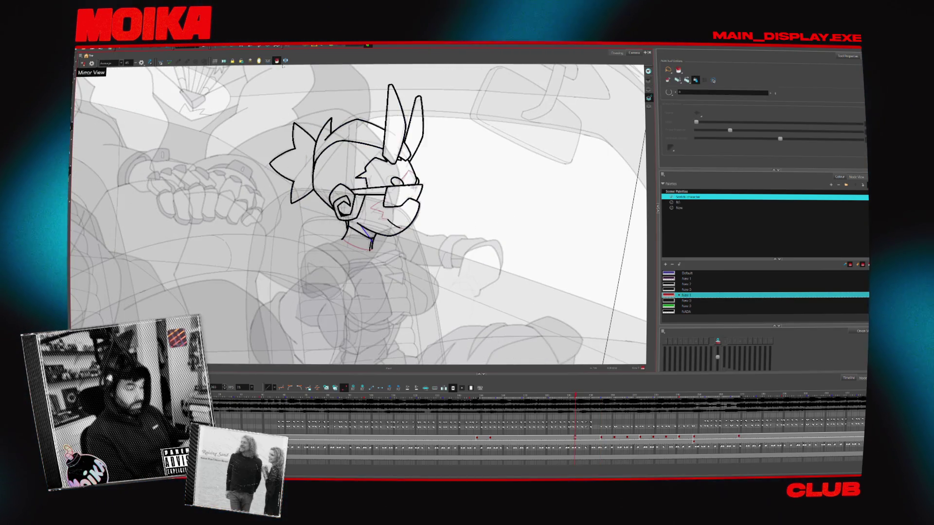
Flip between the line drawing and the coloured head drawing to compare the two poses
{"action": "key", "text": "period"}
{"action": "key", "text": "comma"}
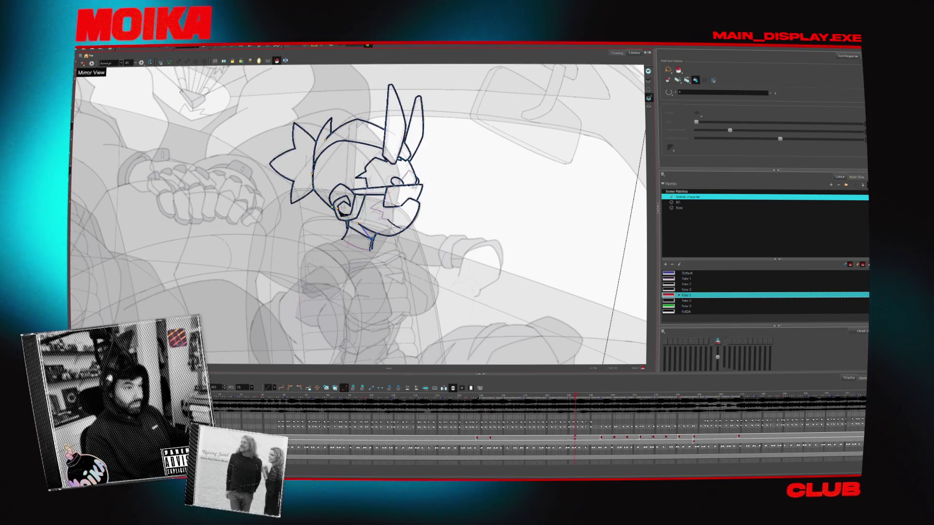
{"action": "key", "text": "alt+s"}
{"action": "key", "text": "alt+b"}
{"action": "key", "text": "period"}
{"action": "key", "text": "comma"}
{"action": "key", "text": "period"}
{"action": "key", "text": "comma"}
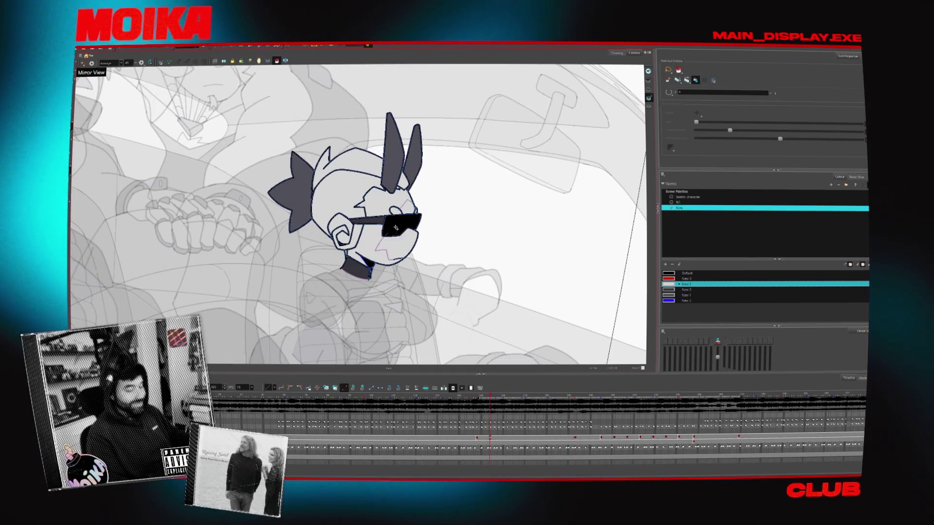
{"action": "key", "text": "alt+s"}
{"action": "key", "text": "period"}
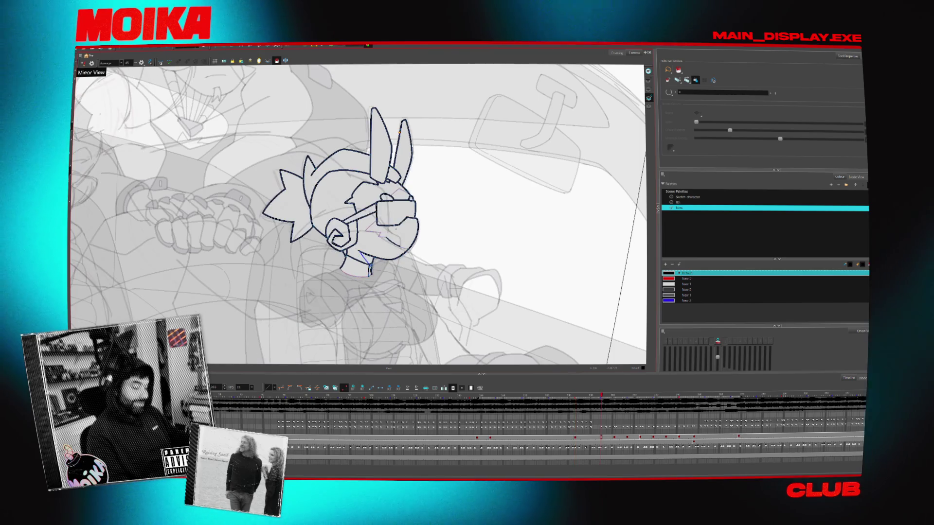
{"action": "key", "text": "comma"}
Pick the dark grey swatch with the Paint tool and fill the hair spikes and ear on the uncoloured pose
{"action": "key", "text": "alt+d"}
{"action": "left_click", "coordinate": [287, 73]}
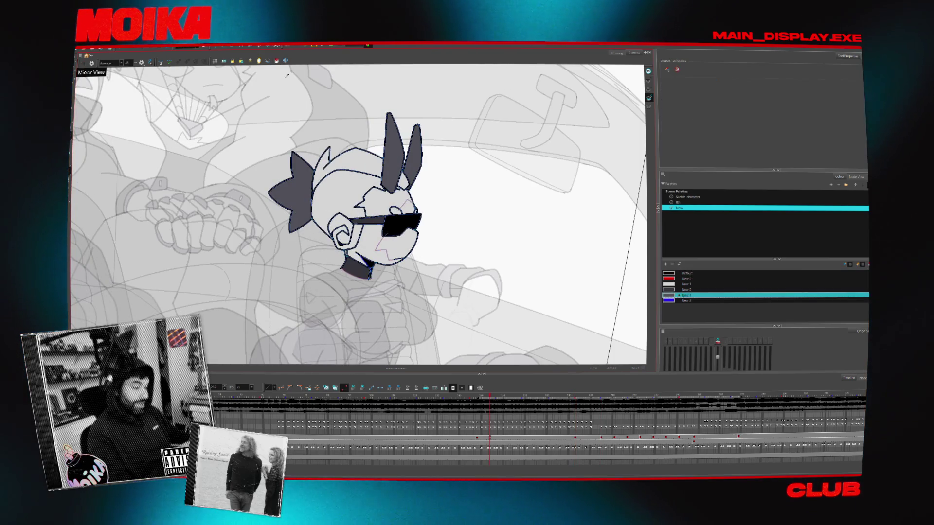
{"action": "key", "text": "period"}
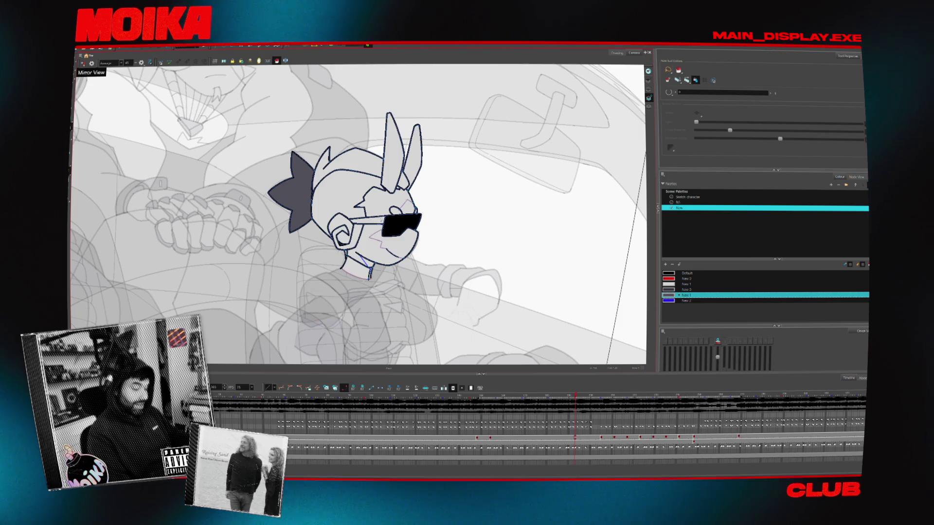
{"action": "key", "text": "period"}
{"action": "key", "text": "period"}
{"action": "key", "text": "period"}
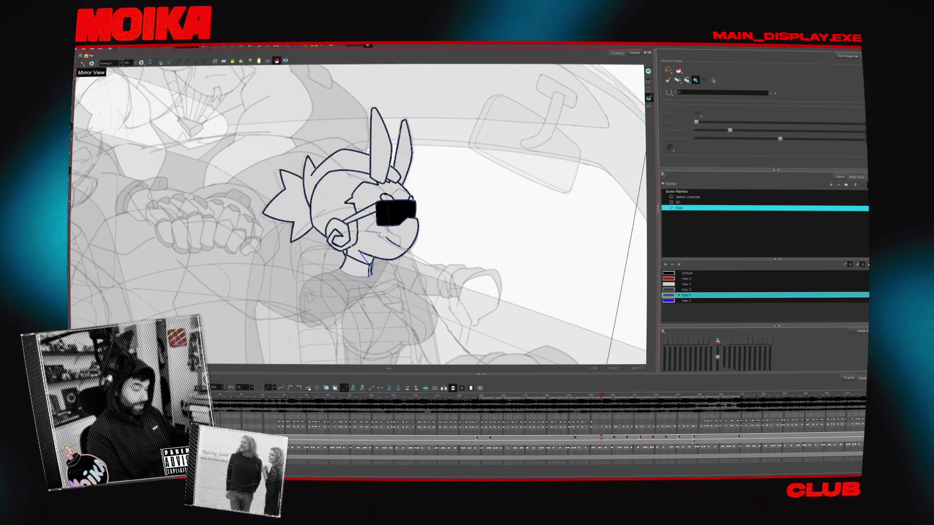
{"action": "left_click", "coordinate": [286, 204]}
{"action": "left_click", "coordinate": [379, 146]}
{"action": "key", "text": "period"}
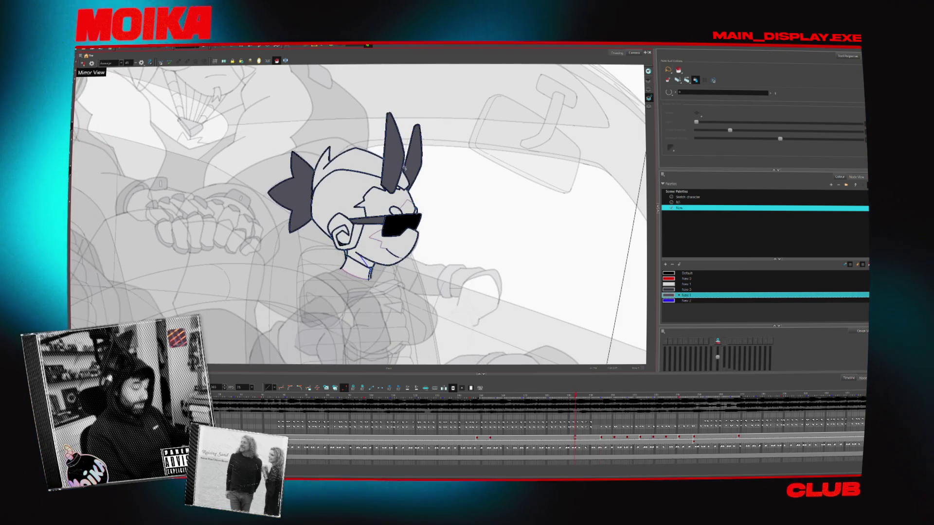
Step back and forth through the frames to check the new fills against earlier drawings
{"action": "key", "text": "comma"}
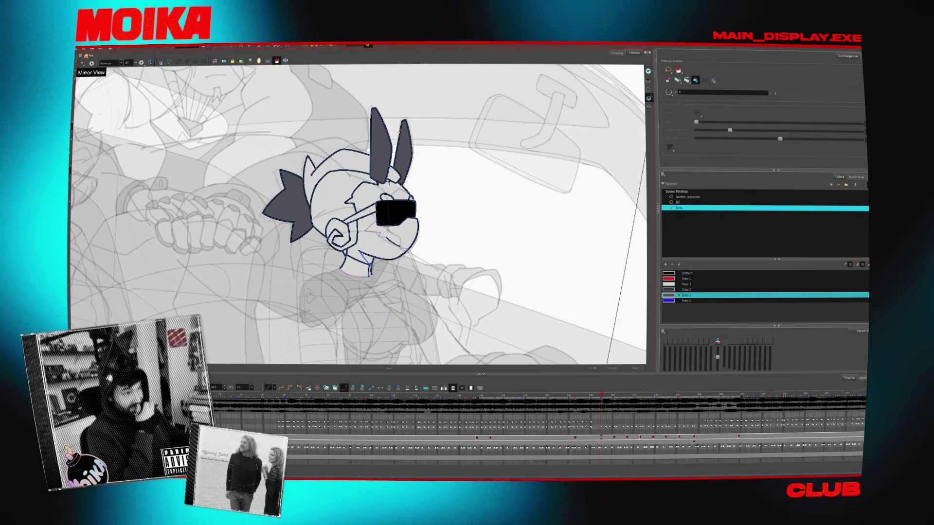
{"action": "key", "text": "comma"}
{"action": "key", "text": "comma"}
{"action": "key", "text": "comma"}
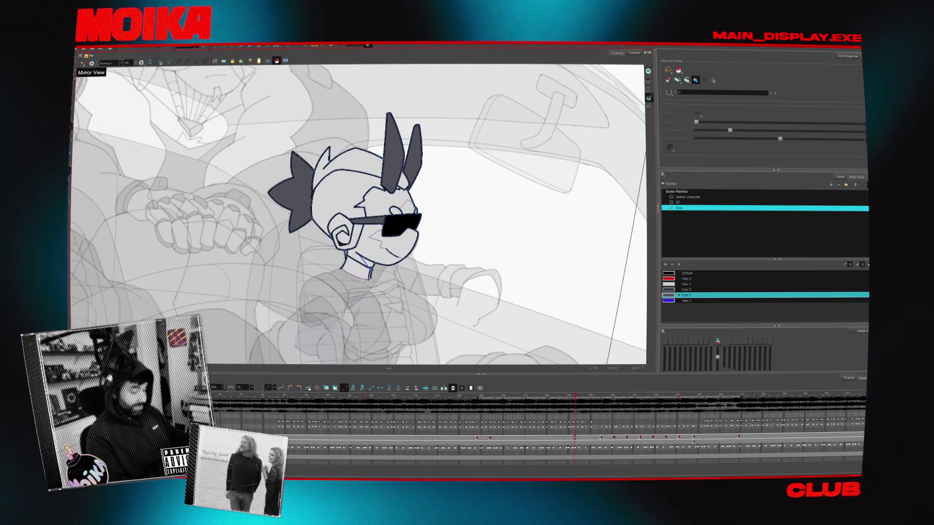
{"action": "key", "text": "comma"}
{"action": "key", "text": "comma"}
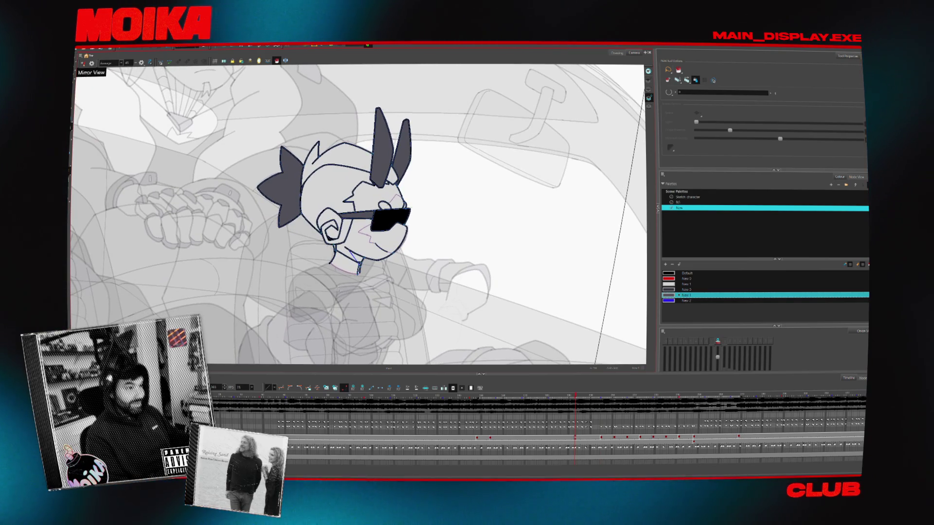
{"action": "key", "text": "alt+s"}
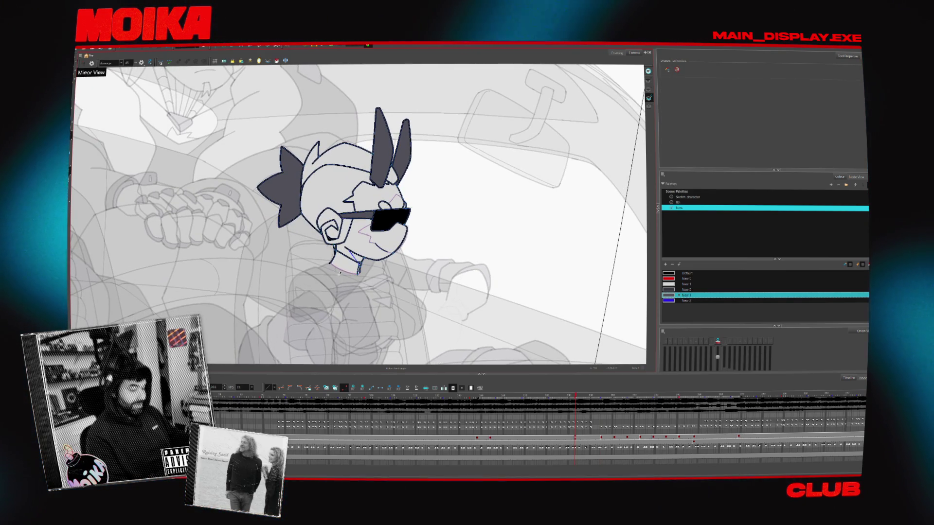
{"action": "key", "text": "alt+b"}
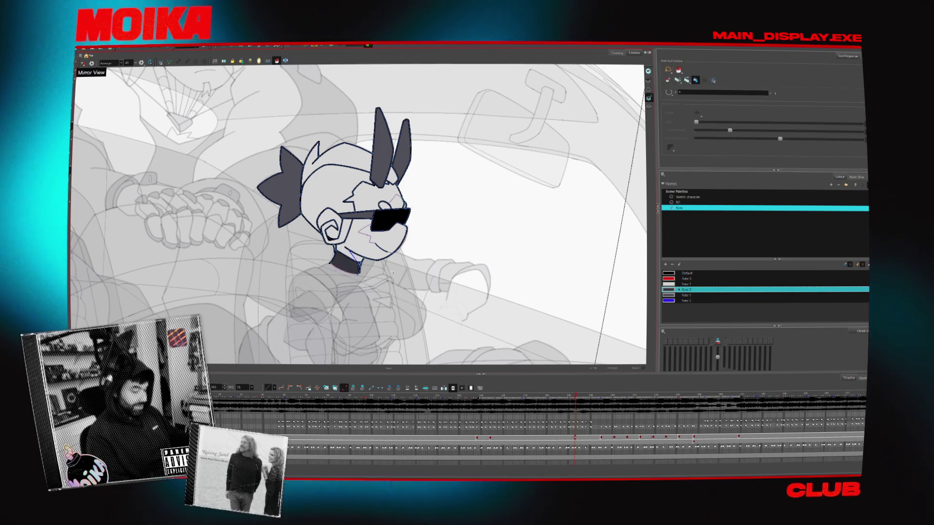
{"action": "key", "text": "period"}
{"action": "key", "text": "period"}
{"action": "key", "text": "period"}
{"action": "key", "text": "comma"}
{"action": "key", "text": "comma"}
{"action": "key", "text": "comma"}
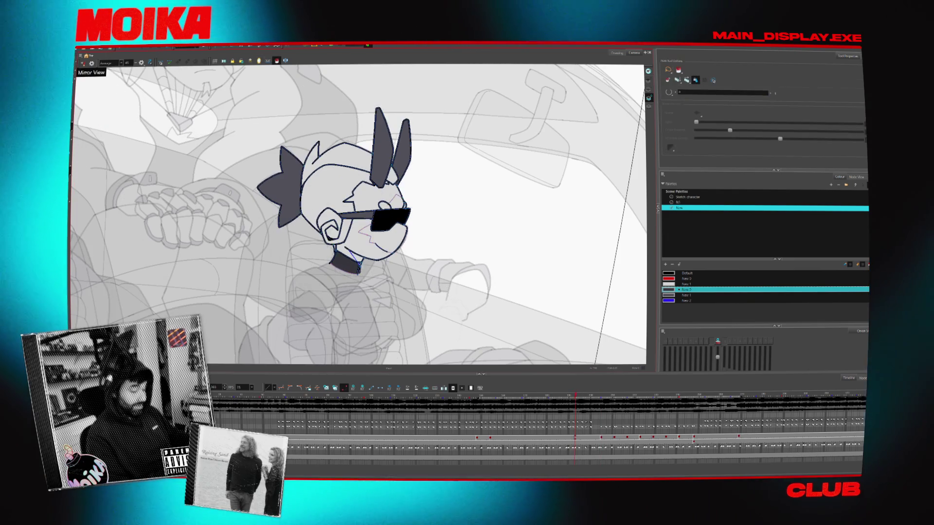
Flip forward through the head drawings with the paint tool, then switch over to the festival lineup page
{"action": "key", "text": "alt+i"}
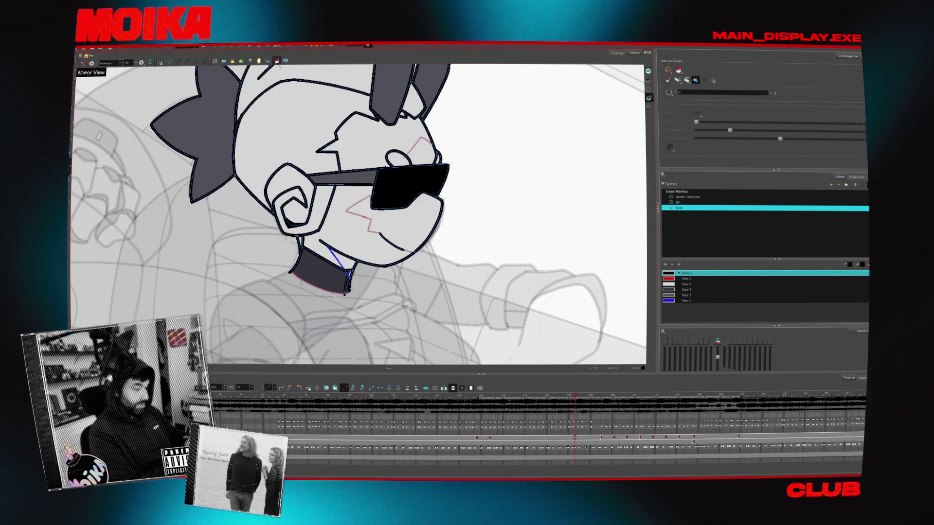
{"action": "key", "text": "period"}
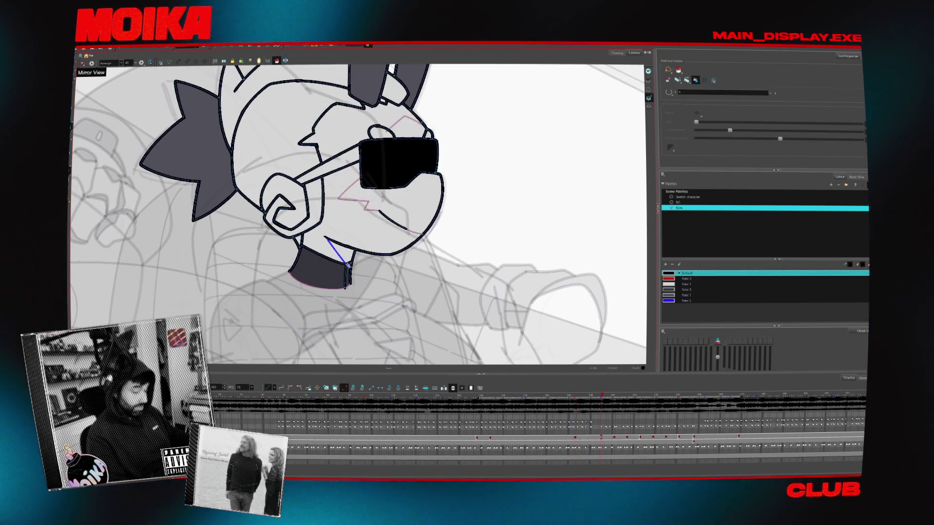
{"action": "key", "text": "period"}
{"action": "scroll", "coordinate": [350, 271], "scroll_direction": "down", "scroll_amount": 1}
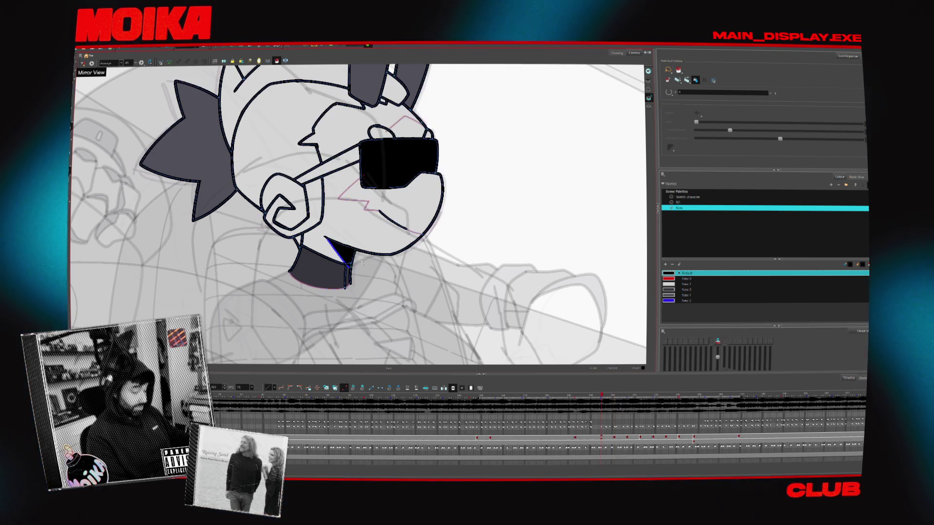
{"action": "scroll", "coordinate": [350, 271], "scroll_direction": "down", "scroll_amount": 1}
{"action": "scroll", "coordinate": [352, 264], "scroll_direction": "down", "scroll_amount": 2}
{"action": "scroll", "coordinate": [353, 258], "scroll_direction": "down", "scroll_amount": 2}
{"action": "key", "text": "period"}
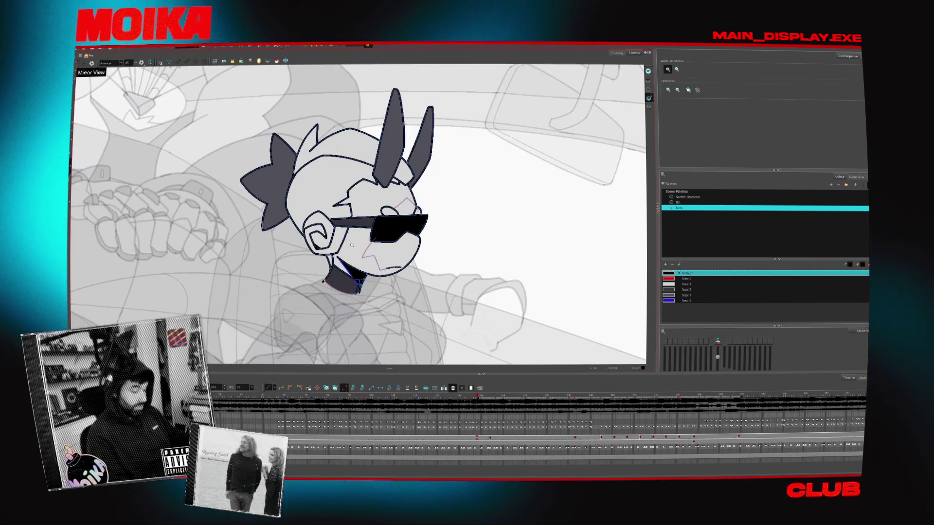
{"action": "key", "text": "period"}
{"action": "key", "text": "period"}
{"action": "key", "text": "period"}
{"action": "key", "text": "period"}
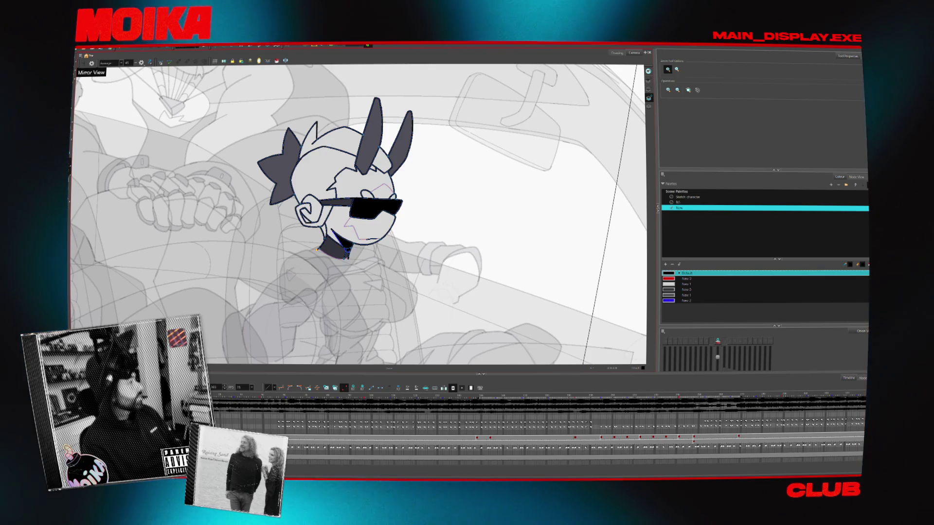
{"action": "key", "text": "alt+Tab"}
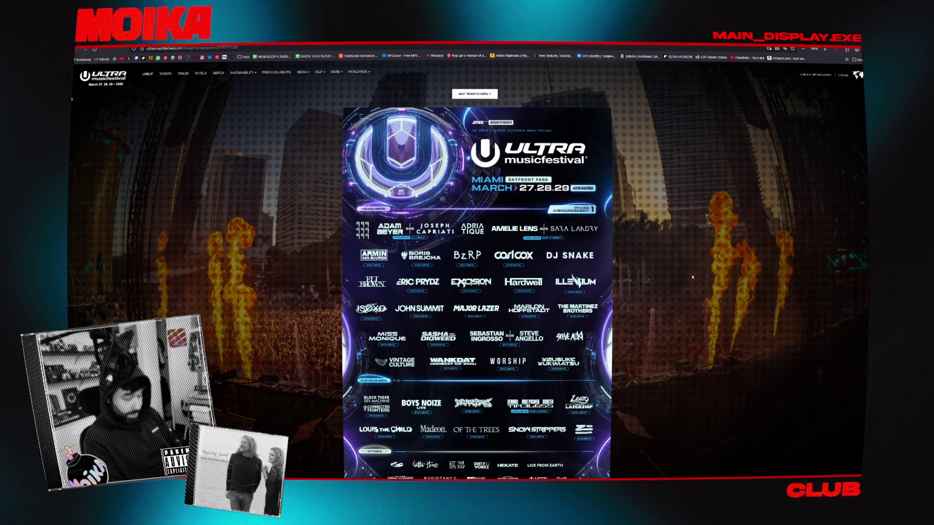
{"action": "scroll", "coordinate": [667, 258], "scroll_direction": "down", "scroll_amount": 1}
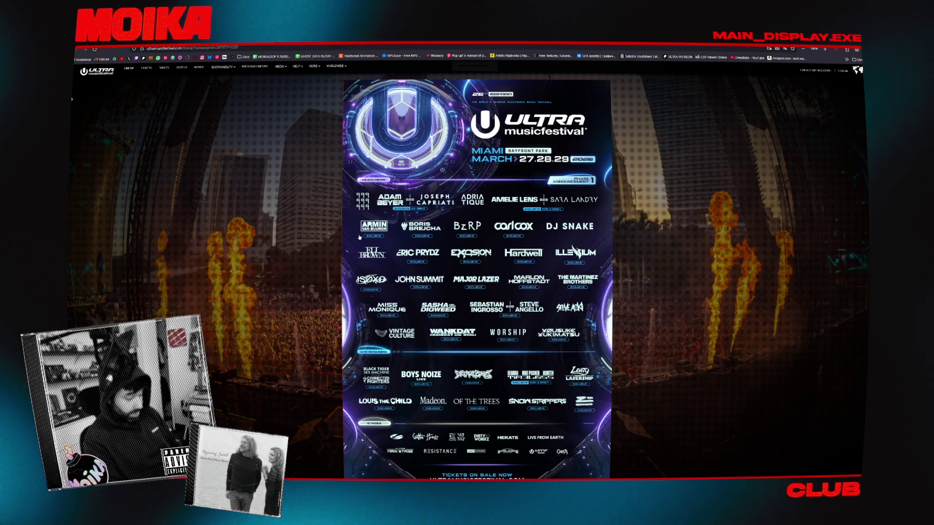
Enlarge the Ultra Miami lineup poster in the lightbox, then start a fresh browser tab
{"action": "left_click", "coordinate": [391, 222]}
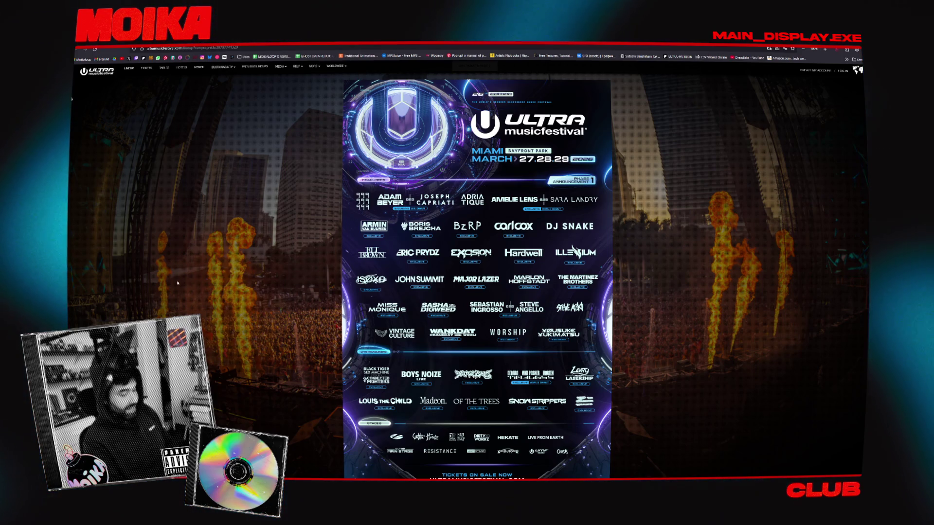
{"action": "key", "text": "ctrl+t"}
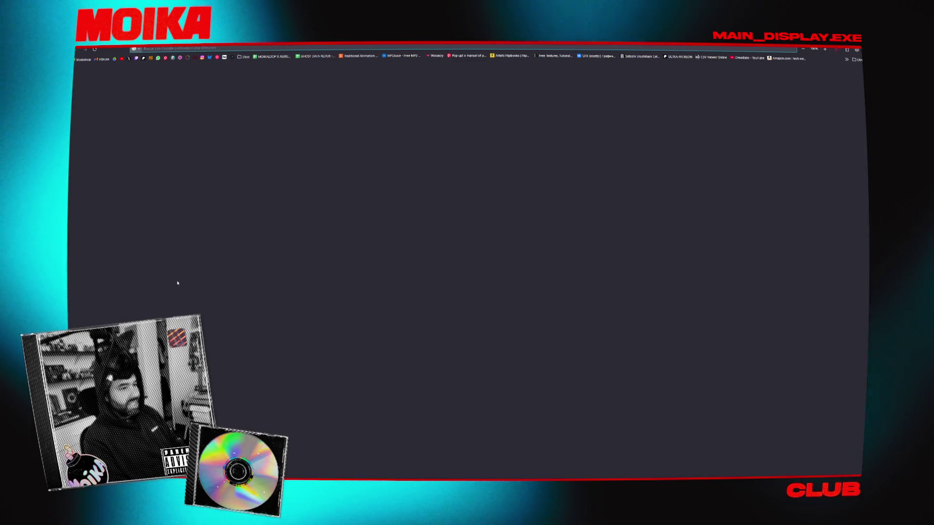
{"action": "type", "text": "s"}
Correct the address-bar query and run a Google search for 99999999
{"action": "key", "text": "BackSpace"}
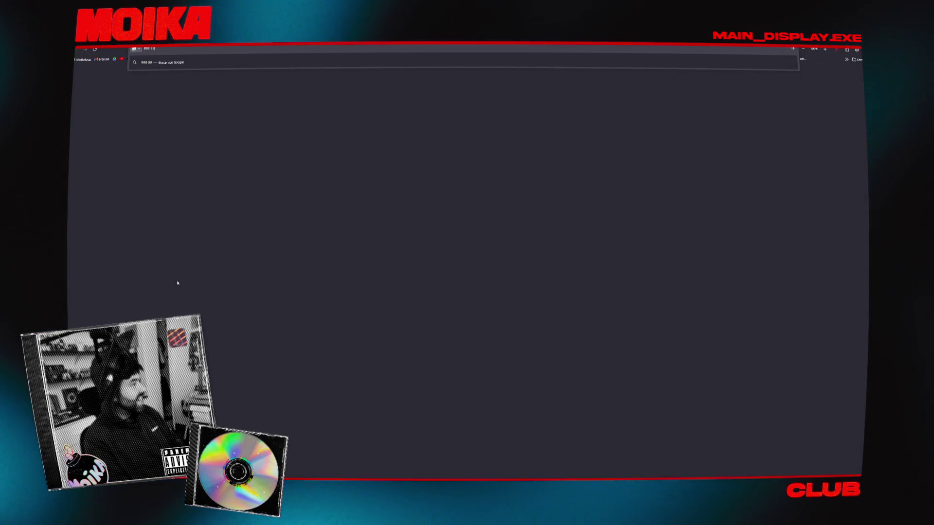
{"action": "key", "text": "BackSpace"}
{"action": "key", "text": "BackSpace"}
{"action": "key", "text": "BackSpace"}
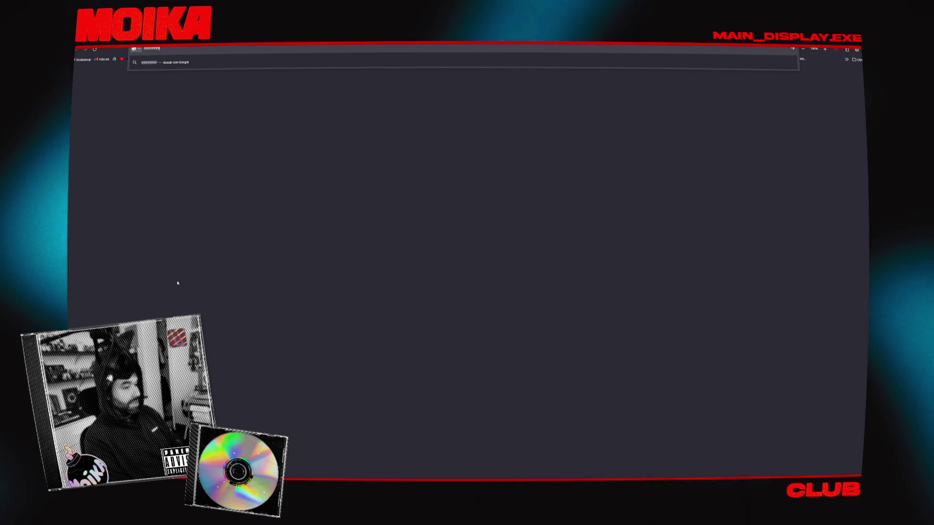
{"action": "key", "text": "Return"}
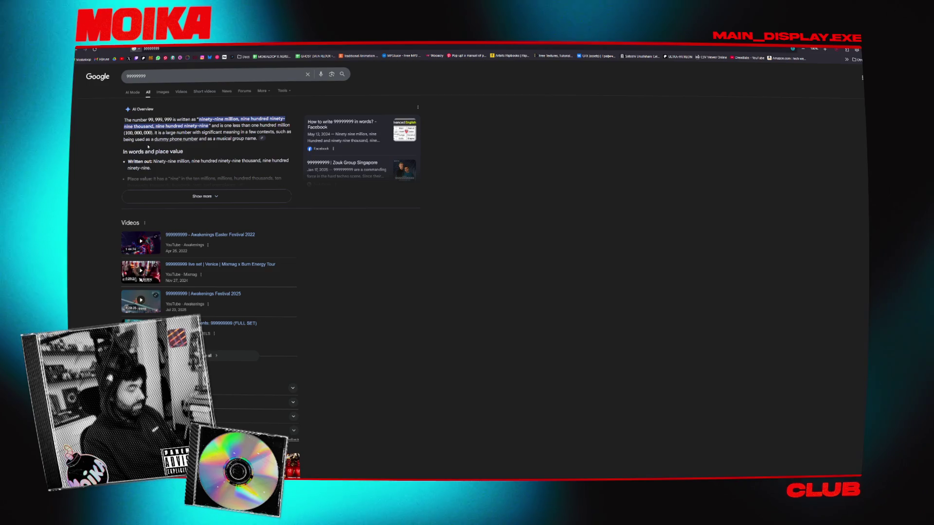
{"action": "scroll", "coordinate": [340, 262], "scroll_direction": "down", "scroll_amount": 3}
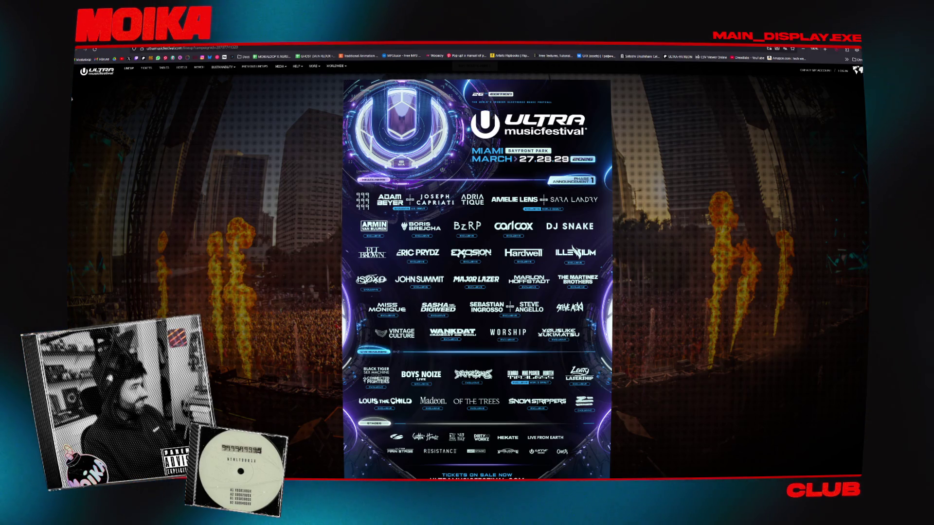
{"action": "left_click", "coordinate": [474, 151]}
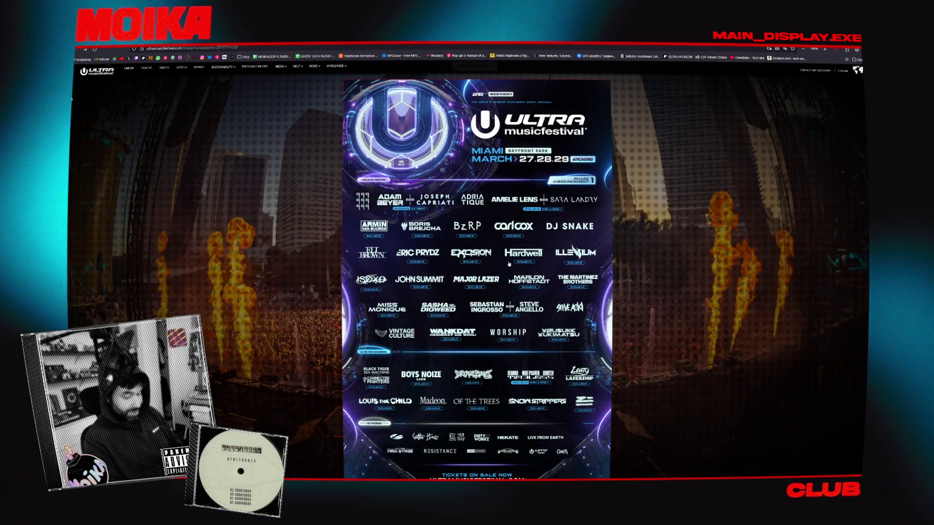
{"action": "left_click_drag", "start_coordinate": [637, 197], "coordinate": [523, 287]}
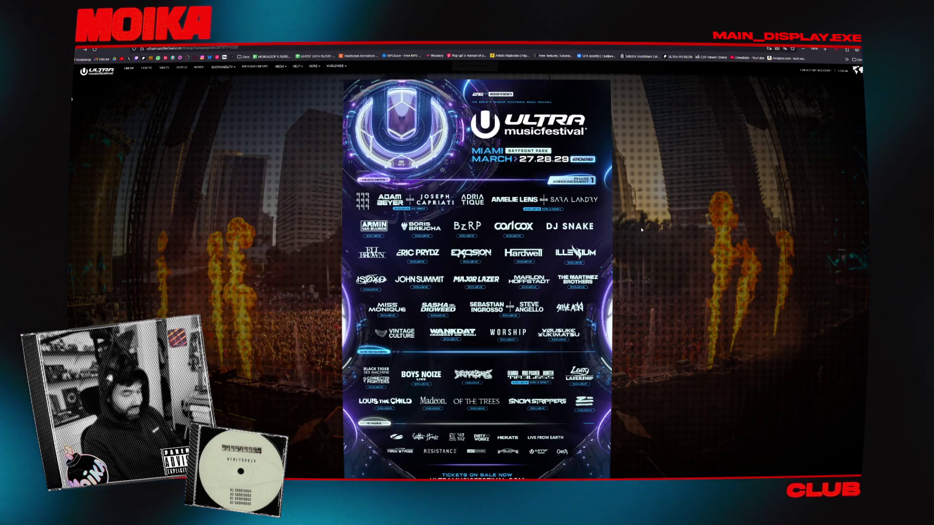
{"action": "scroll", "coordinate": [642, 230], "scroll_direction": "down", "scroll_amount": 1}
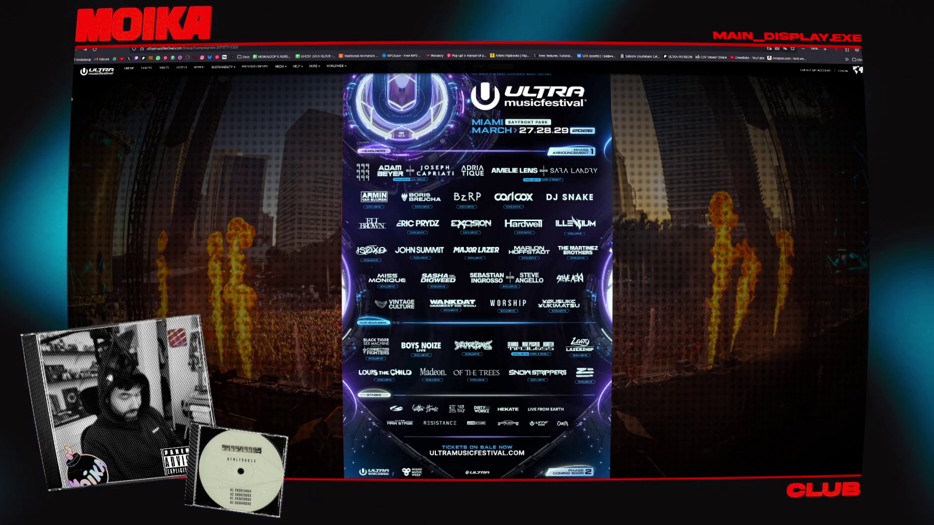
{"action": "scroll", "coordinate": [628, 262], "scroll_direction": "down", "scroll_amount": 1}
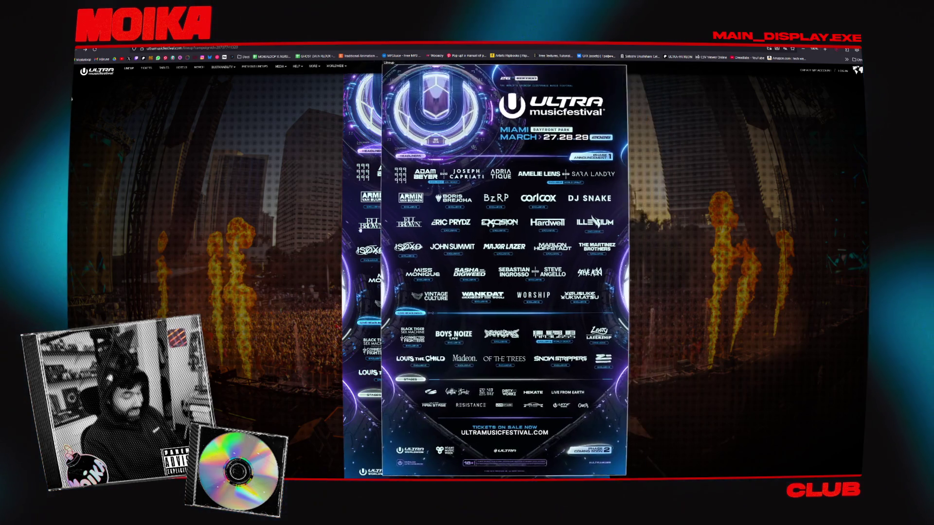
{"action": "scroll", "coordinate": [313, 213], "scroll_direction": "down", "scroll_amount": 1}
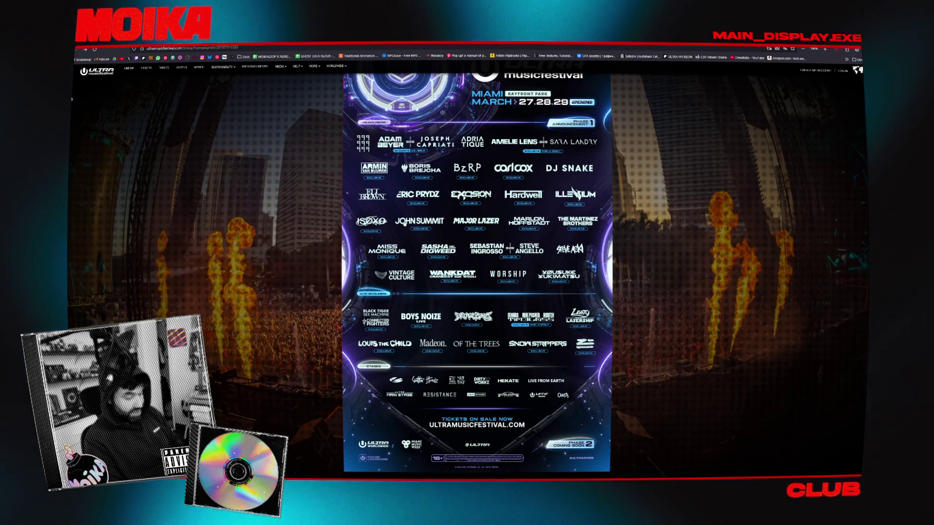
{"action": "scroll", "coordinate": [321, 235], "scroll_direction": "down", "scroll_amount": 2}
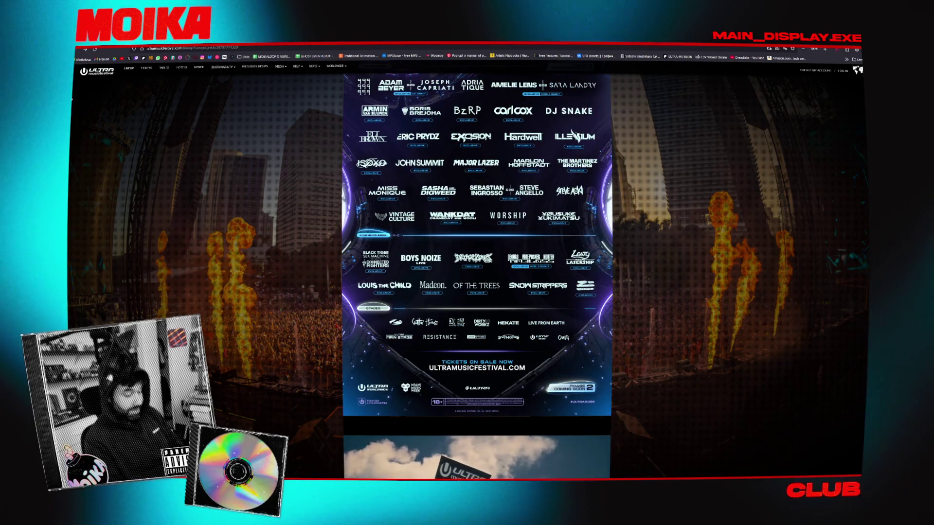
{"action": "scroll", "coordinate": [315, 204], "scroll_direction": "up", "scroll_amount": 1}
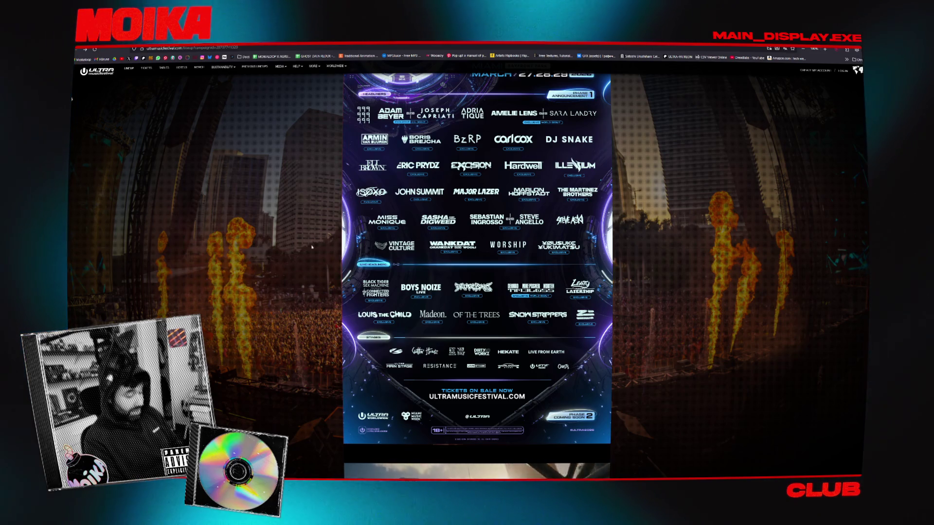
{"action": "left_click", "coordinate": [571, 251]}
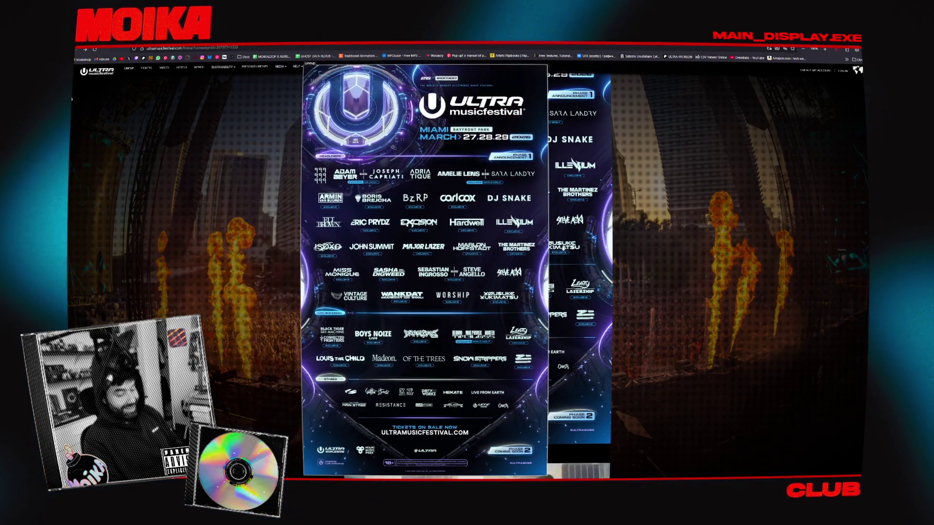
{"action": "left_click", "coordinate": [238, 201]}
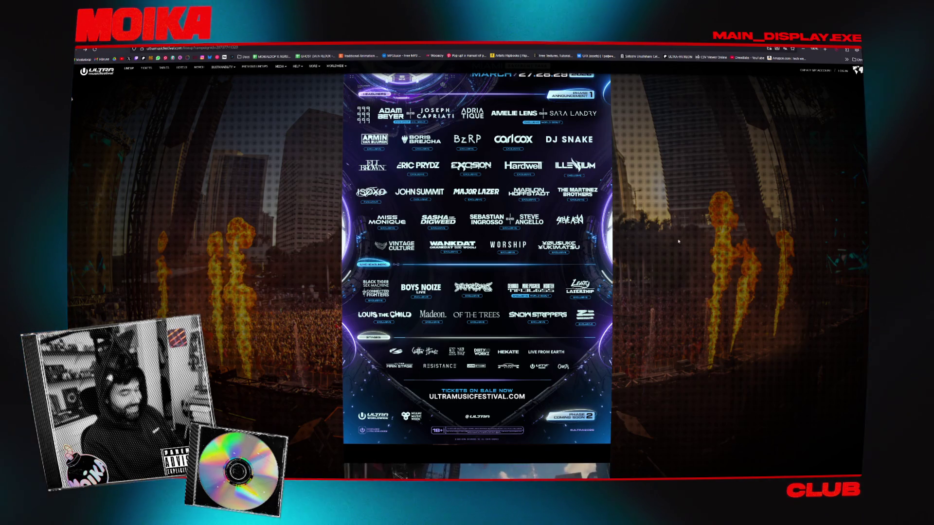
{"action": "scroll", "coordinate": [678, 242], "scroll_direction": "down", "scroll_amount": 2}
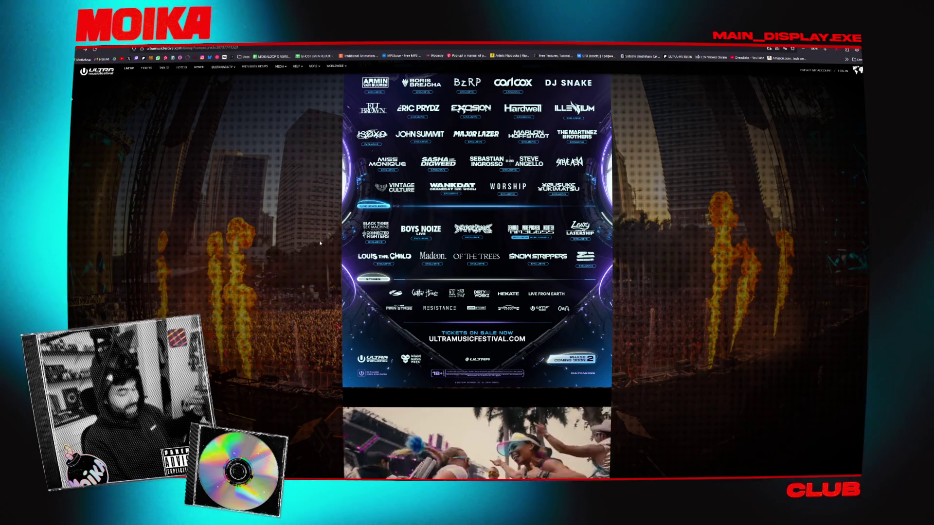
{"action": "scroll", "coordinate": [319, 243], "scroll_direction": "up", "scroll_amount": 1}
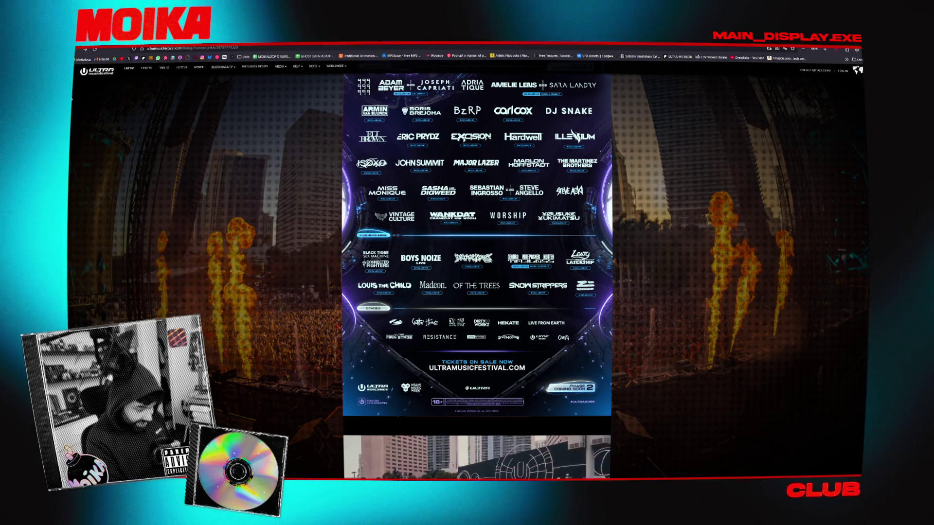
{"action": "right_click", "coordinate": [458, 259]}
{"action": "left_click", "coordinate": [327, 255]}
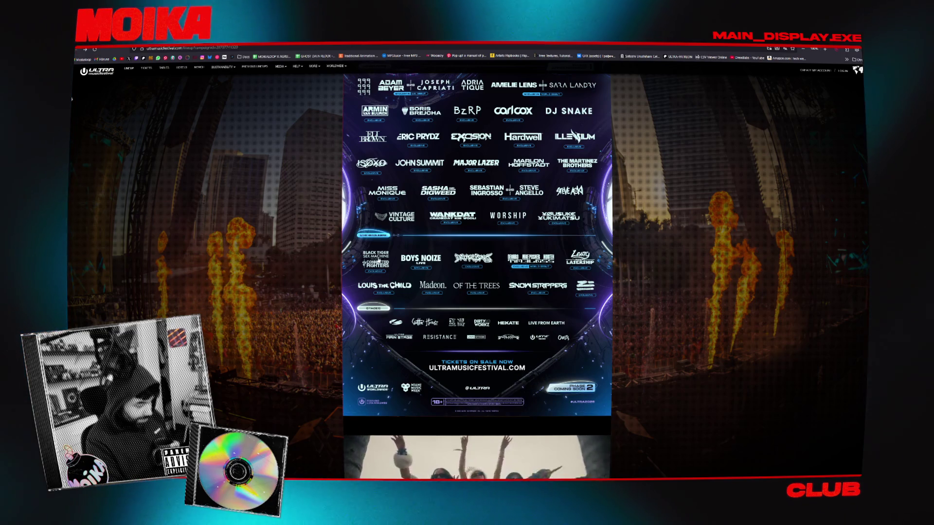
{"action": "left_click", "coordinate": [307, 266]}
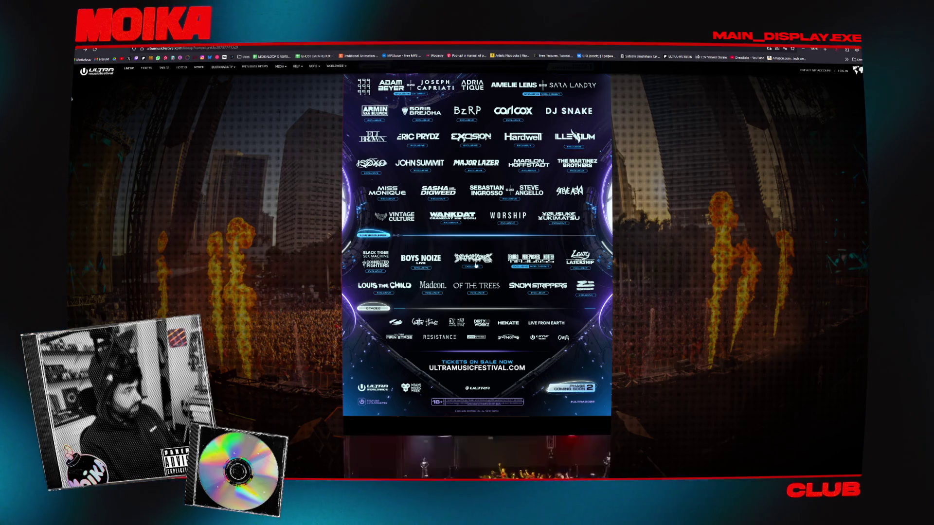
Go to youtube.com in a new tab and search 'yousuke yukimatsu kulikitaka'
{"action": "key", "text": "ctrl+t"}
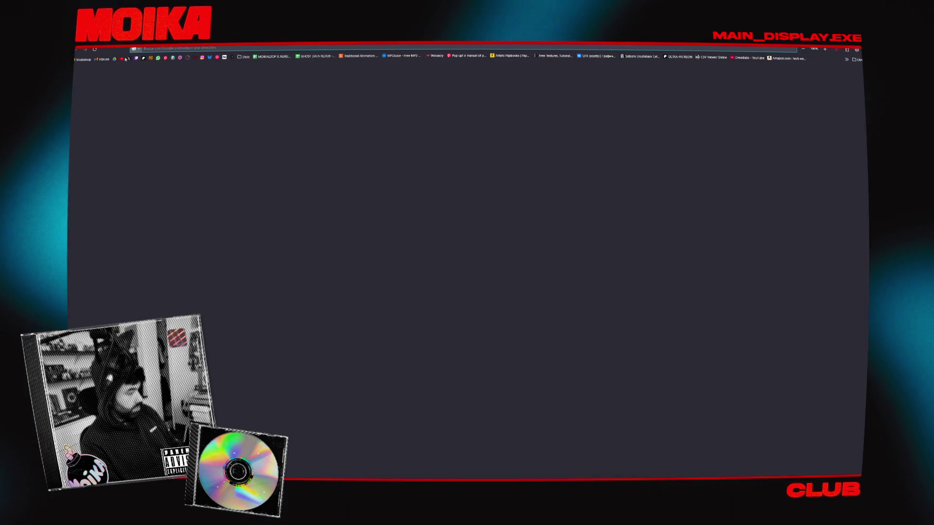
{"action": "type", "text": "www.youtube.com"}
{"action": "key", "text": "Return"}
{"action": "type", "text": "yousuke yukimatsu kulikitaka"}
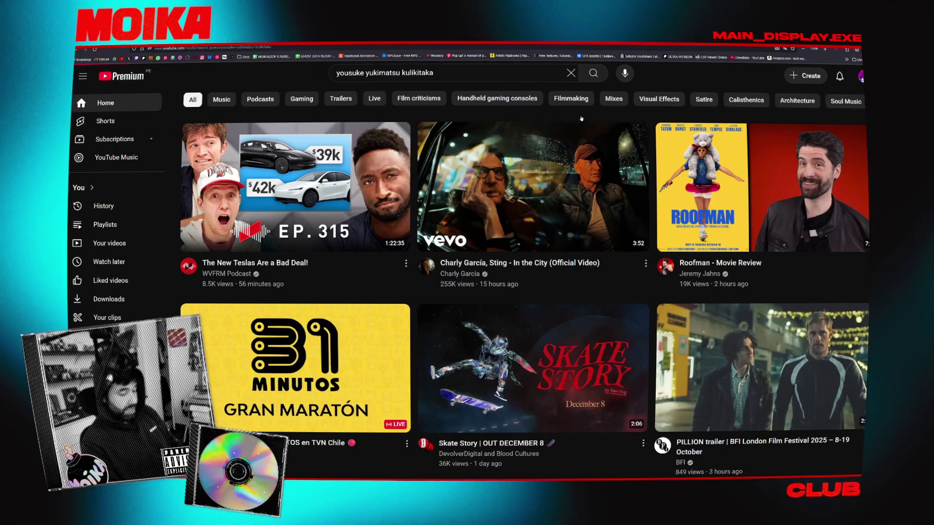
{"action": "key", "text": "Return"}
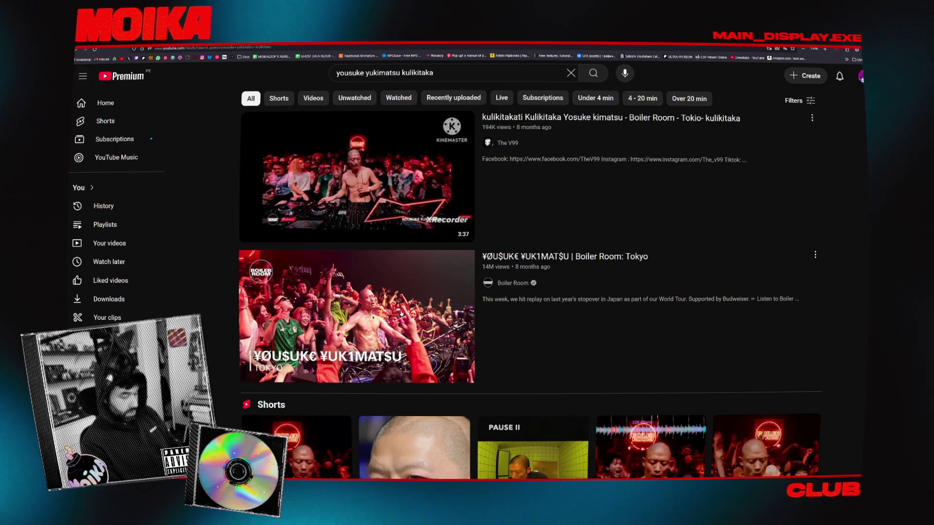
{"action": "scroll", "coordinate": [357, 292], "scroll_direction": "down", "scroll_amount": 1}
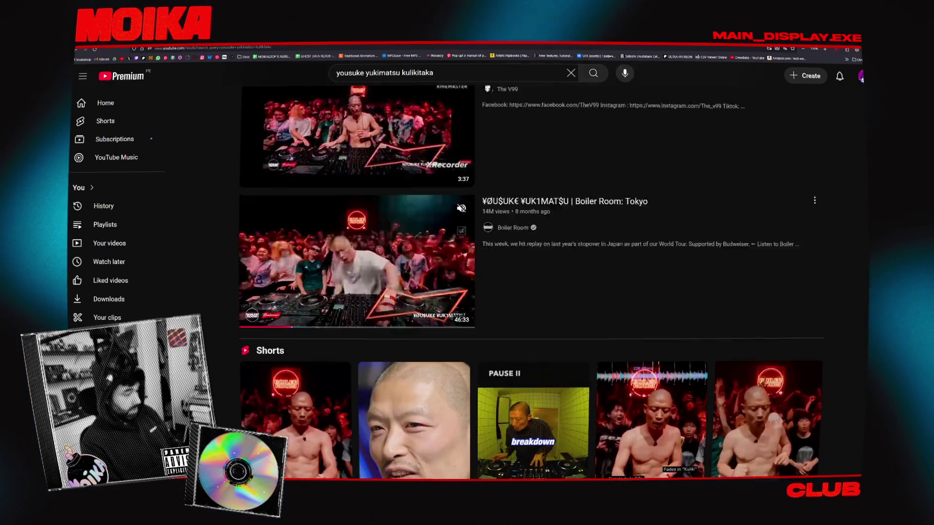
{"action": "scroll", "coordinate": [491, 207], "scroll_direction": "down", "scroll_amount": 3}
{"action": "scroll", "coordinate": [490, 207], "scroll_direction": "down", "scroll_amount": 1}
{"action": "scroll", "coordinate": [490, 207], "scroll_direction": "down", "scroll_amount": 4}
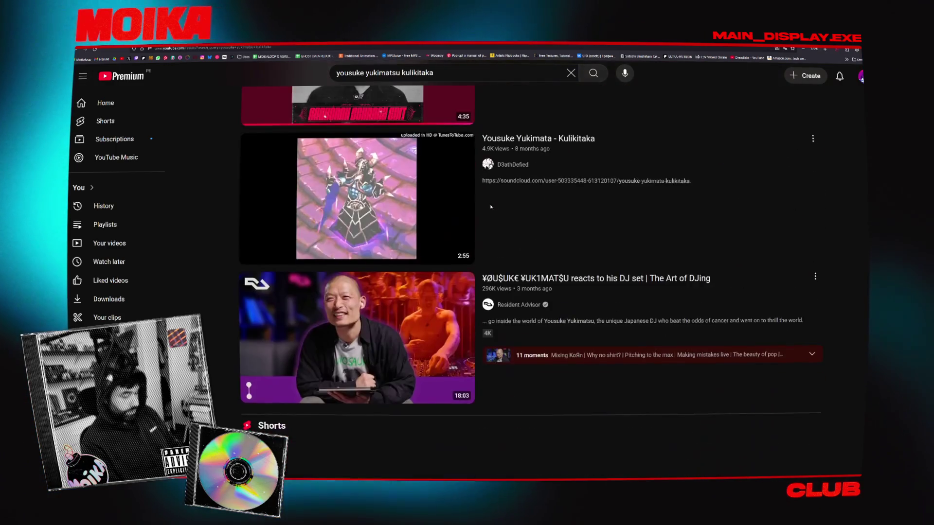
{"action": "scroll", "coordinate": [490, 207], "scroll_direction": "down", "scroll_amount": 2}
{"action": "scroll", "coordinate": [491, 208], "scroll_direction": "down", "scroll_amount": 5}
{"action": "scroll", "coordinate": [490, 207], "scroll_direction": "down", "scroll_amount": 1}
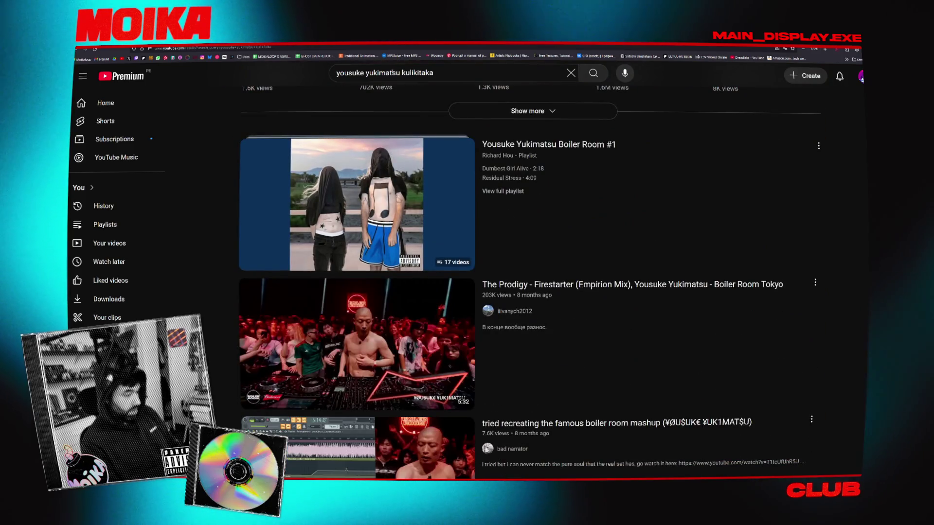
Change the query to 'yousuke yukimatsu boilerroom', search, and choose the Midnight Shift HÖR set
{"action": "left_click_drag", "start_coordinate": [433, 73], "coordinate": [403, 73]}
{"action": "key", "text": "BackSpace"}
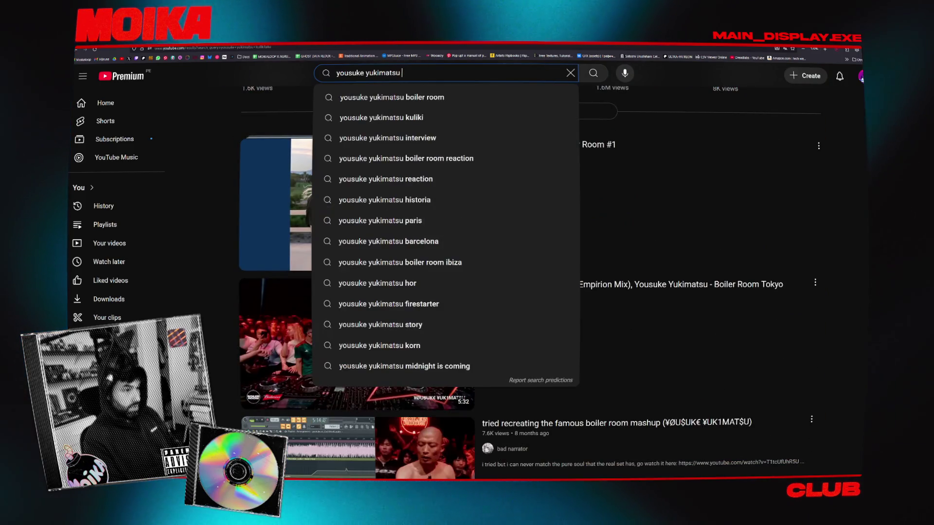
{"action": "type", "text": "boilerroom"}
{"action": "key", "text": "Return"}
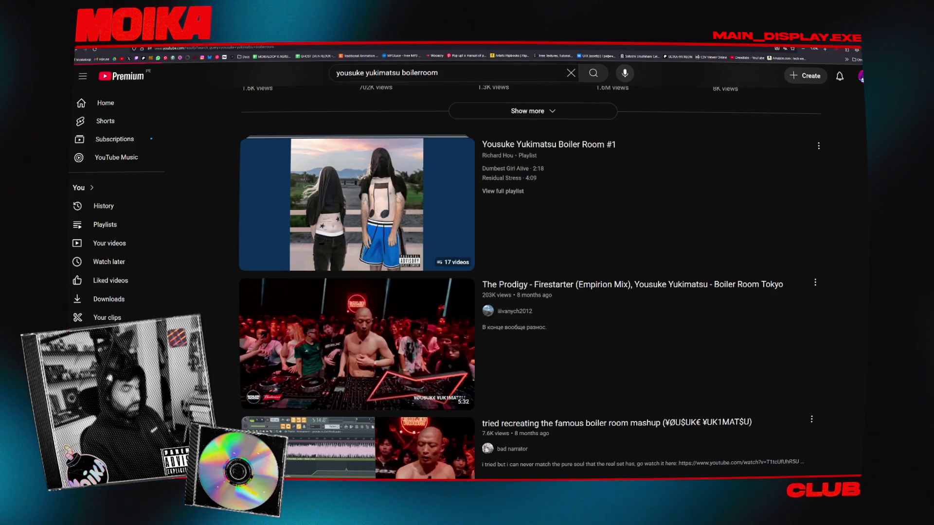
{"action": "scroll", "coordinate": [400, 146], "scroll_direction": "down", "scroll_amount": 3}
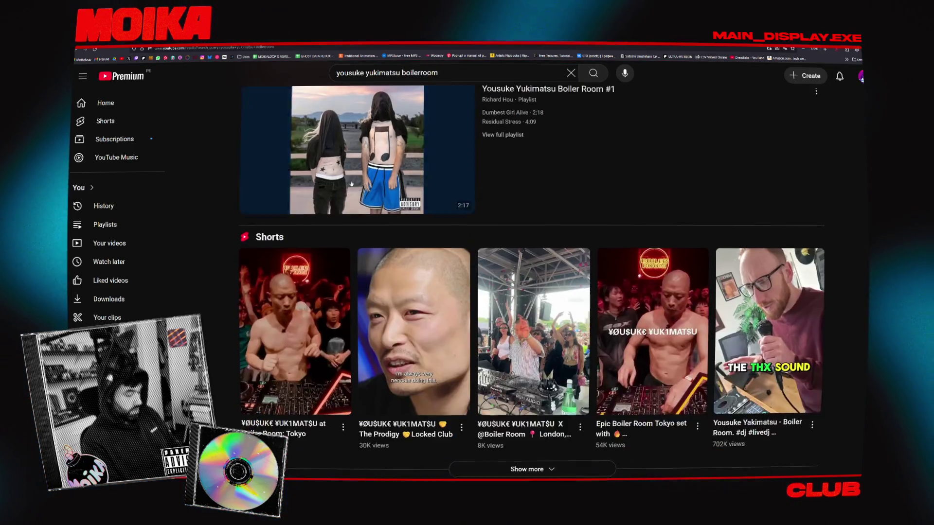
{"action": "scroll", "coordinate": [356, 208], "scroll_direction": "down", "scroll_amount": 4}
{"action": "scroll", "coordinate": [356, 208], "scroll_direction": "down", "scroll_amount": 3}
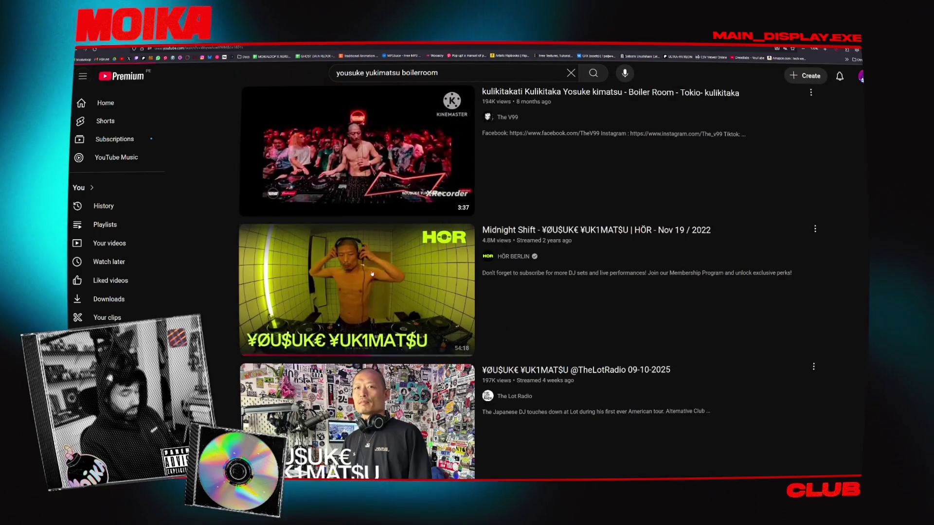
{"action": "left_click", "coordinate": [358, 333]}
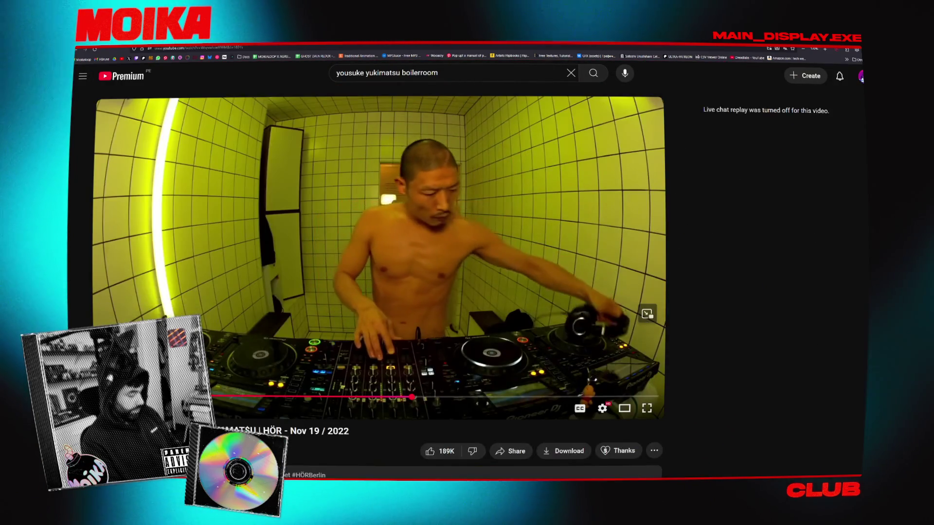
{"action": "scroll", "coordinate": [188, 396], "scroll_direction": "down", "scroll_amount": 2}
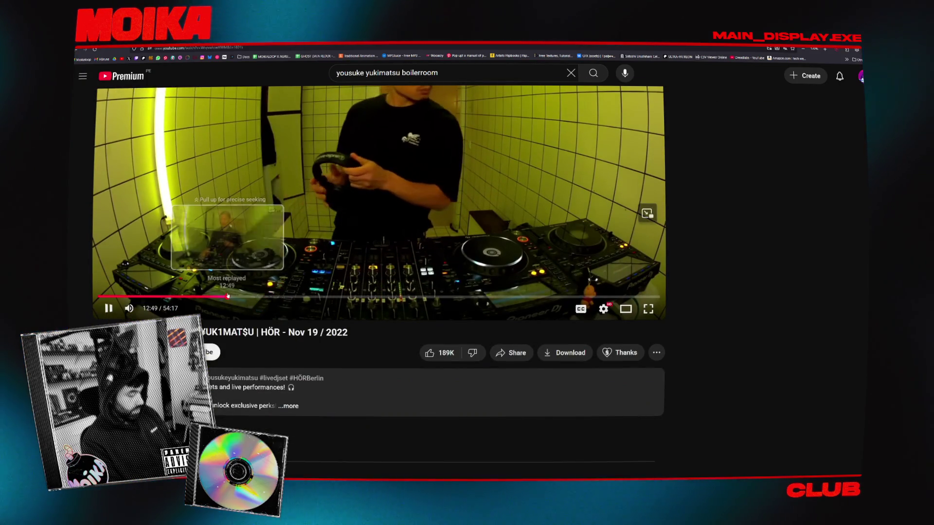
Rewind the Midnight Shift HÖR set to around 12:49
{"action": "left_click_drag", "start_coordinate": [262, 295], "coordinate": [230, 297]}
{"action": "scroll", "coordinate": [230, 296], "scroll_direction": "up", "scroll_amount": 2}
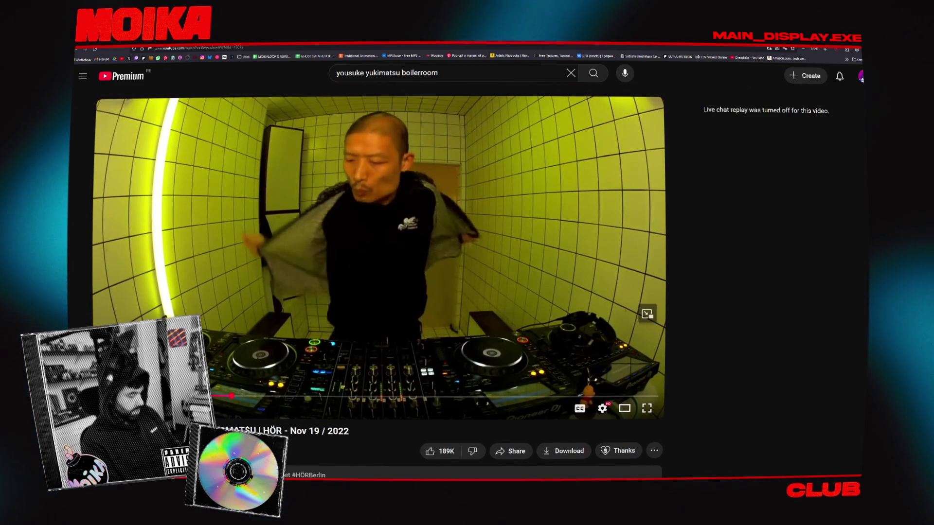
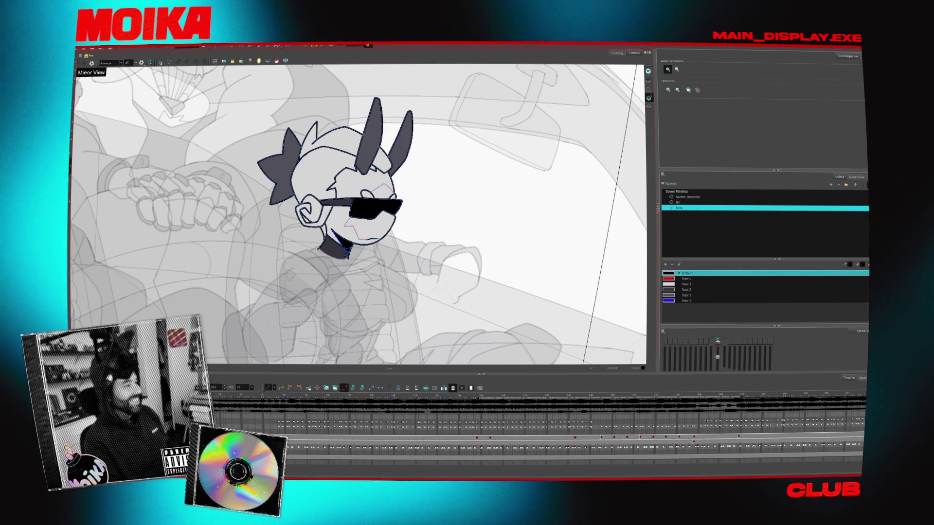
Switch from Harmony to the browser window showing the Ultra Music Festival lineup page
{"action": "key", "text": "alt+Tab"}
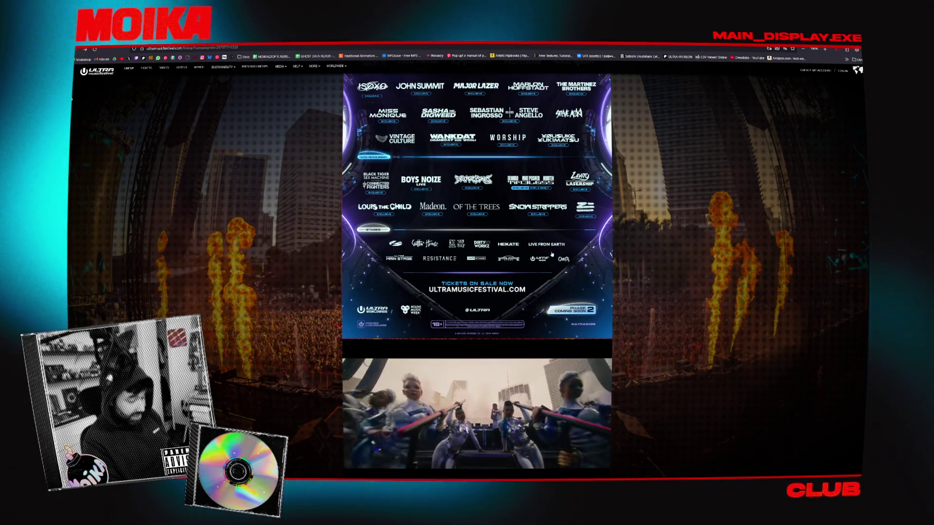
{"action": "scroll", "coordinate": [673, 333], "scroll_direction": "down", "scroll_amount": 10}
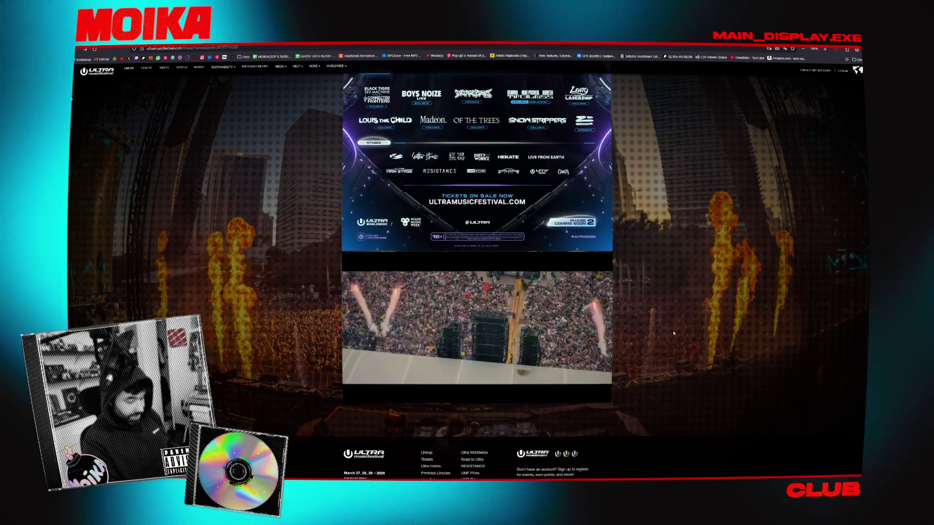
{"action": "key", "text": "Home"}
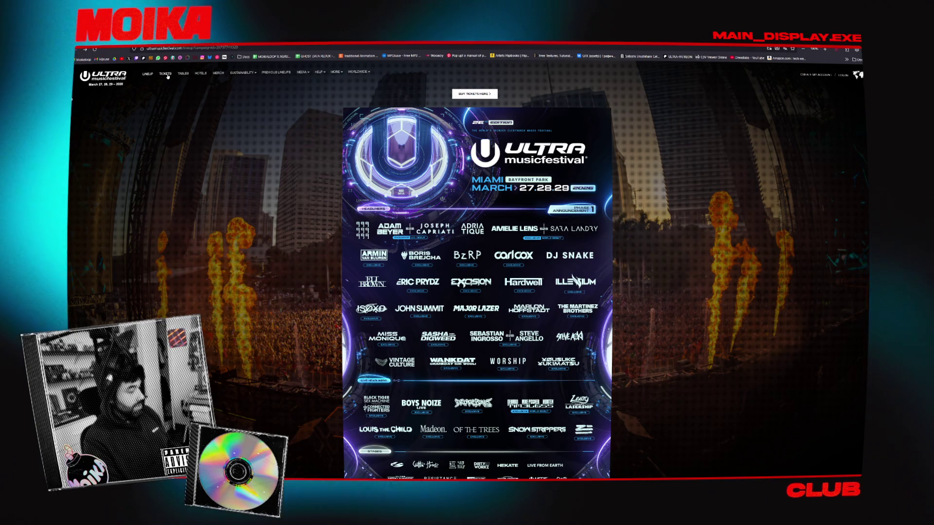
{"action": "scroll", "coordinate": [443, 312], "scroll_direction": "down", "scroll_amount": 2}
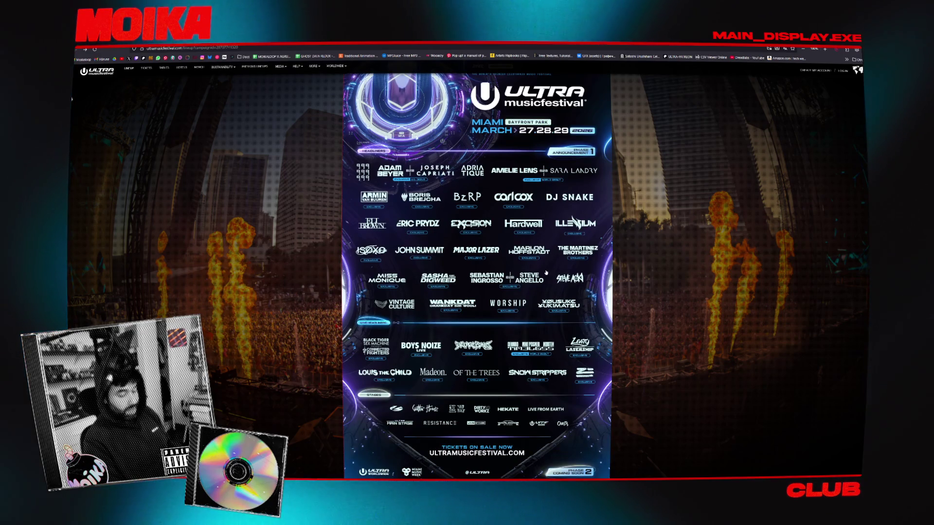
{"action": "scroll", "coordinate": [665, 273], "scroll_direction": "down", "scroll_amount": 2}
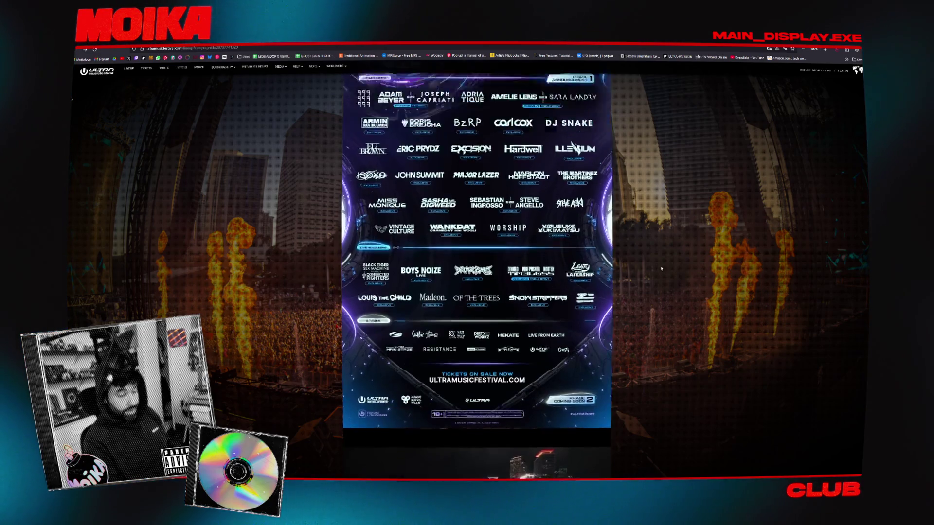
{"action": "scroll", "coordinate": [549, 159], "scroll_direction": "up", "scroll_amount": 3}
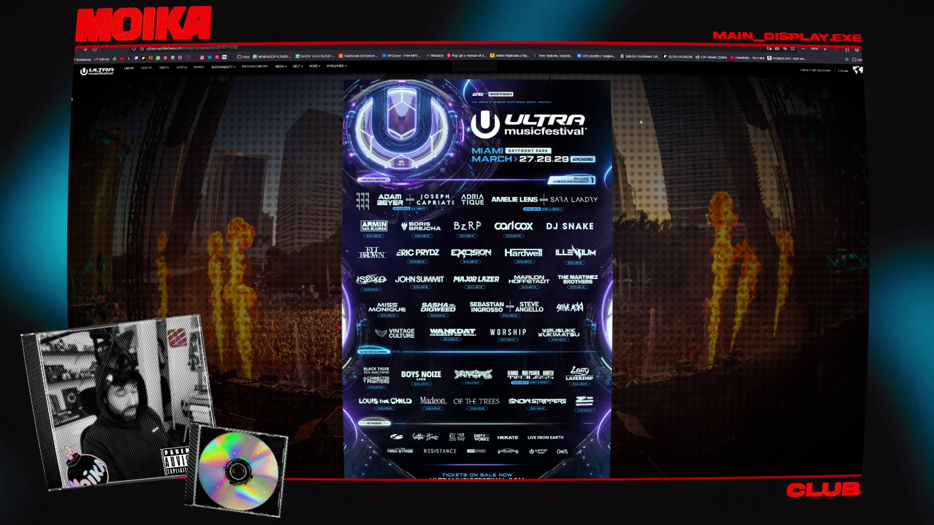
{"action": "scroll", "coordinate": [259, 153], "scroll_direction": "down", "scroll_amount": 5}
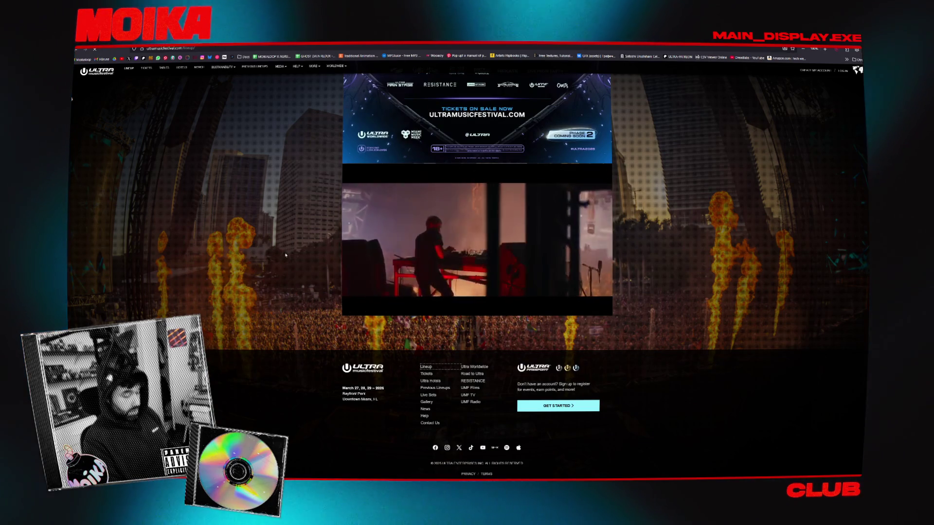
{"action": "left_click", "coordinate": [364, 367]}
{"action": "scroll", "coordinate": [404, 203], "scroll_direction": "down", "scroll_amount": 3}
{"action": "scroll", "coordinate": [379, 206], "scroll_direction": "down", "scroll_amount": 3}
{"action": "scroll", "coordinate": [350, 210], "scroll_direction": "down", "scroll_amount": 3}
{"action": "scroll", "coordinate": [308, 215], "scroll_direction": "up", "scroll_amount": 5}
{"action": "scroll", "coordinate": [308, 215], "scroll_direction": "up", "scroll_amount": 1}
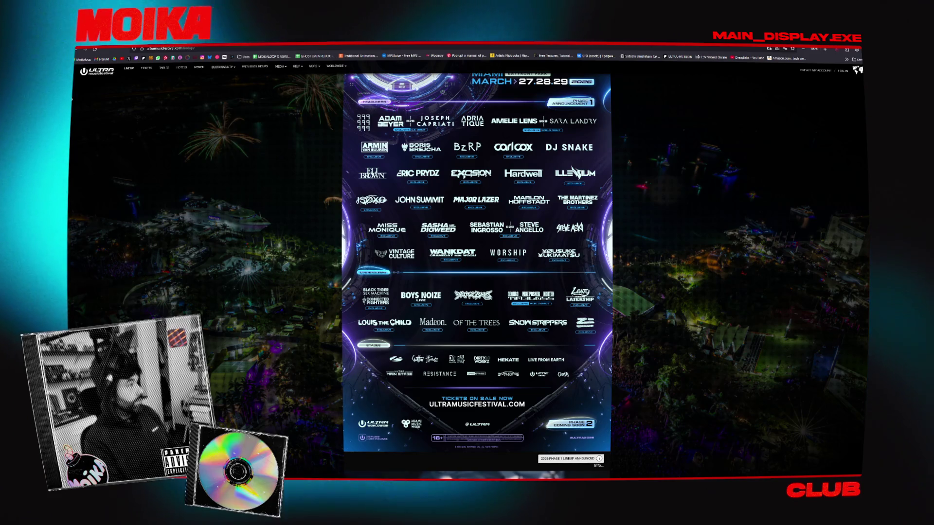
{"action": "key", "text": "alt+Tab"}
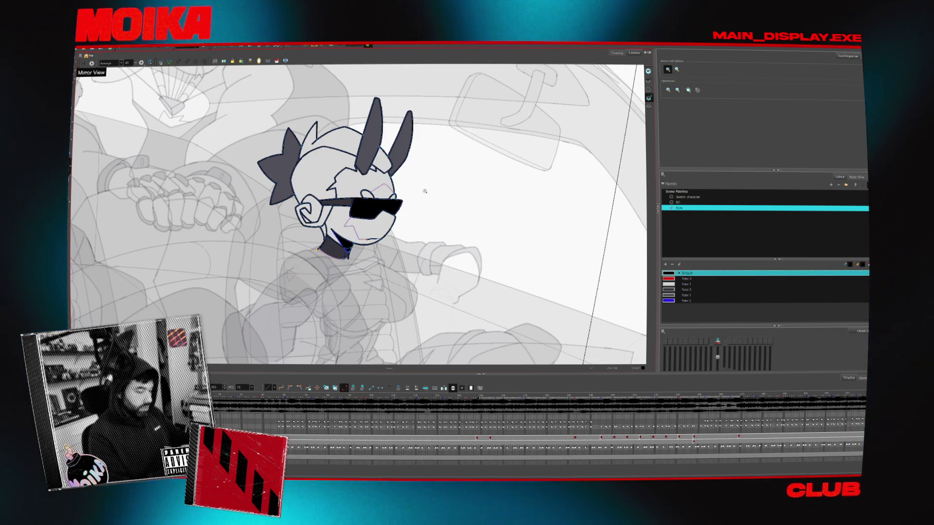
{"action": "scroll", "coordinate": [423, 192], "scroll_direction": "down", "scroll_amount": 3}
Advance to a later waving frame, mirror the canvas and flip neighbouring drawings to compare poses
{"action": "key", "text": "Return"}
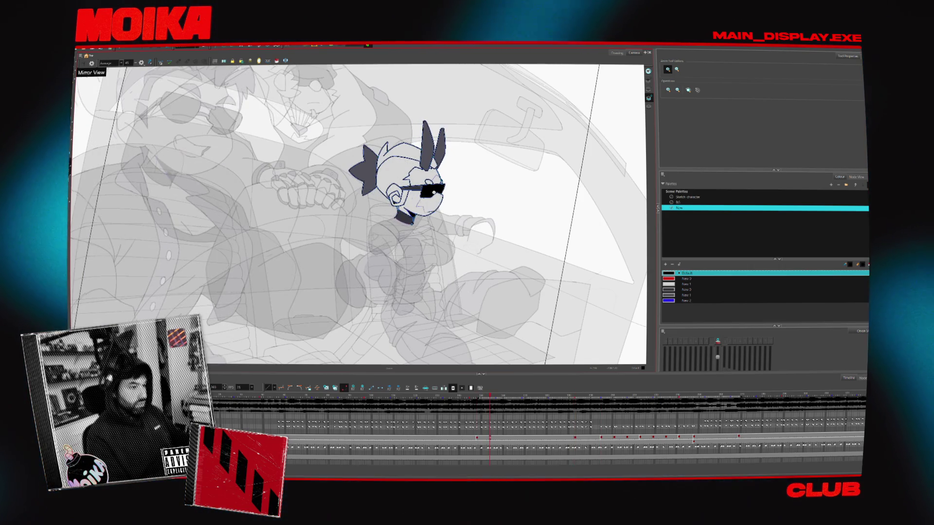
{"action": "scroll", "coordinate": [410, 186], "scroll_direction": "up", "scroll_amount": 3}
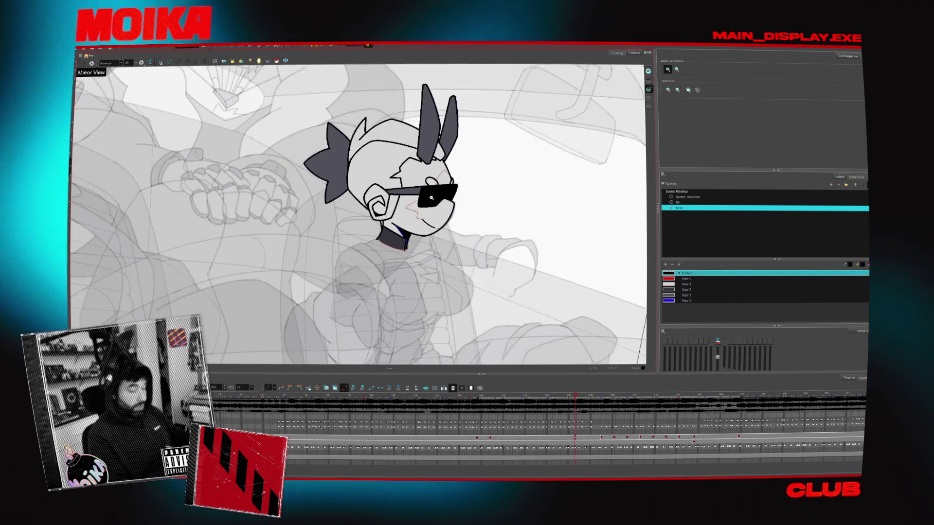
{"action": "scroll", "coordinate": [410, 186], "scroll_direction": "up", "scroll_amount": 2}
{"action": "scroll", "coordinate": [410, 186], "scroll_direction": "down", "scroll_amount": 4}
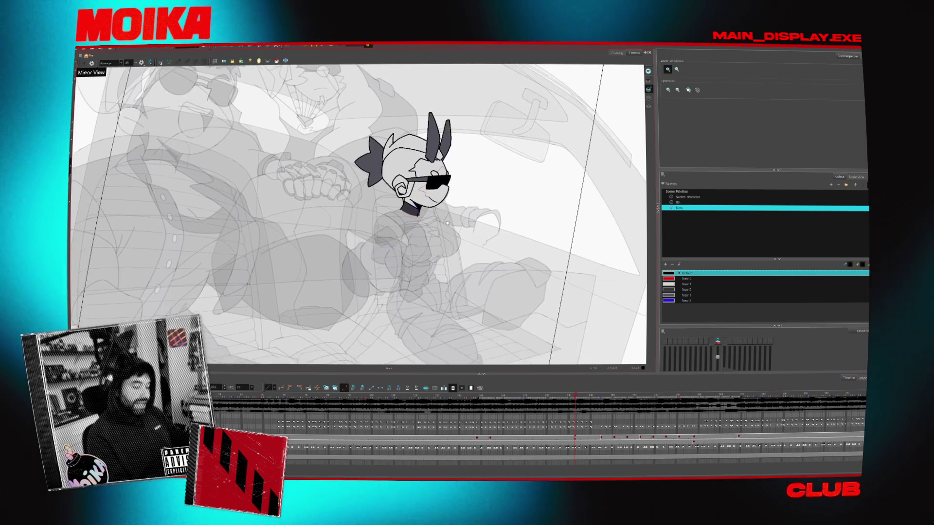
{"action": "scroll", "coordinate": [386, 193], "scroll_direction": "down", "scroll_amount": 4}
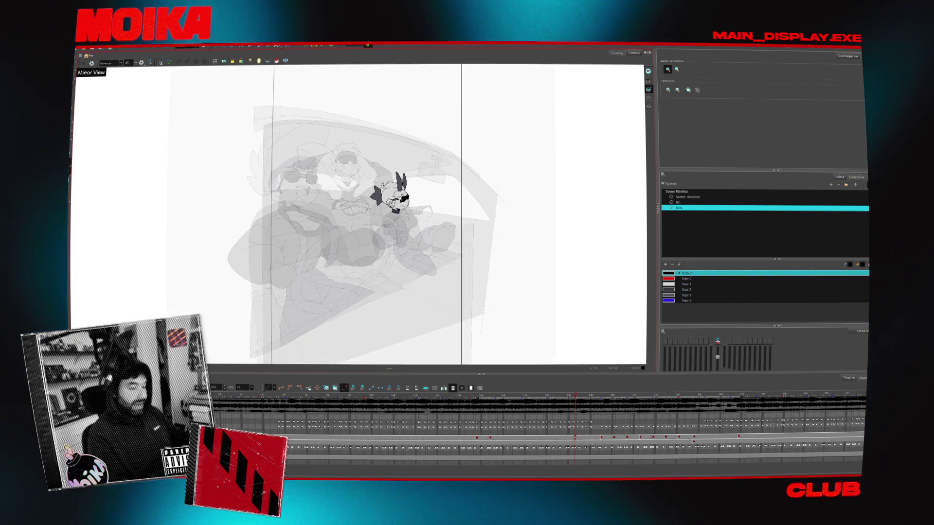
{"action": "scroll", "coordinate": [386, 193], "scroll_direction": "up", "scroll_amount": 2}
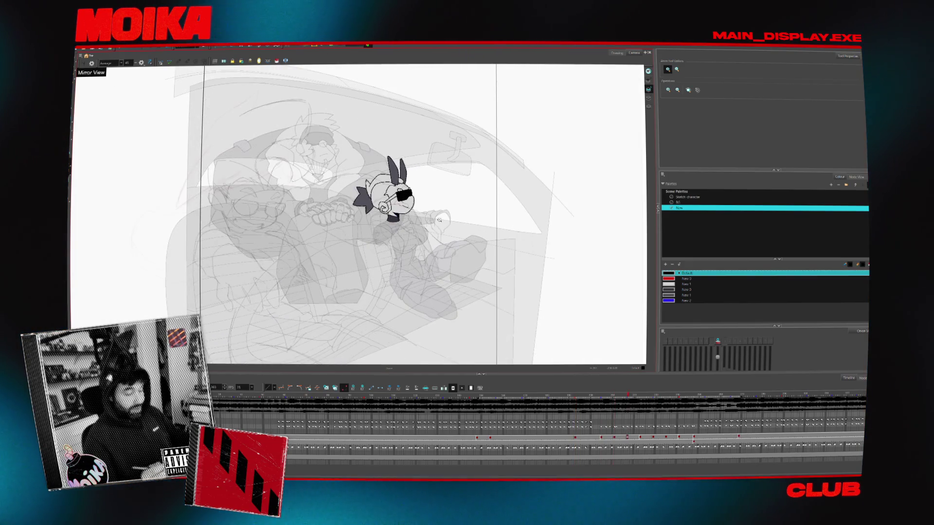
{"action": "scroll", "coordinate": [439, 220], "scroll_direction": "up", "scroll_amount": 2}
{"action": "scroll", "coordinate": [439, 220], "scroll_direction": "up", "scroll_amount": 2}
{"action": "left_click", "coordinate": [85, 61]}
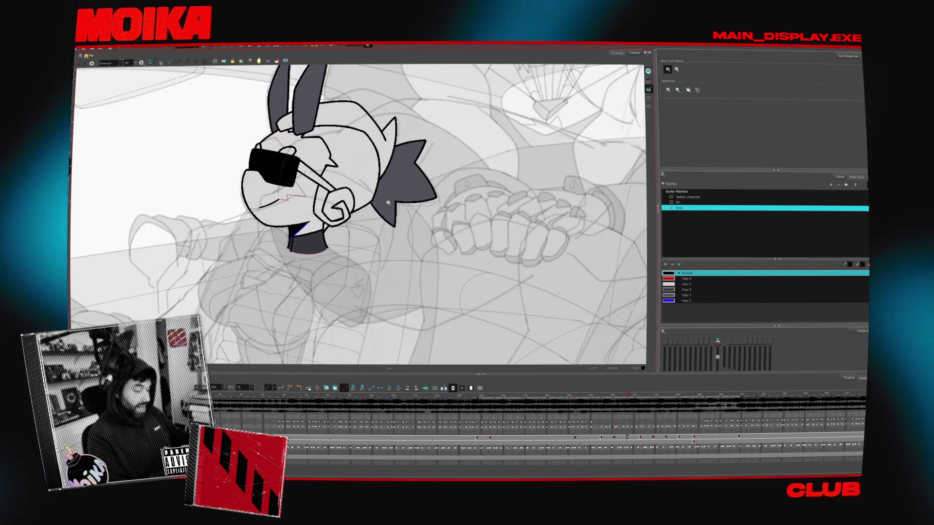
{"action": "scroll", "coordinate": [357, 211], "scroll_direction": "up", "scroll_amount": 3}
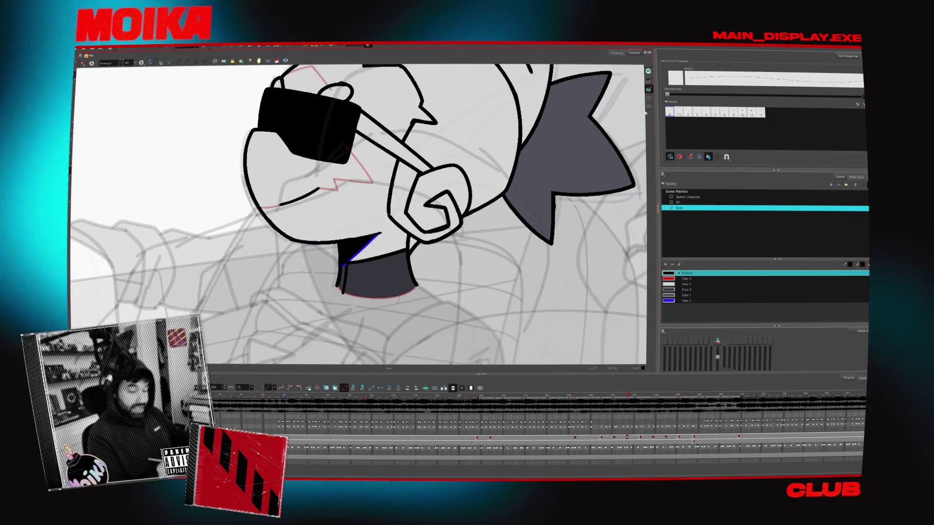
{"action": "key", "text": "period"}
{"action": "key", "text": "comma"}
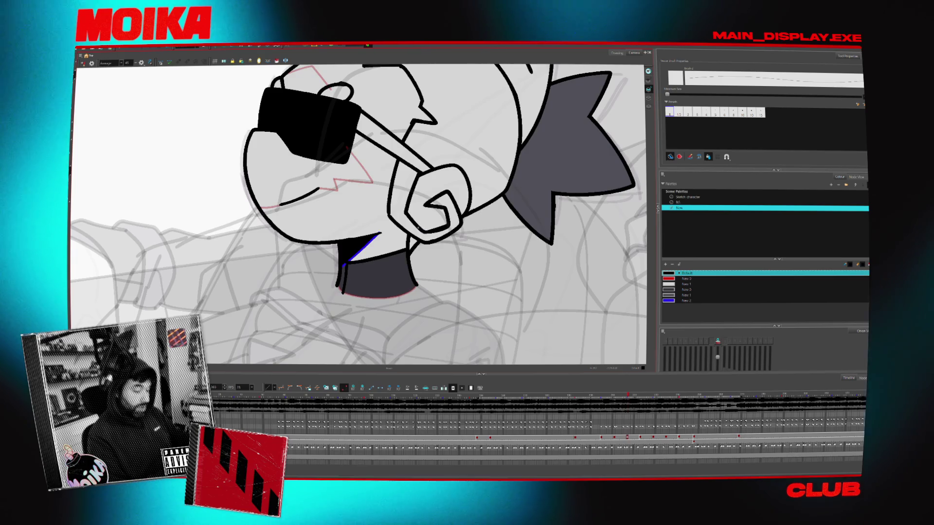
Choose the second brush preset, unmirror the view, then tilt the canvas and turn it back upright
{"action": "left_click", "coordinate": [686, 112]}
{"action": "key", "text": "4"}
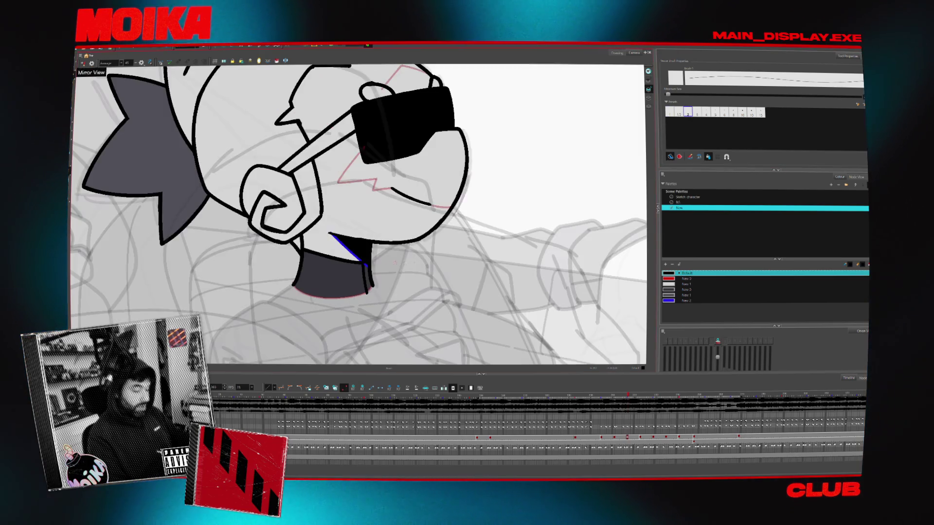
{"action": "key", "text": "period"}
{"action": "key", "text": "comma"}
{"action": "key", "text": "4"}
{"action": "left_click_drag", "start_coordinate": [357, 219], "coordinate": [379, 241]}
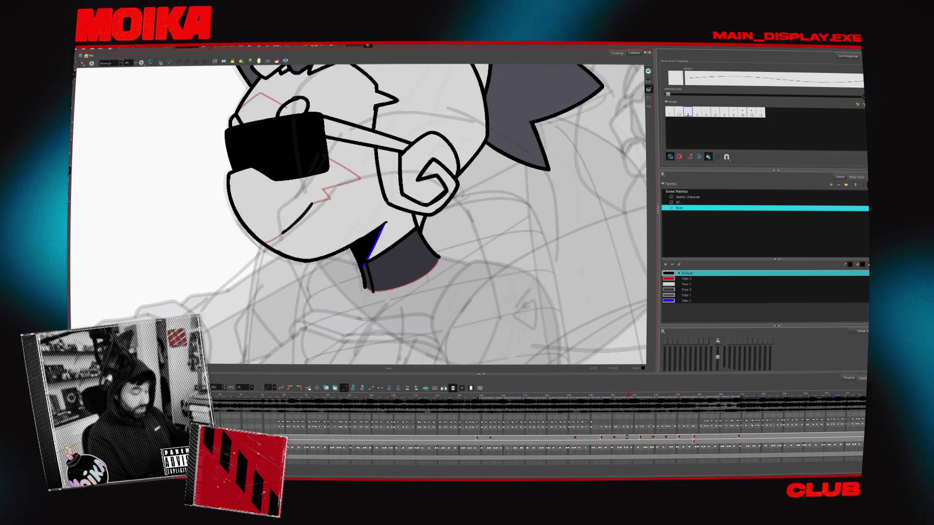
{"action": "mouse_move", "coordinate": [437, 219]}
{"action": "left_mouse_down"}
{"action": "mouse_move", "coordinate": [464, 196]}
{"action": "mouse_move", "coordinate": [401, 248]}
{"action": "left_mouse_up"}
{"action": "scroll", "coordinate": [464, 196], "scroll_direction": "down", "scroll_amount": 4}
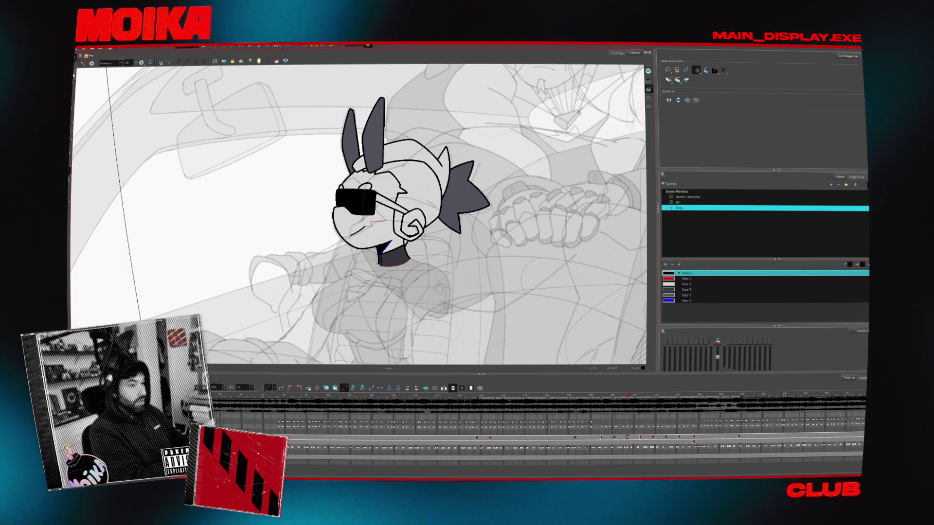
Select all the character's strokes and make the Sketch character palette current
{"action": "key", "text": "alt+s"}
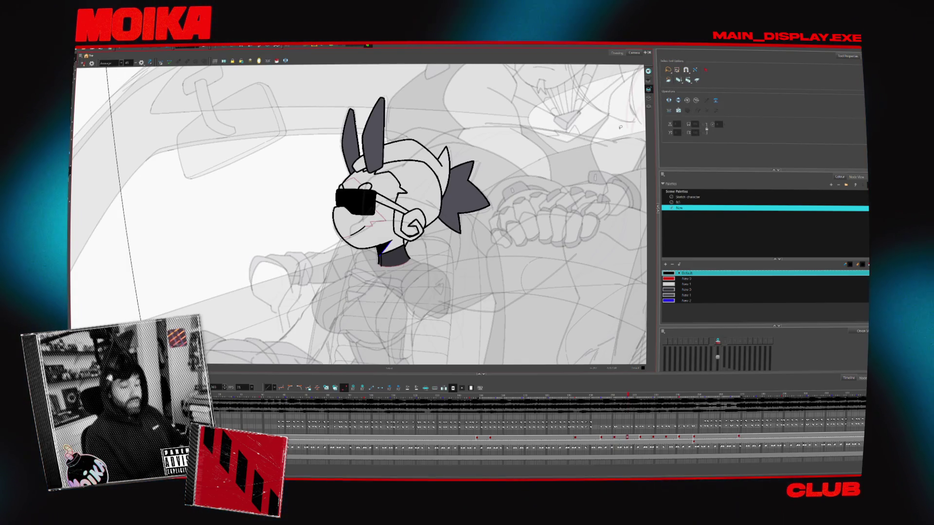
{"action": "key", "text": "ctrl+a"}
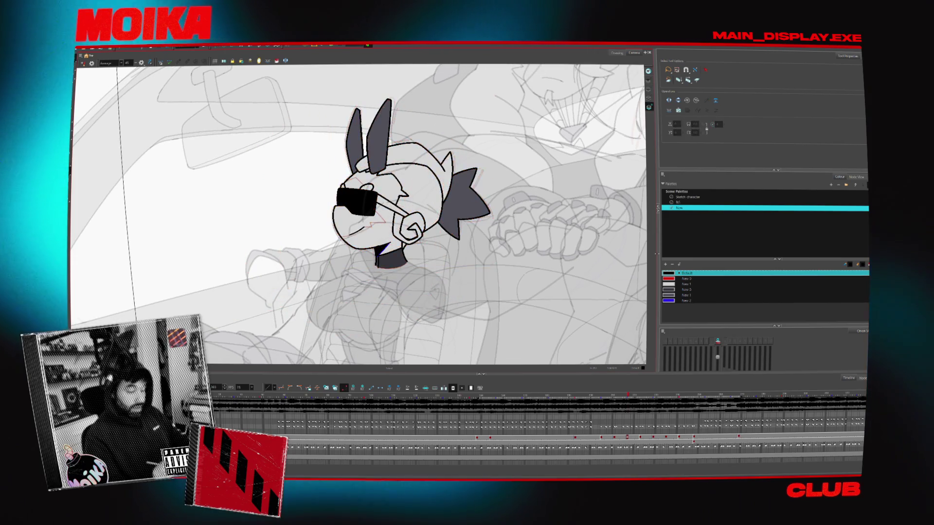
{"action": "left_click", "coordinate": [688, 197]}
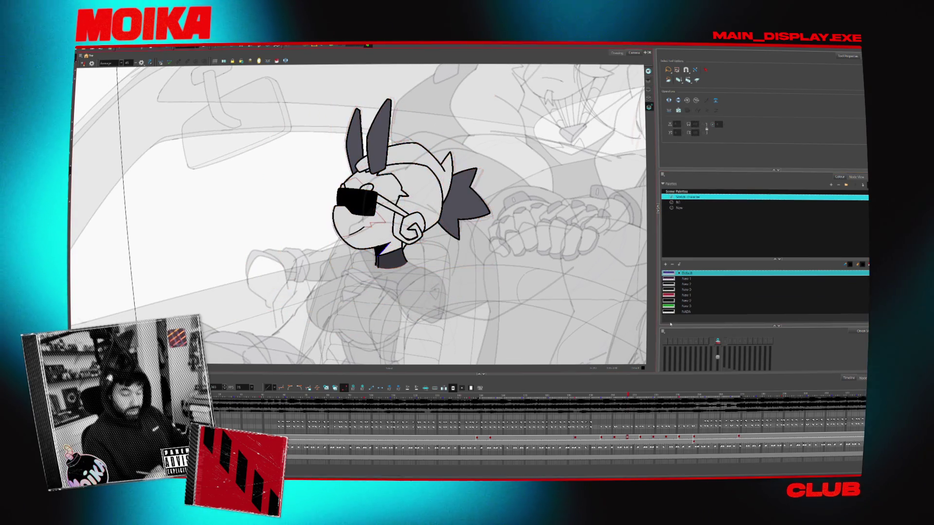
Flip back and forth between the neighbouring waving drawings to compare the poses
{"action": "key", "text": "comma"}
{"action": "key", "text": "comma"}
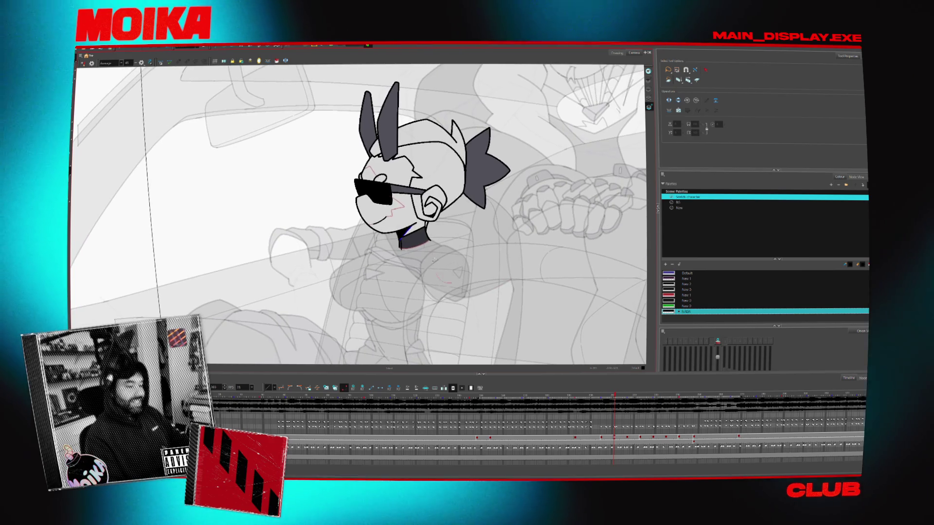
{"action": "key", "text": "period"}
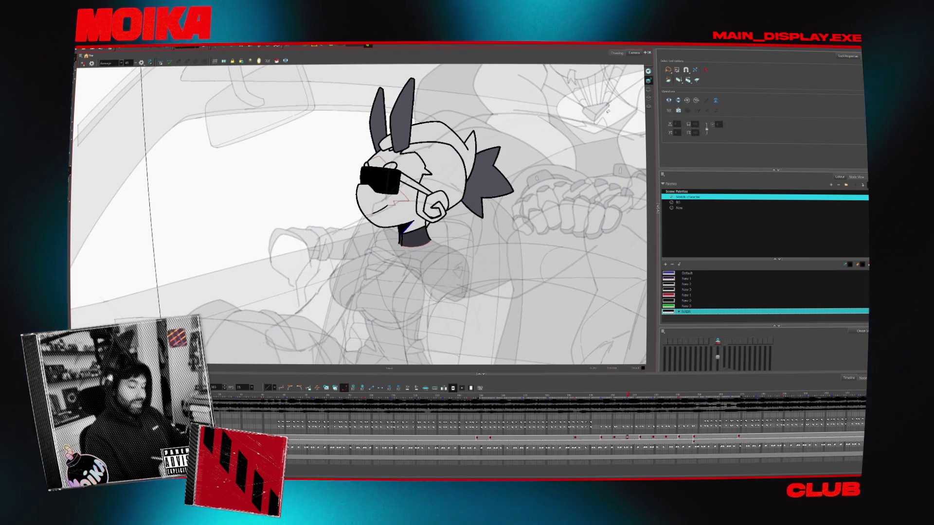
{"action": "key", "text": "period"}
{"action": "key", "text": "comma"}
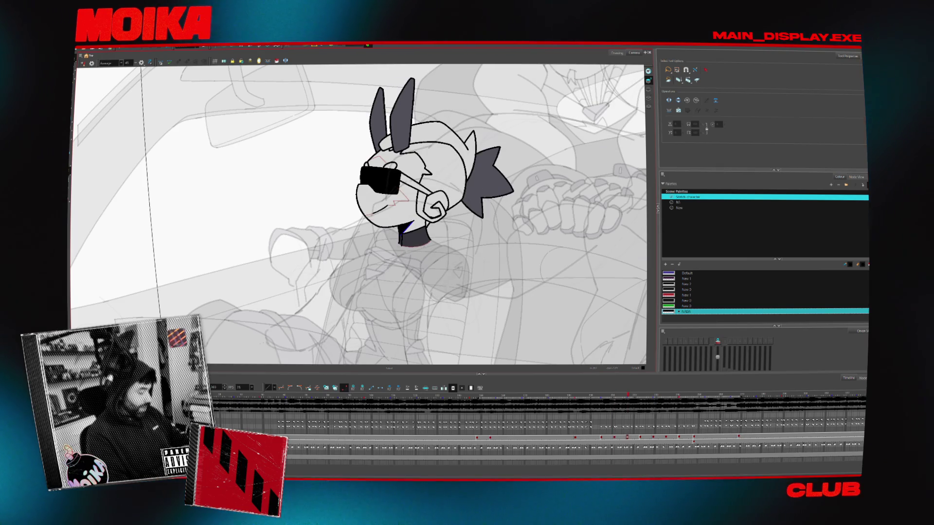
{"action": "scroll", "coordinate": [394, 304], "scroll_direction": "down", "scroll_amount": 2}
{"action": "scroll", "coordinate": [464, 248], "scroll_direction": "down", "scroll_amount": 2}
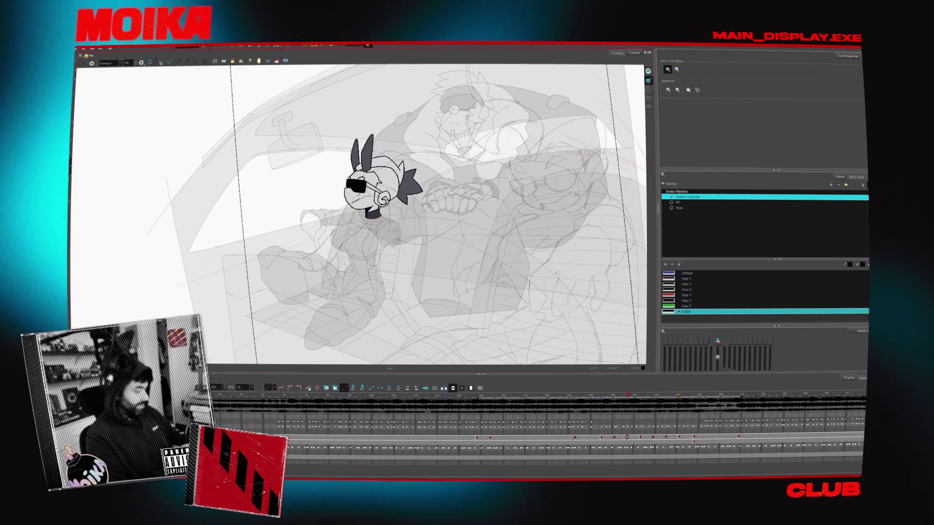
{"action": "scroll", "coordinate": [306, 190], "scroll_direction": "down", "scroll_amount": 3}
{"action": "scroll", "coordinate": [347, 182], "scroll_direction": "up", "scroll_amount": 2}
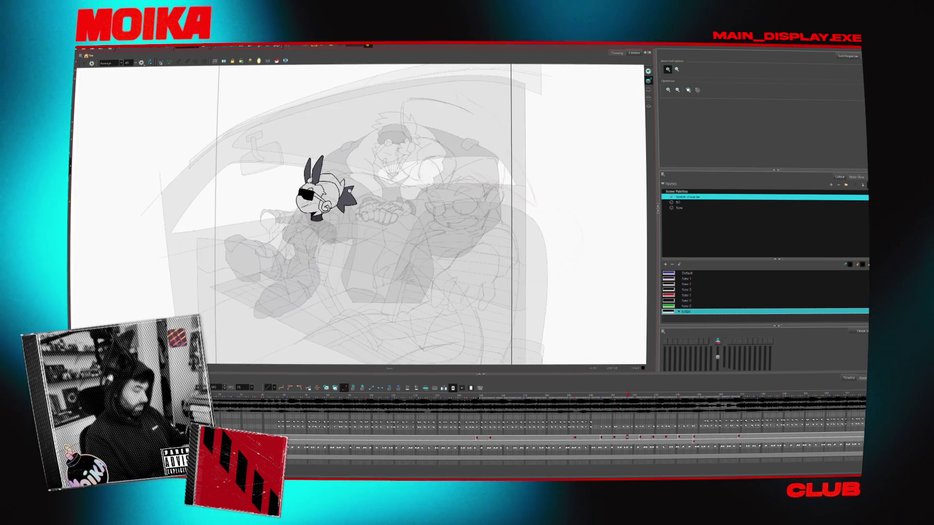
{"action": "scroll", "coordinate": [345, 182], "scroll_direction": "up", "scroll_amount": 1}
Pan toward the character, flip between two frames, then scrub forward through the car scene
{"action": "key", "text": "comma"}
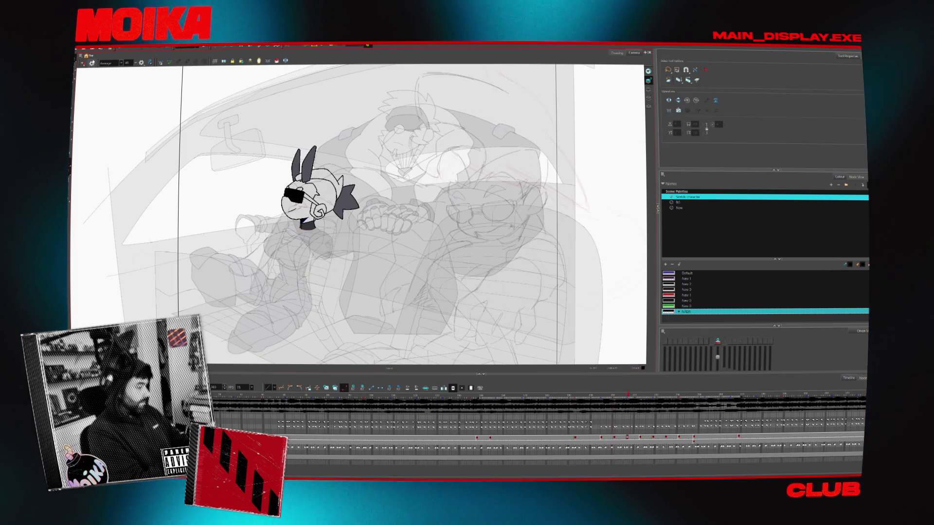
{"action": "left_click_drag", "start_coordinate": [317, 193], "coordinate": [419, 214]}
{"action": "key", "text": "comma"}
{"action": "key", "text": "period"}
{"action": "key", "text": "comma"}
{"action": "key", "text": "period"}
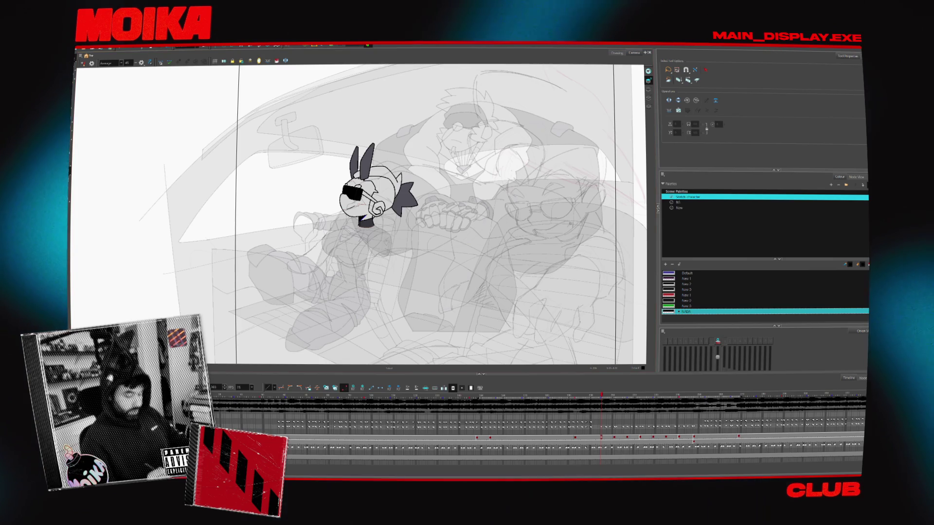
{"action": "left_click_drag", "start_coordinate": [606, 396], "coordinate": [671, 450]}
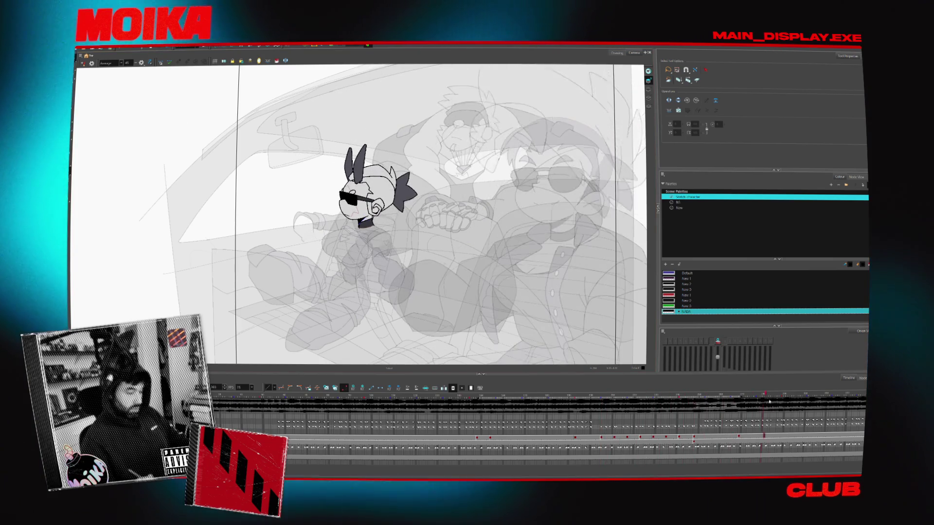
{"action": "key", "text": "period"}
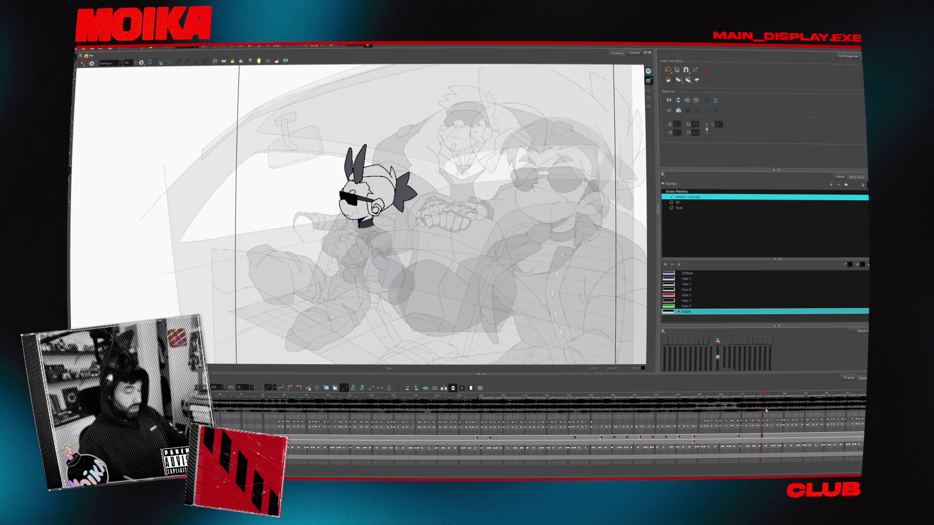
Scrub back and step through the driver's poses, landing on the small passenger's frame
{"action": "left_click_drag", "start_coordinate": [832, 405], "coordinate": [550, 401]}
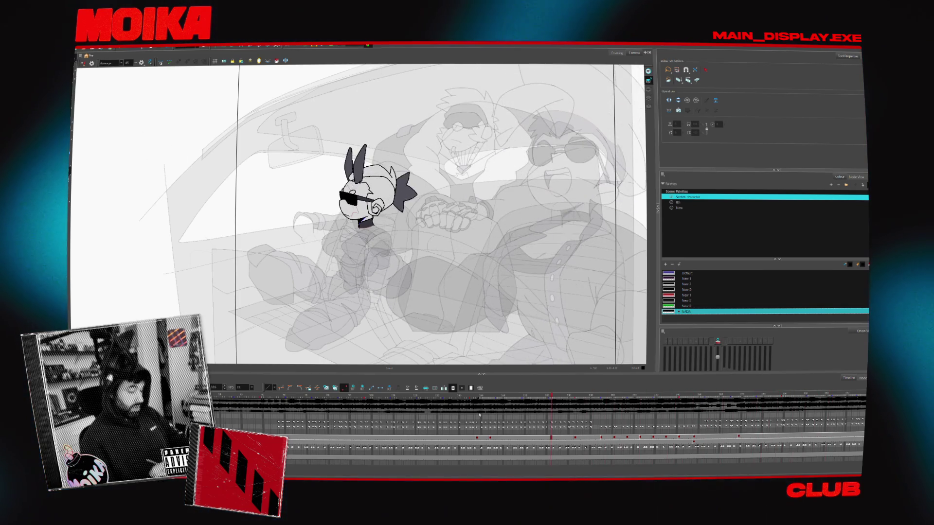
{"action": "key", "text": "period"}
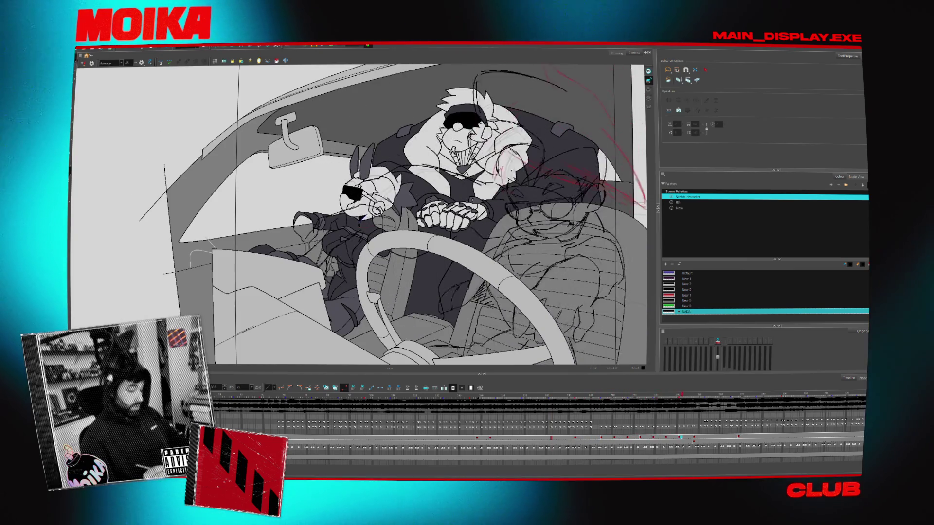
{"action": "key", "text": "period"}
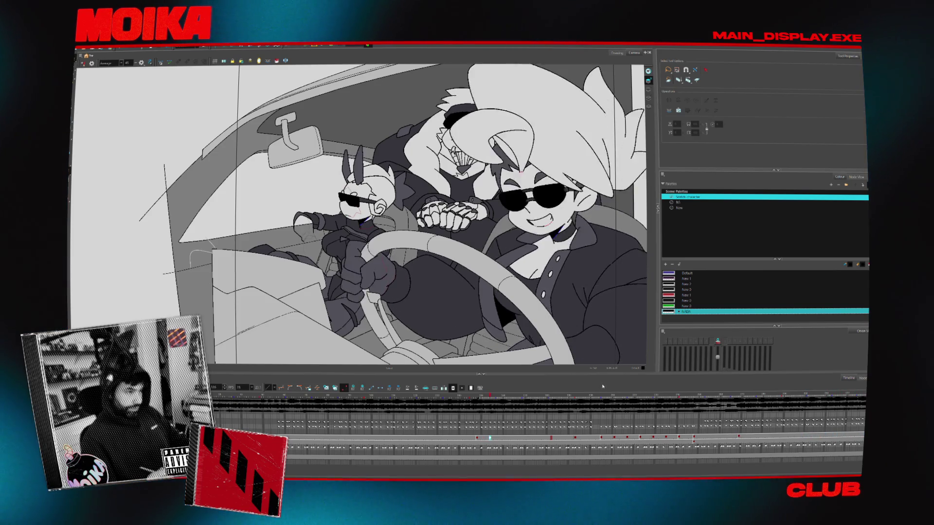
{"action": "key", "text": "period"}
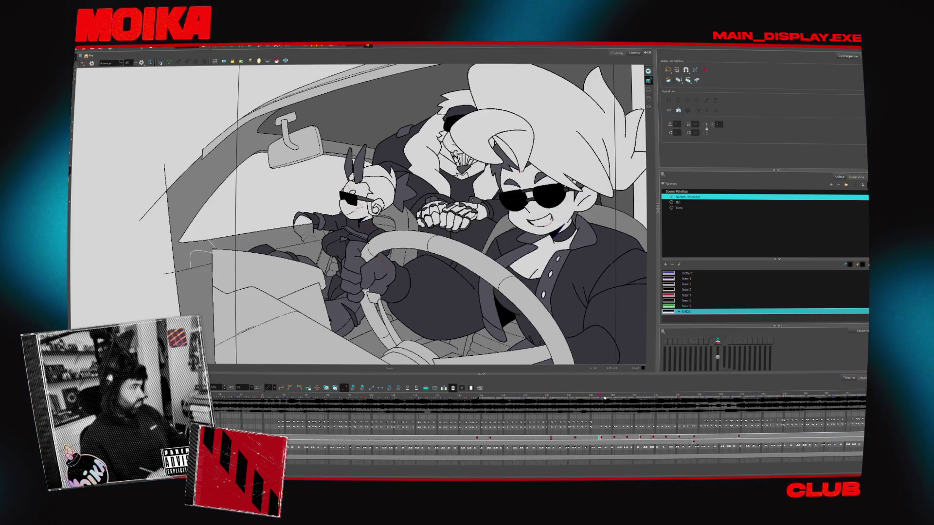
{"action": "key", "text": "period"}
{"action": "key", "text": "period"}
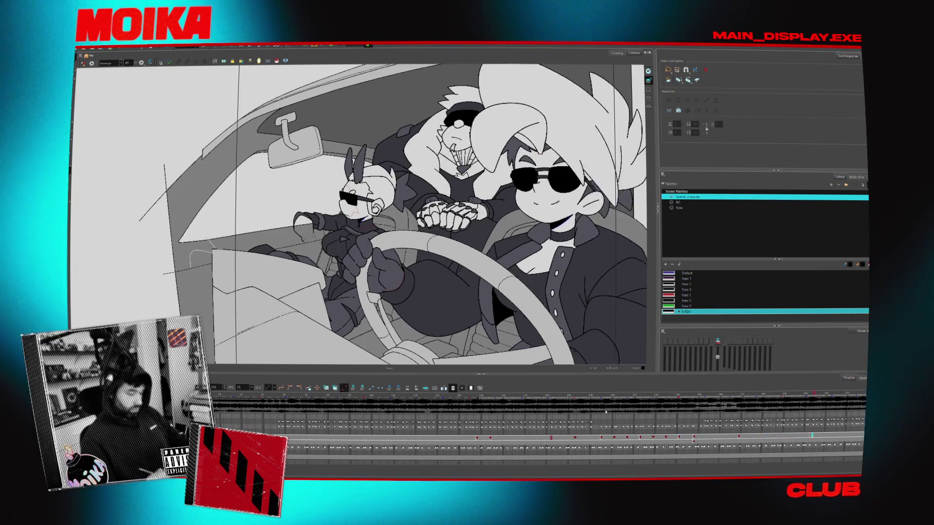
{"action": "key", "text": "comma"}
{"action": "key", "text": "period"}
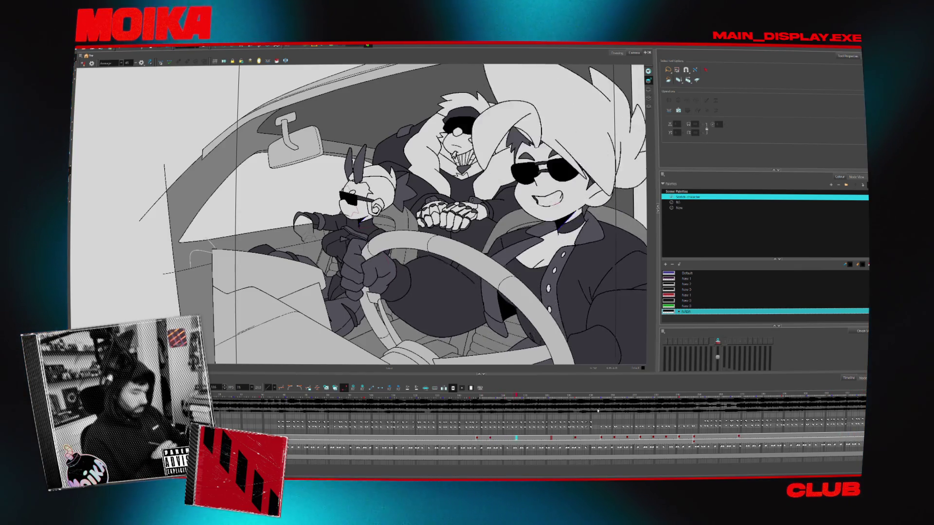
{"action": "key", "text": "period"}
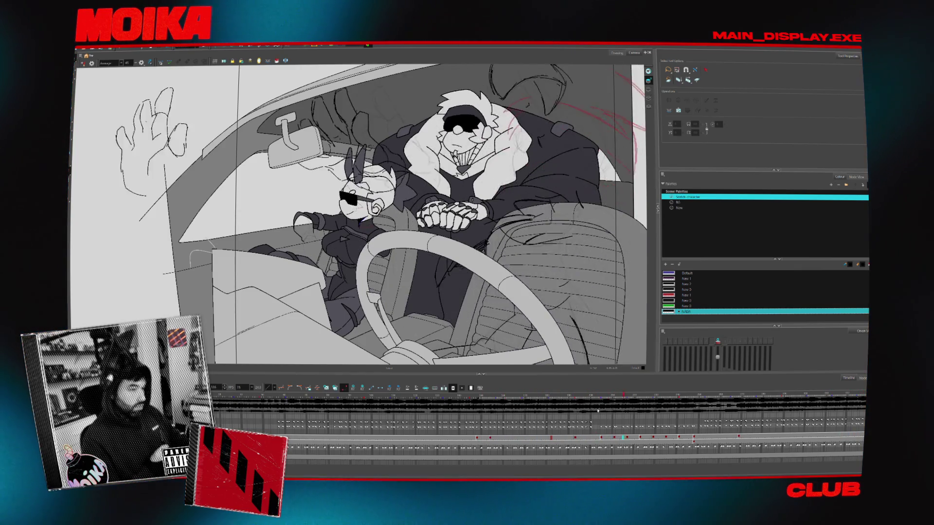
{"action": "left_click_drag", "start_coordinate": [598, 410], "coordinate": [610, 413]}
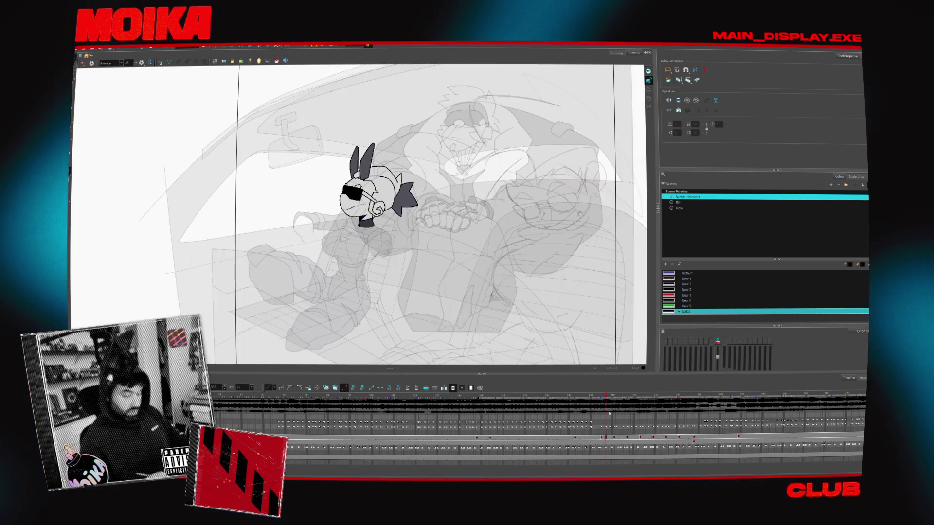
Step through the passenger drawings, select cells across three layers and fade the inked passenger to a faint reference
{"action": "key", "text": "period"}
{"action": "key", "text": "period"}
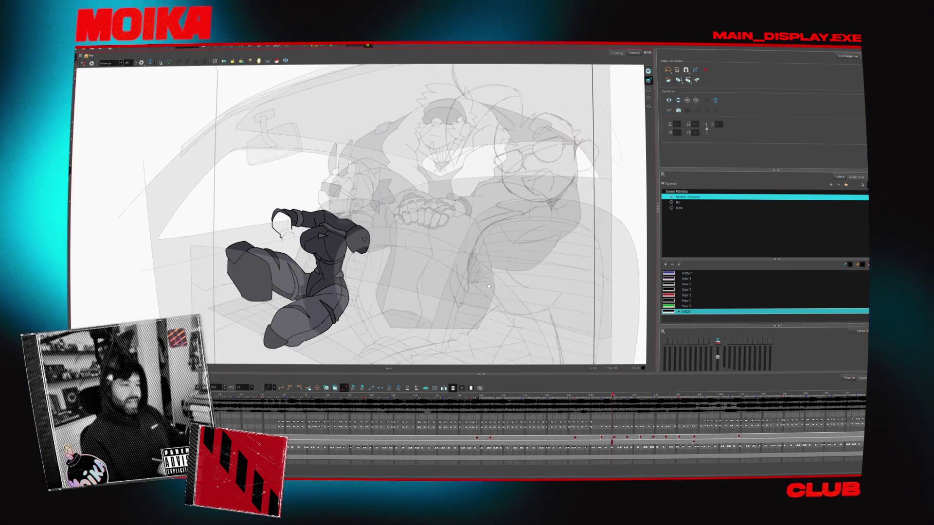
{"action": "key", "text": "period"}
{"action": "key", "text": "period"}
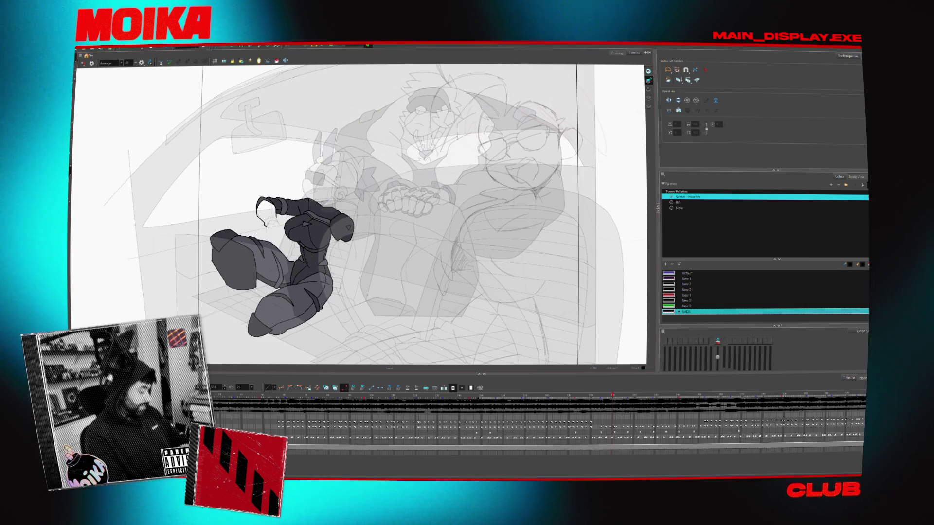
{"action": "key", "text": "period"}
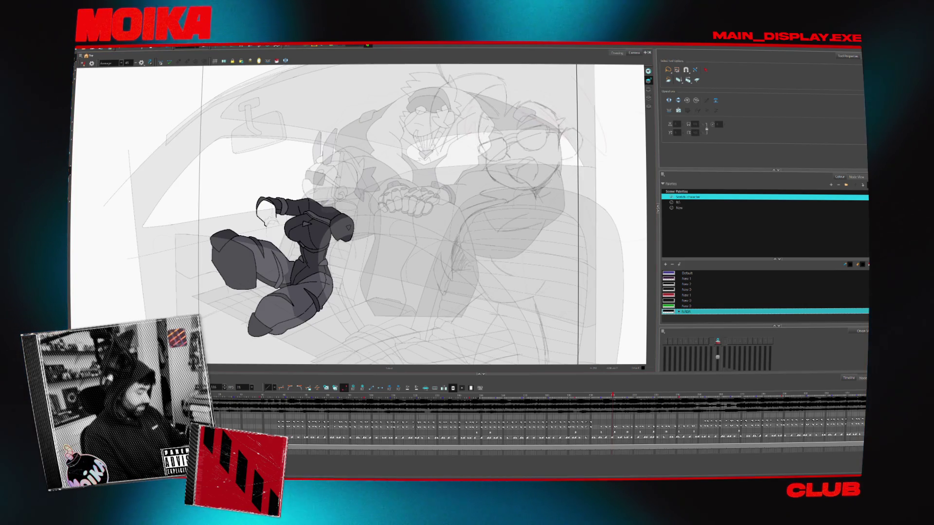
{"action": "key", "text": "ctrl+a"}
{"action": "key", "text": "period"}
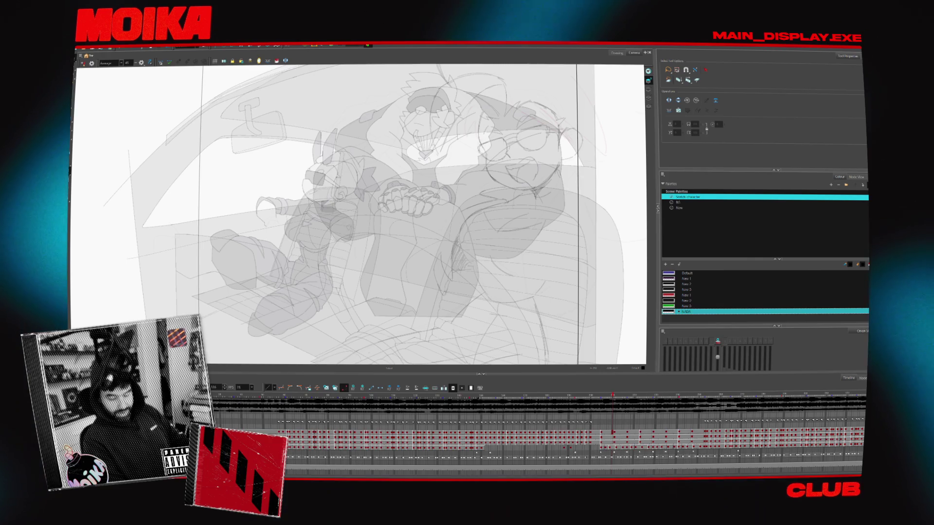
{"action": "right_click", "coordinate": [840, 457]}
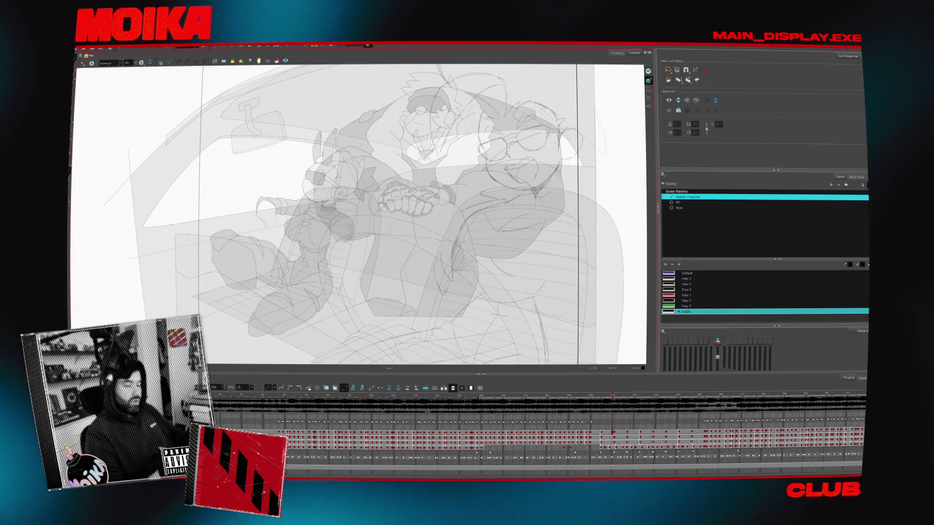
{"action": "key", "text": "period"}
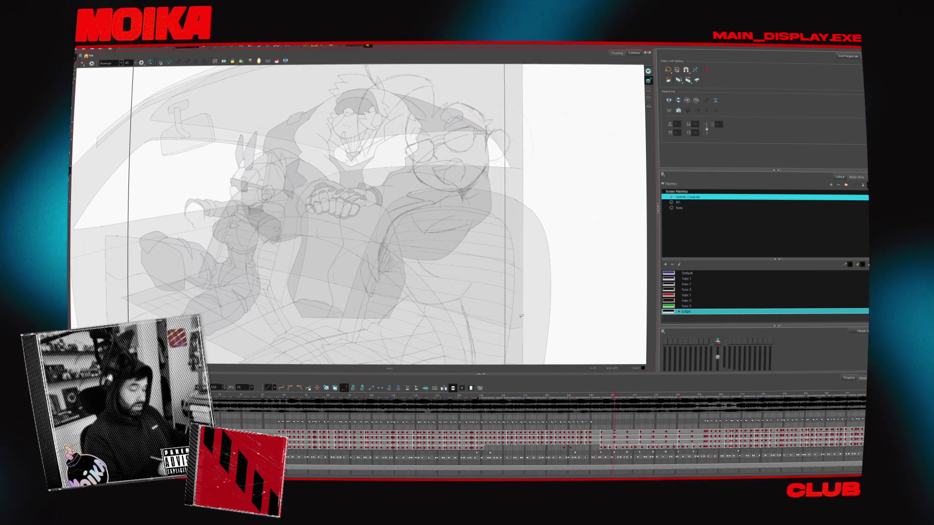
Advance a frame, switch to brush drawing with the sketch palette and step back through earlier drawings
{"action": "key", "text": "period"}
{"action": "scroll", "coordinate": [591, 273], "scroll_direction": "down", "scroll_amount": 2}
{"action": "scroll", "coordinate": [474, 241], "scroll_direction": "down", "scroll_amount": 2}
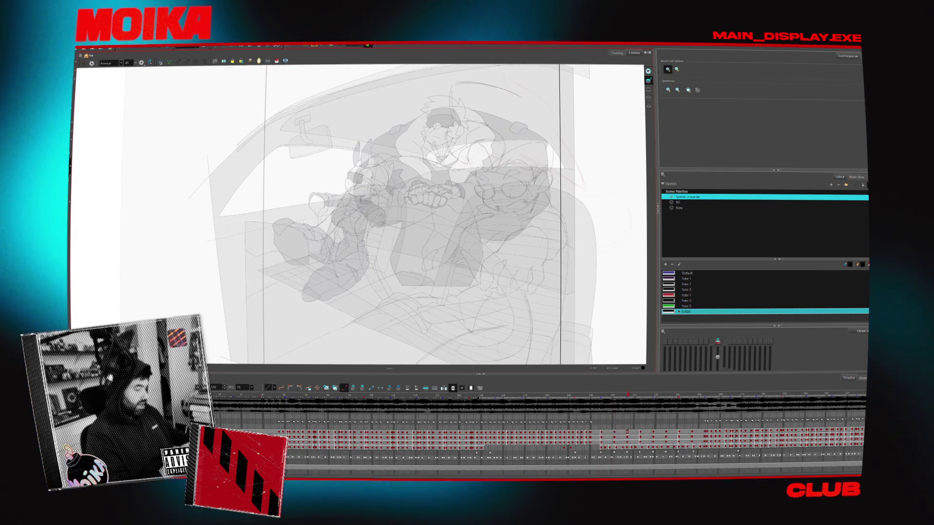
{"action": "scroll", "coordinate": [407, 218], "scroll_direction": "down", "scroll_amount": 2}
{"action": "scroll", "coordinate": [400, 219], "scroll_direction": "up", "scroll_amount": 3}
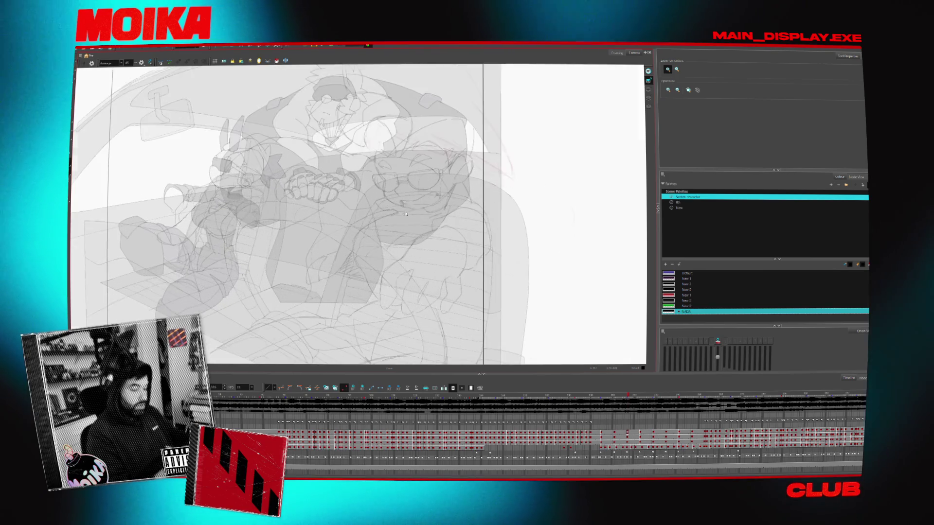
{"action": "scroll", "coordinate": [423, 222], "scroll_direction": "down", "scroll_amount": 1}
{"action": "scroll", "coordinate": [439, 229], "scroll_direction": "down", "scroll_amount": 1}
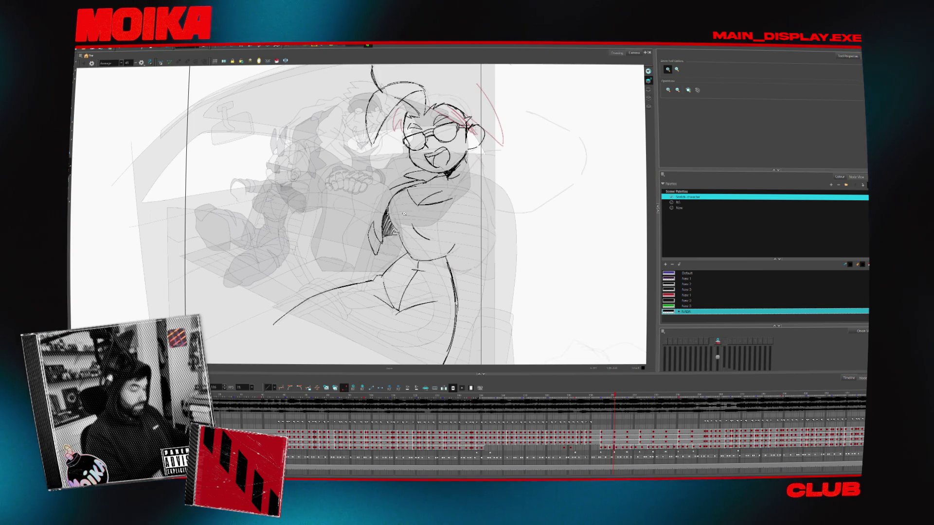
{"action": "key", "text": "alt+b"}
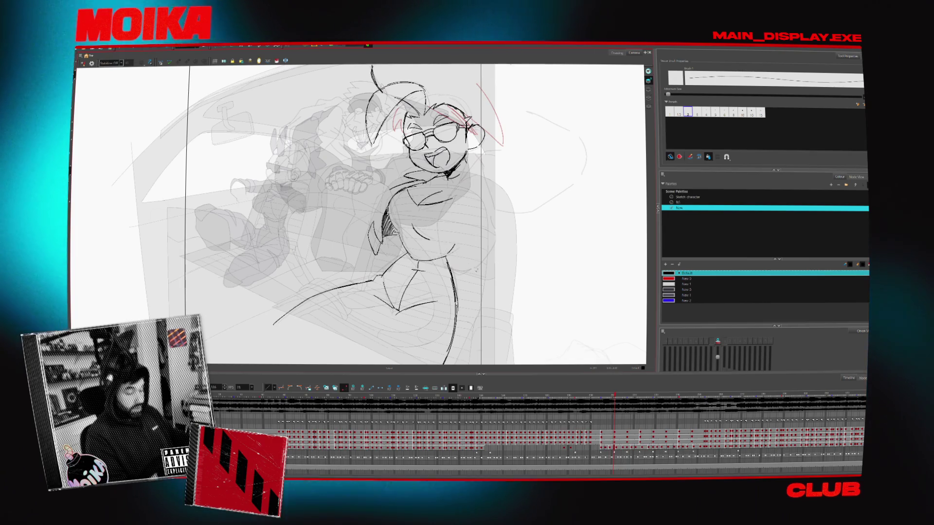
{"action": "key", "text": "comma"}
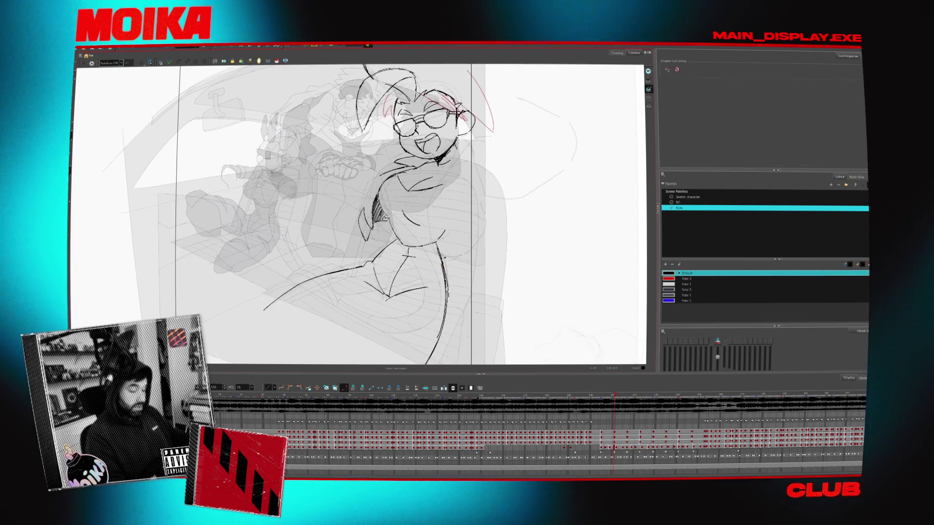
{"action": "key", "text": "comma"}
{"action": "key", "text": "comma"}
{"action": "key", "text": "comma"}
{"action": "key", "text": "comma"}
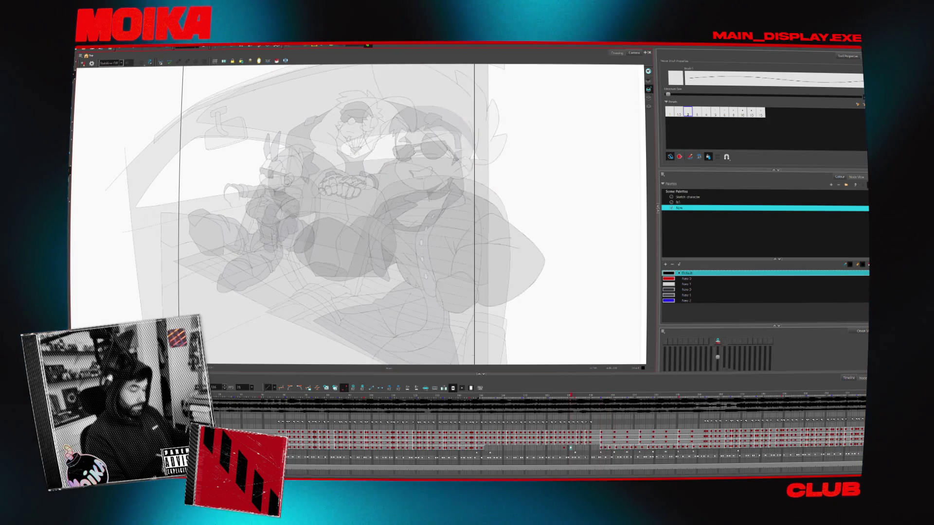
{"action": "key", "text": "comma"}
{"action": "key", "text": "comma"}
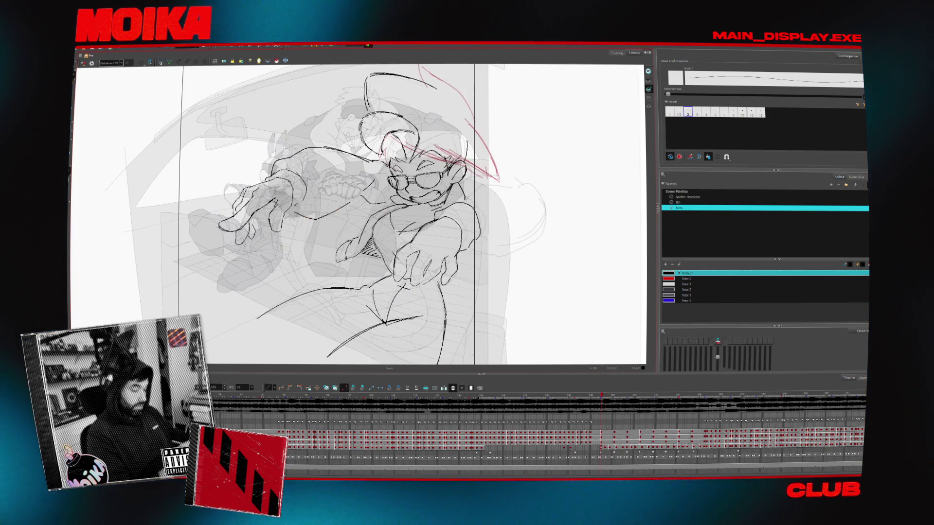
{"action": "key", "text": "comma"}
Flip between the girl's neighbouring waving drawings to compare her poses
{"action": "key", "text": "period"}
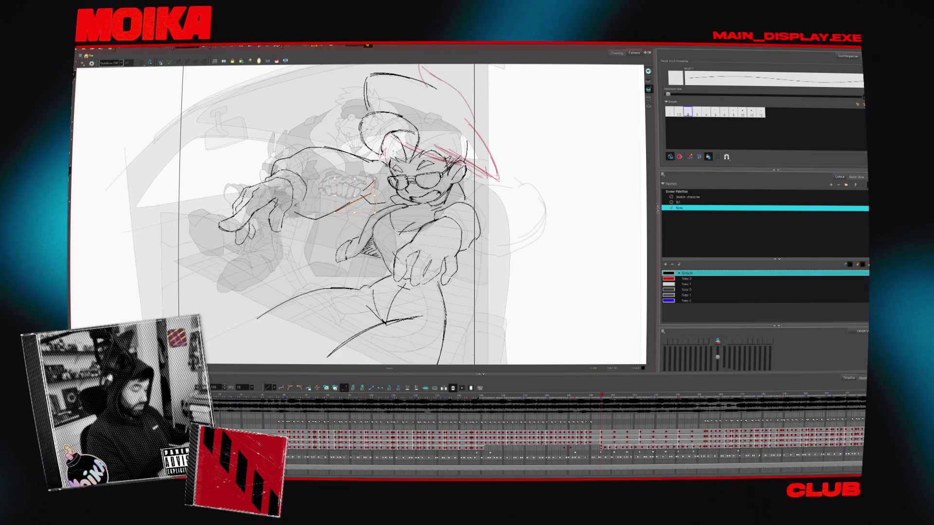
{"action": "key", "text": "period"}
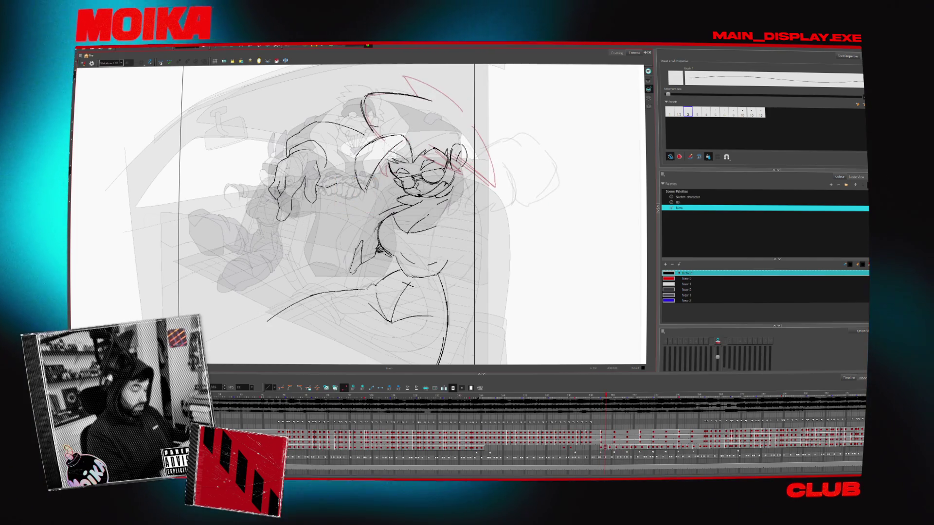
{"action": "key", "text": "comma"}
{"action": "key", "text": "comma"}
{"action": "key", "text": "period"}
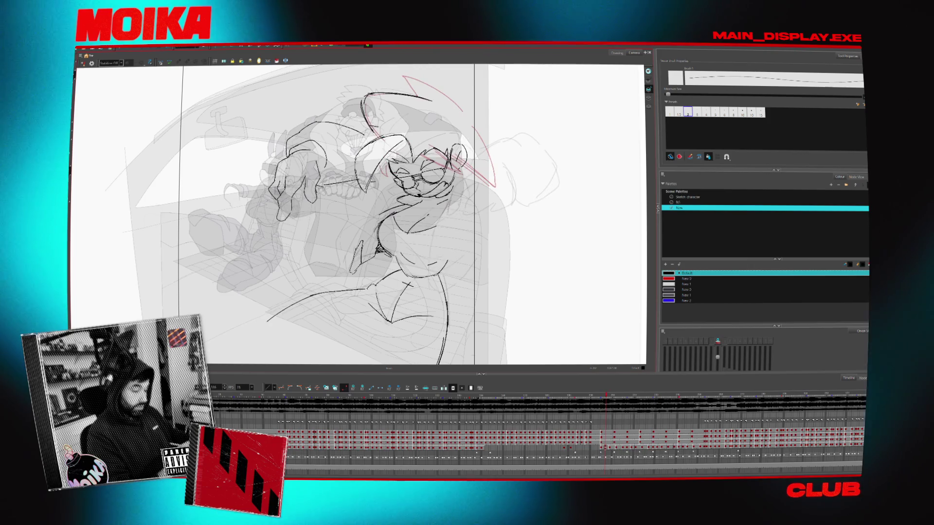
{"action": "key", "text": "period"}
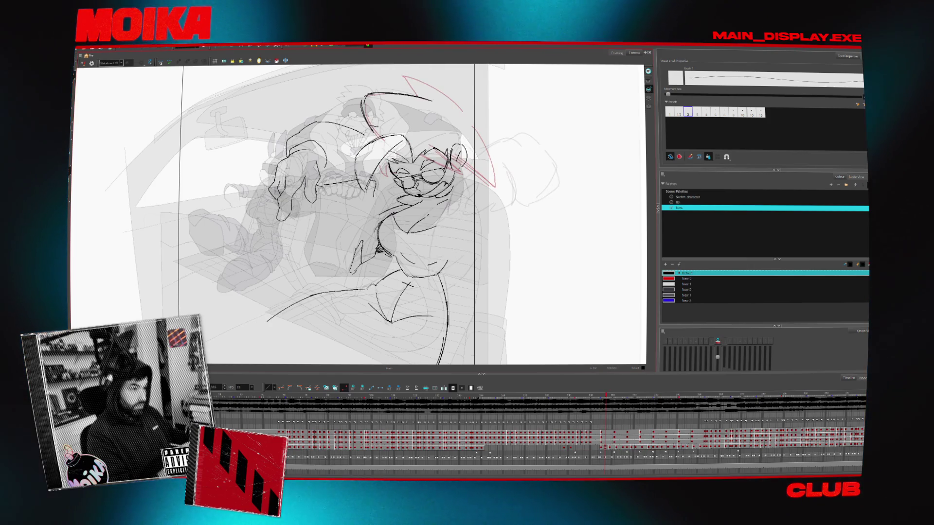
{"action": "key", "text": "comma"}
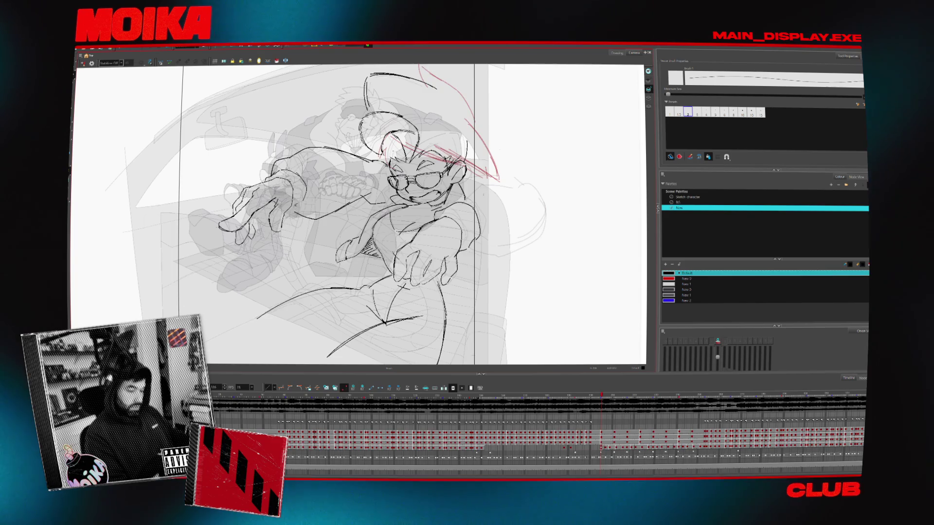
{"action": "key", "text": "comma"}
{"action": "key", "text": "period"}
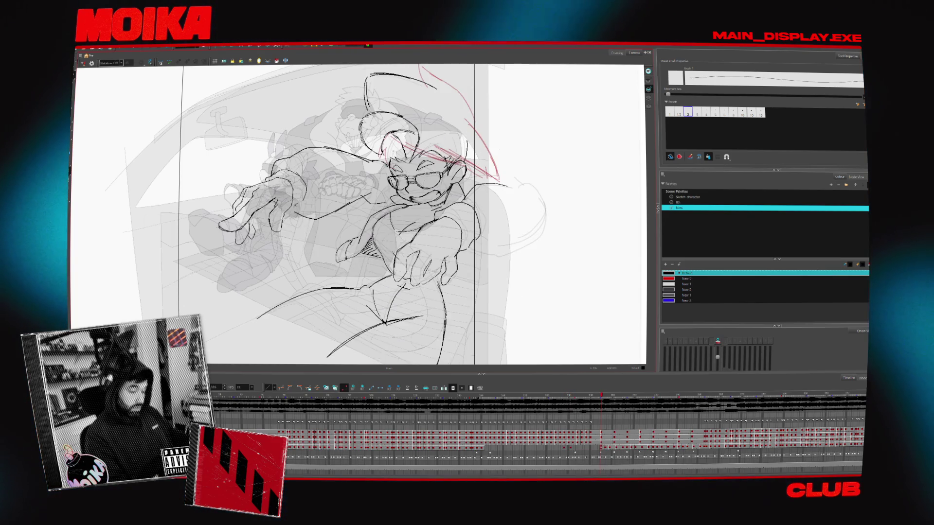
{"action": "left_click_drag", "start_coordinate": [502, 184], "coordinate": [499, 248]}
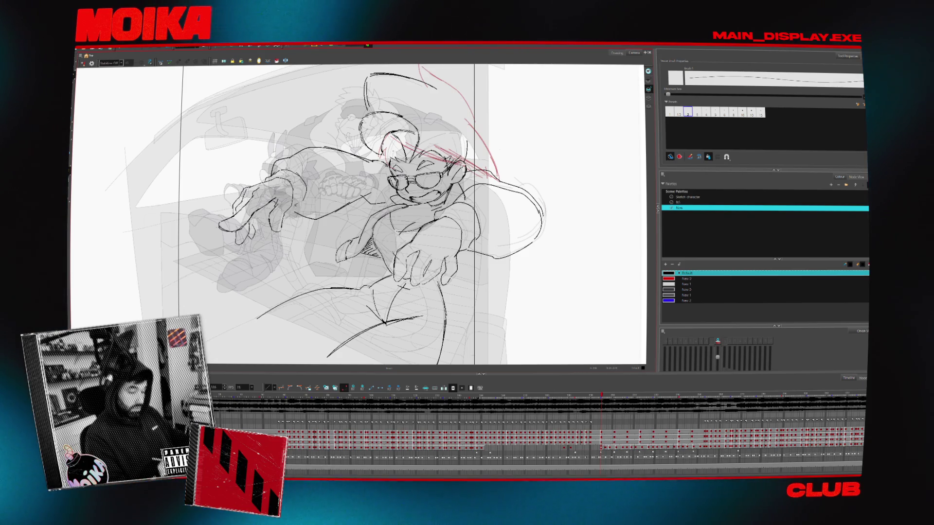
{"action": "key", "text": "period"}
{"action": "key", "text": "comma"}
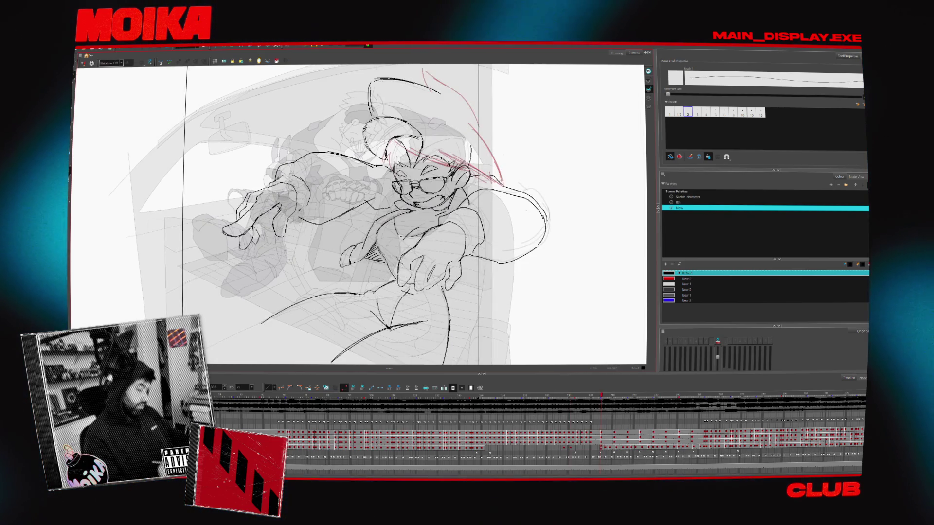
{"action": "key", "text": "period"}
{"action": "key", "text": "period"}
{"action": "key", "text": "comma"}
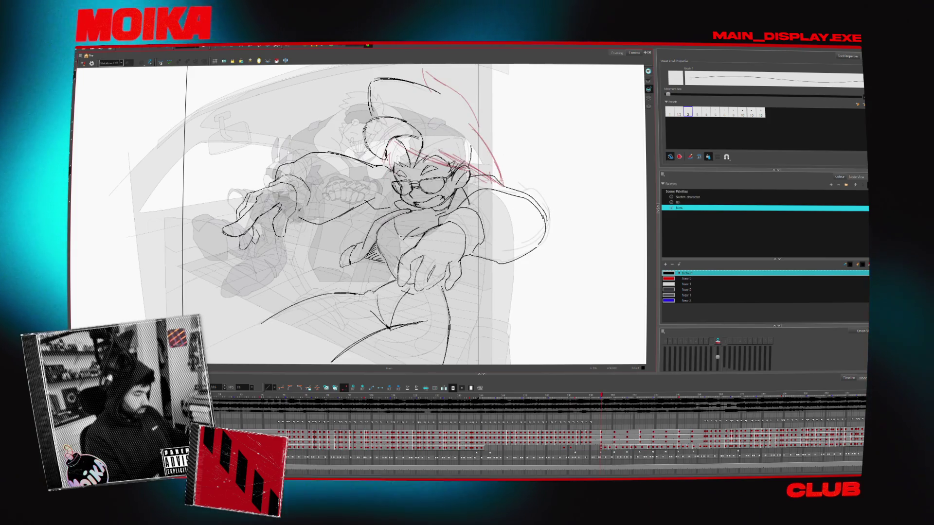
{"action": "key", "text": "comma"}
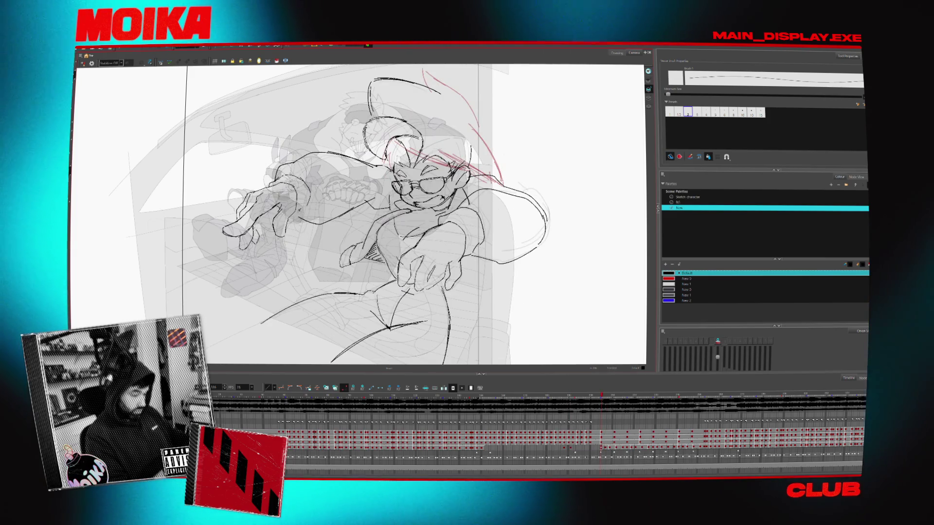
{"action": "key", "text": "period"}
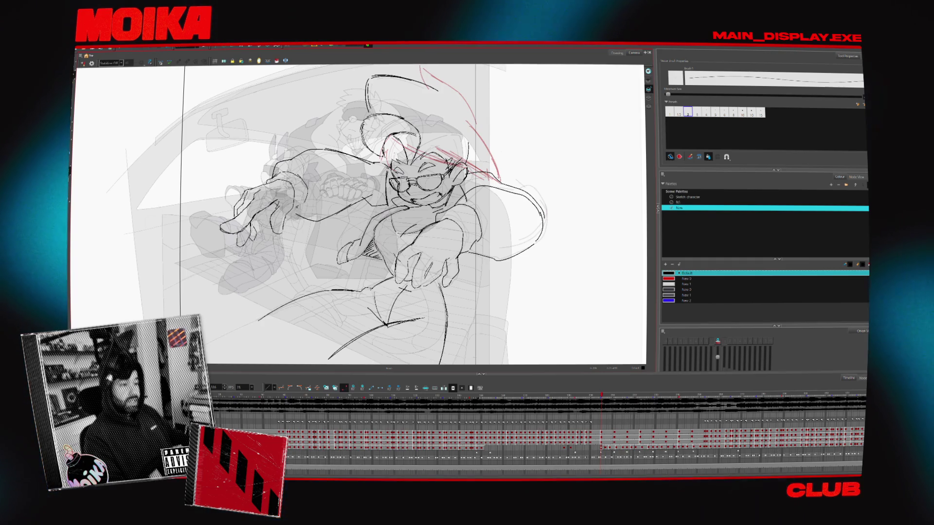
{"action": "key", "text": "period"}
{"action": "key", "text": "comma"}
{"action": "key", "text": "comma"}
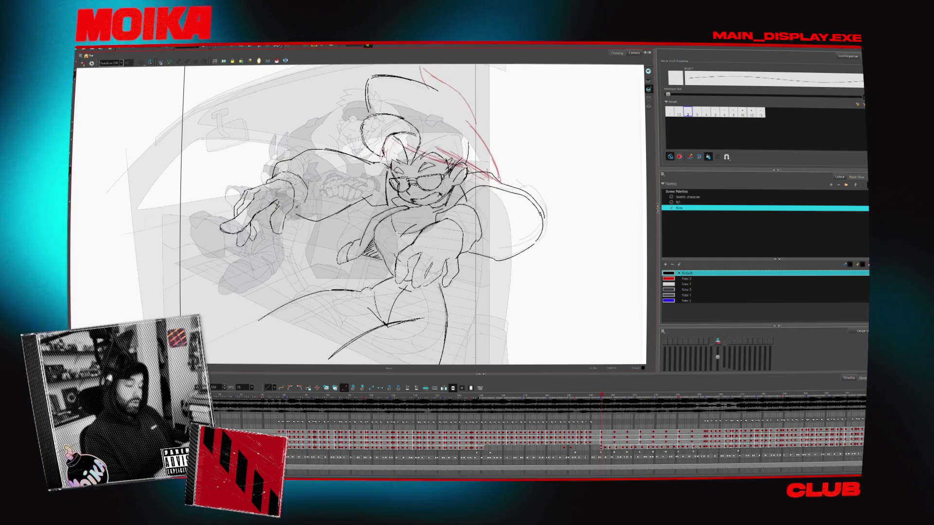
{"action": "key", "text": "period"}
{"action": "key", "text": "period"}
{"action": "key", "text": "comma"}
{"action": "key", "text": "comma"}
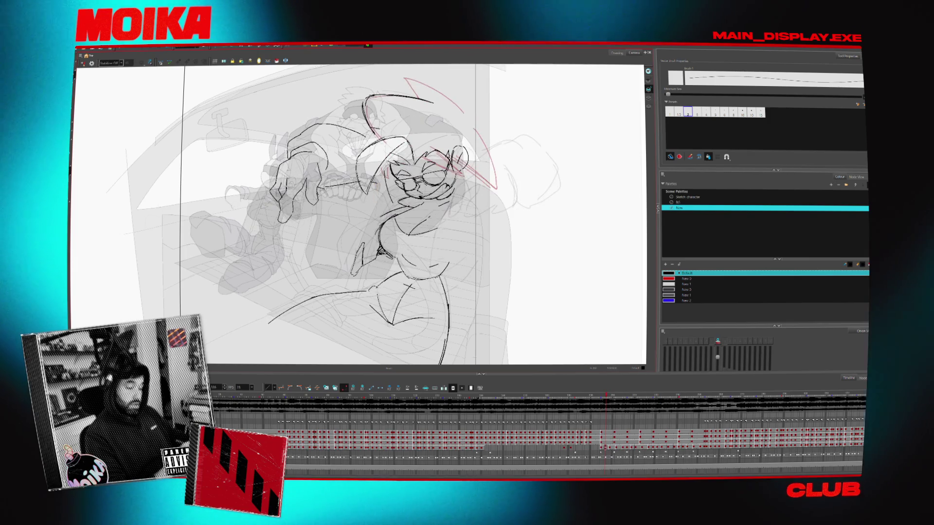
{"action": "key", "text": "period"}
{"action": "key", "text": "period"}
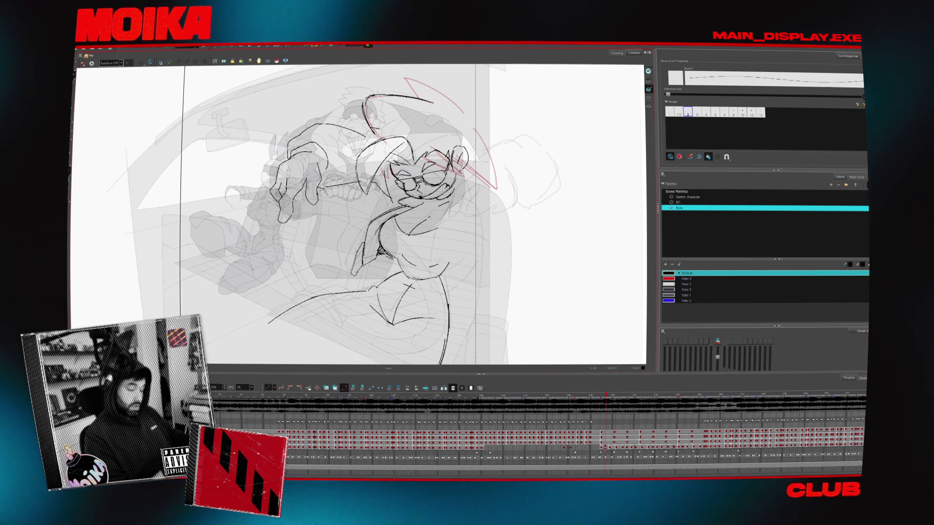
{"action": "key", "text": "period"}
{"action": "key", "text": "period"}
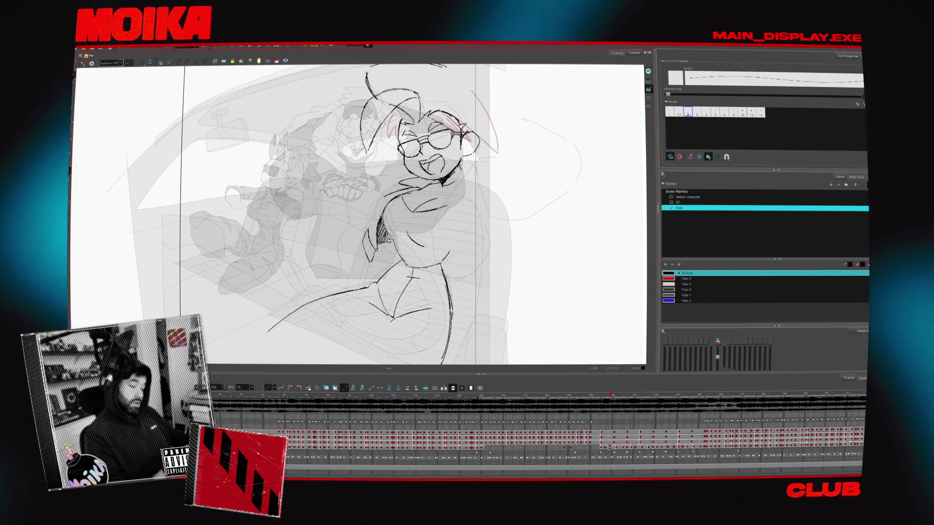
{"action": "key", "text": "period"}
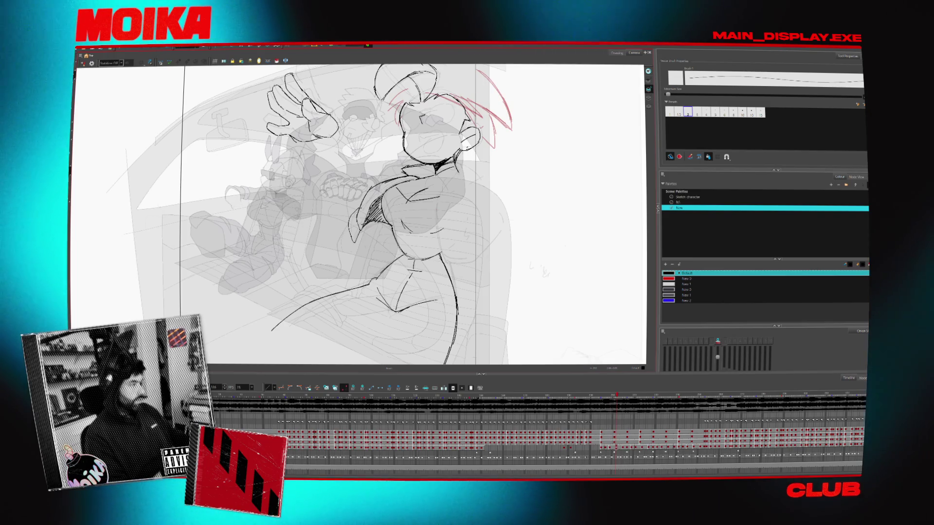
{"action": "key", "text": "comma"}
{"action": "key", "text": "comma"}
{"action": "key", "text": "comma"}
{"action": "left_click_drag", "start_coordinate": [365, 219], "coordinate": [425, 135]}
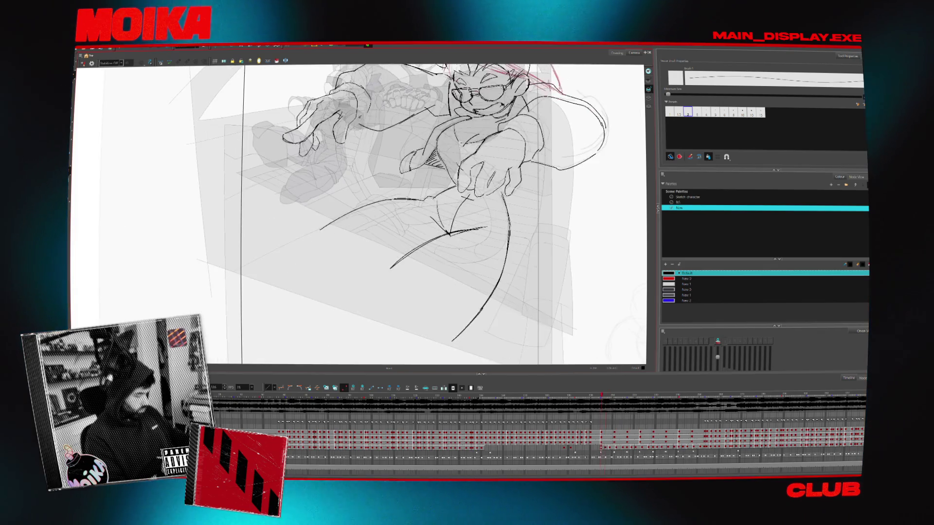
{"action": "key", "text": "comma"}
{"action": "key", "text": "comma"}
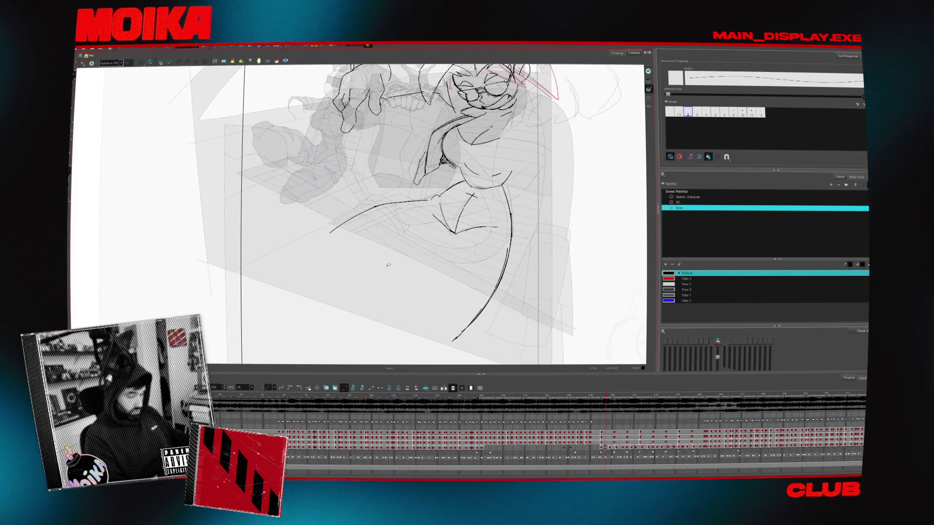
Step forward through the waving poses checking the leg lines, then back to the open-mouthed smiling drawing
{"action": "key", "text": "period"}
{"action": "key", "text": "period"}
{"action": "key", "text": "period"}
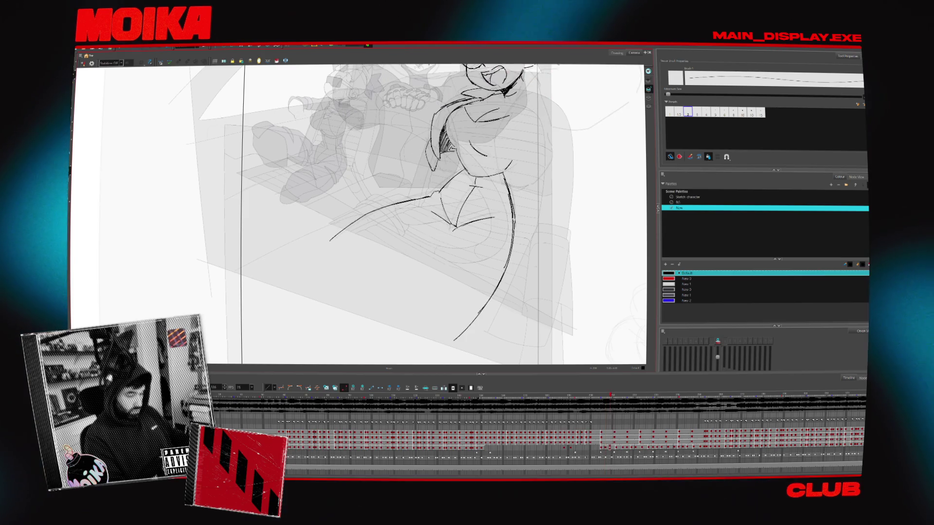
{"action": "key", "text": "period"}
{"action": "key", "text": "period"}
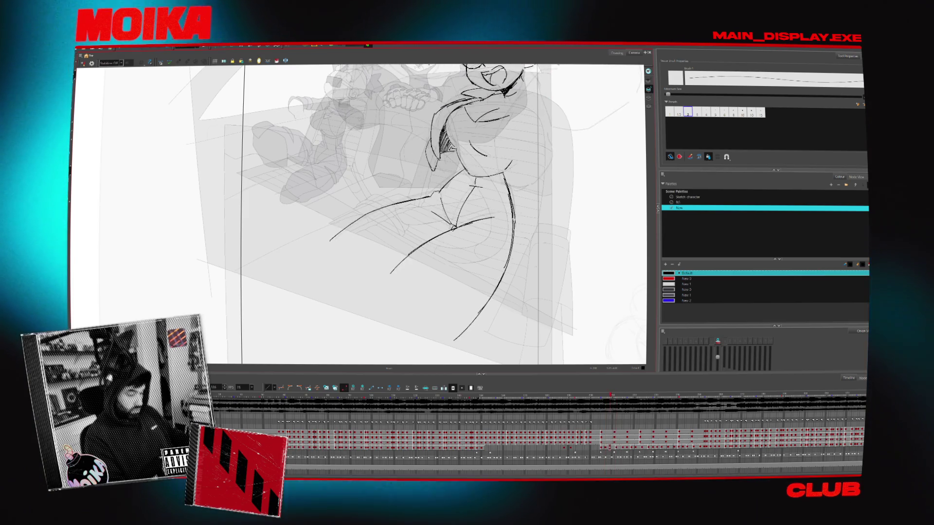
{"action": "key", "text": "period"}
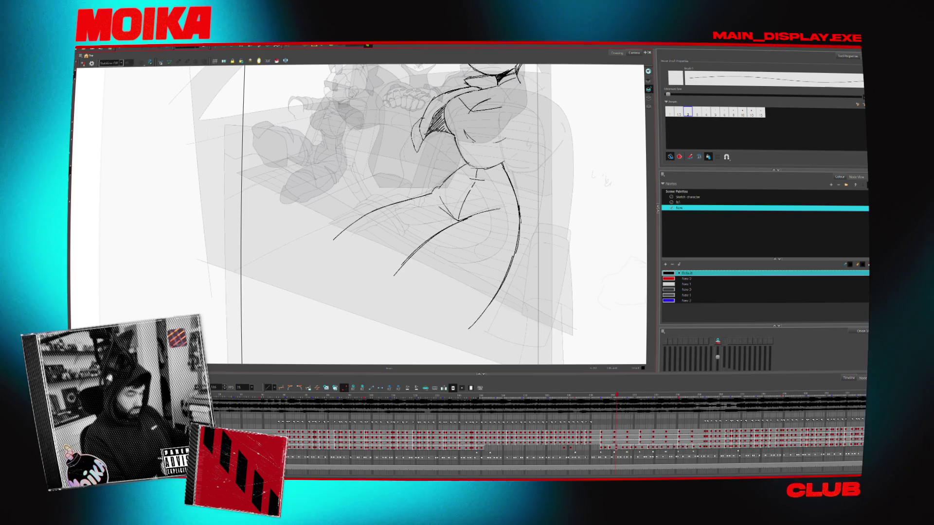
{"action": "key", "text": "period"}
{"action": "key", "text": "period"}
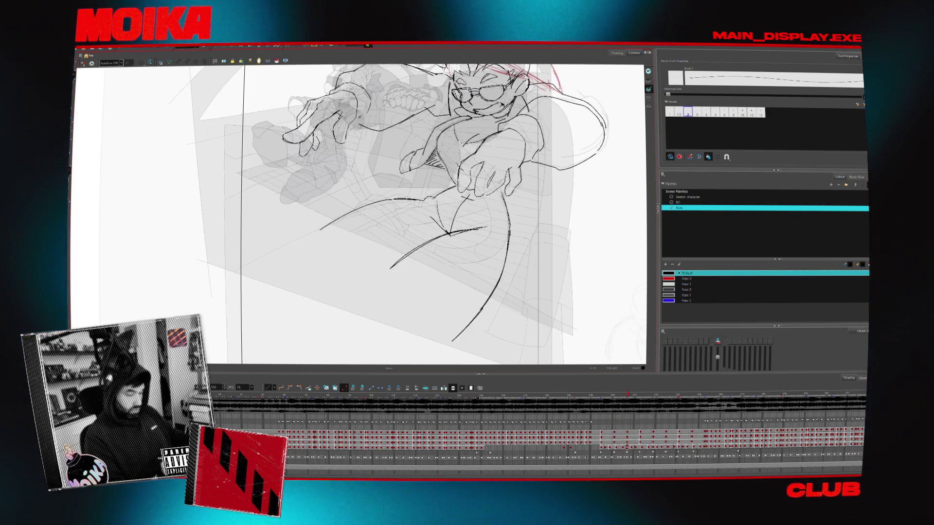
{"action": "key", "text": "period"}
{"action": "key", "text": "period"}
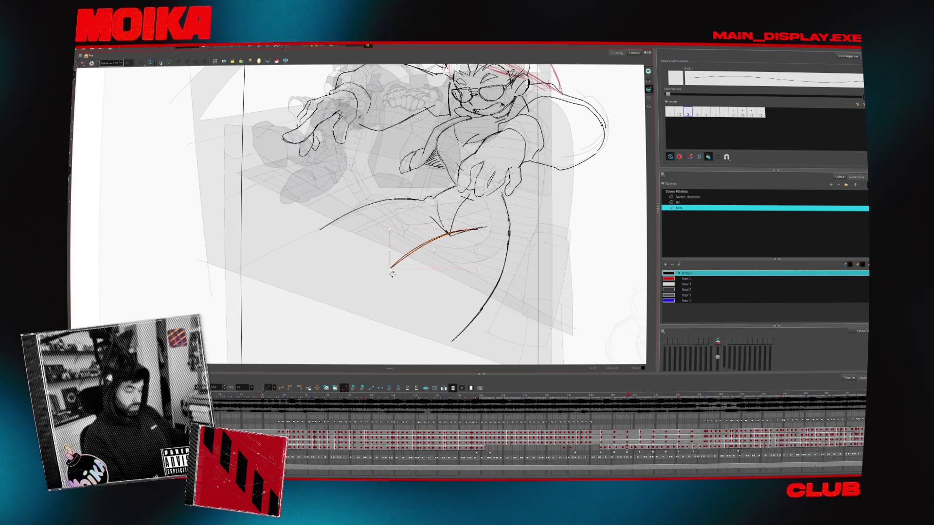
{"action": "key", "text": "comma"}
{"action": "key", "text": "comma"}
{"action": "key", "text": "comma"}
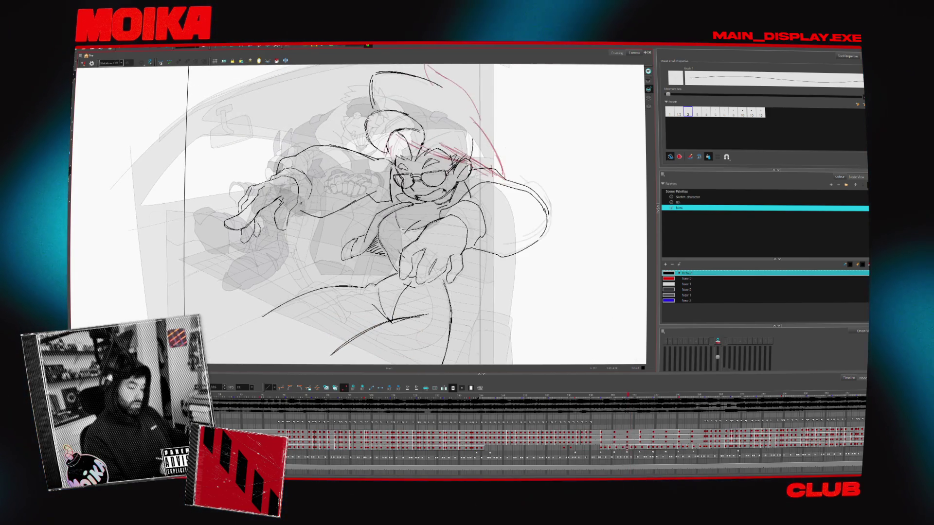
{"action": "key", "text": "comma"}
{"action": "key", "text": "comma"}
{"action": "key", "text": "comma"}
{"action": "key", "text": "comma"}
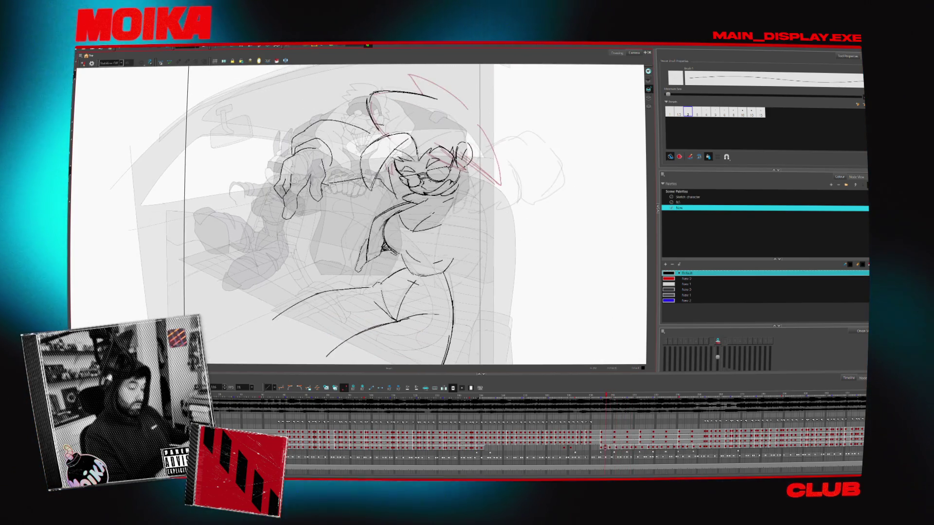
{"action": "key", "text": "comma"}
{"action": "key", "text": "comma"}
{"action": "key", "text": "comma"}
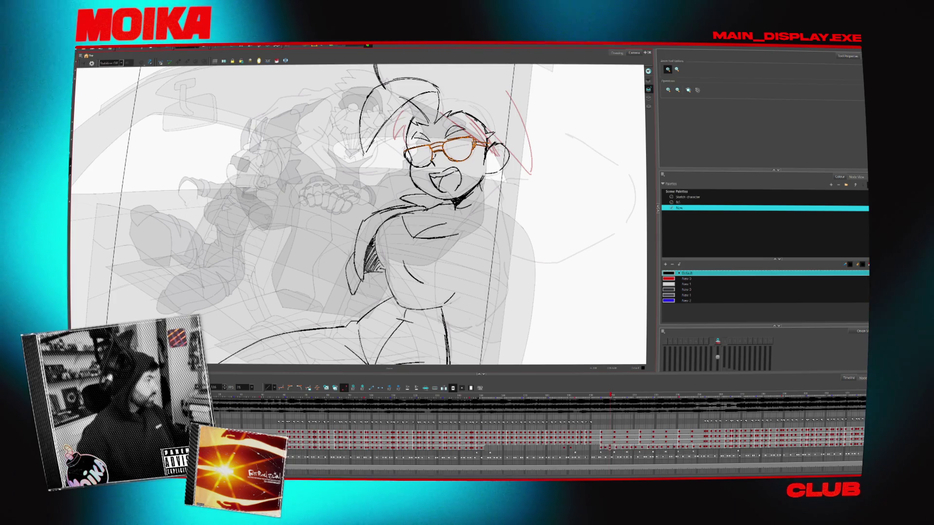
{"action": "scroll", "coordinate": [357, 213], "scroll_direction": "up", "scroll_amount": 5}
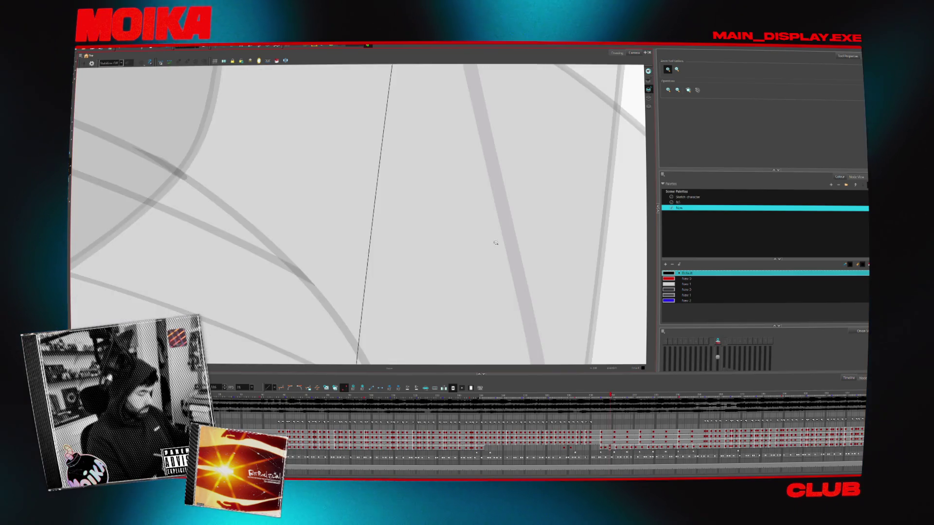
{"action": "scroll", "coordinate": [357, 214], "scroll_direction": "down", "scroll_amount": 5}
Reset the view rotation, take the brush and settle on the open-mouthed smiling drawing
{"action": "key", "text": "shift+x"}
{"action": "key", "text": "comma"}
{"action": "key", "text": "comma"}
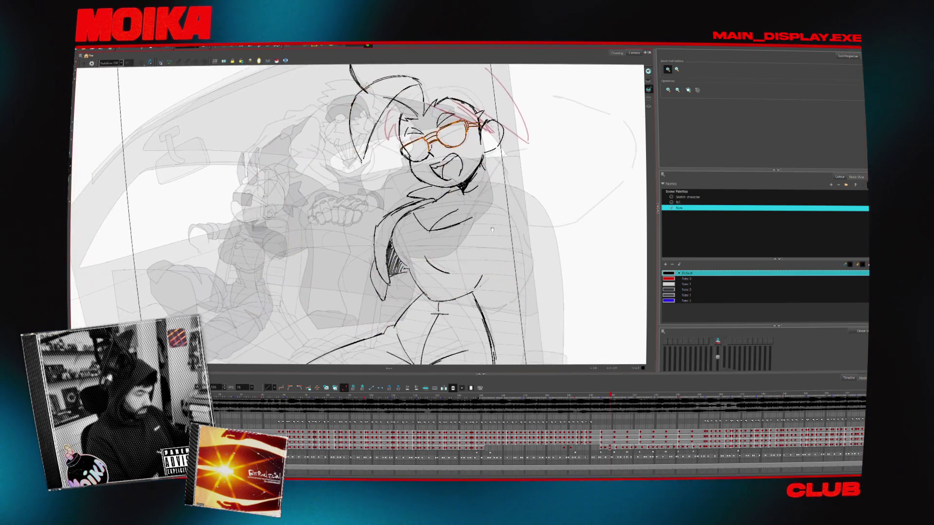
{"action": "key", "text": "comma"}
{"action": "key", "text": "comma"}
{"action": "key", "text": "alt+b"}
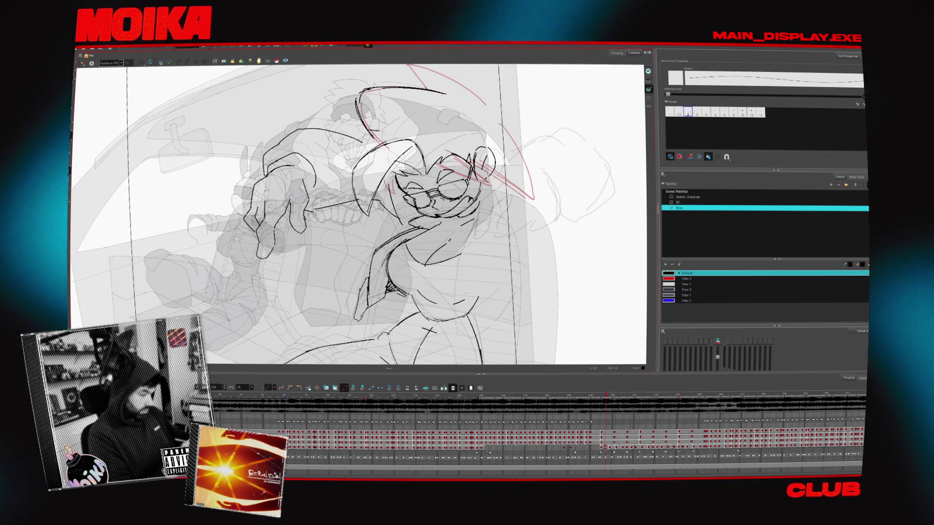
{"action": "key", "text": "period"}
{"action": "key", "text": "period"}
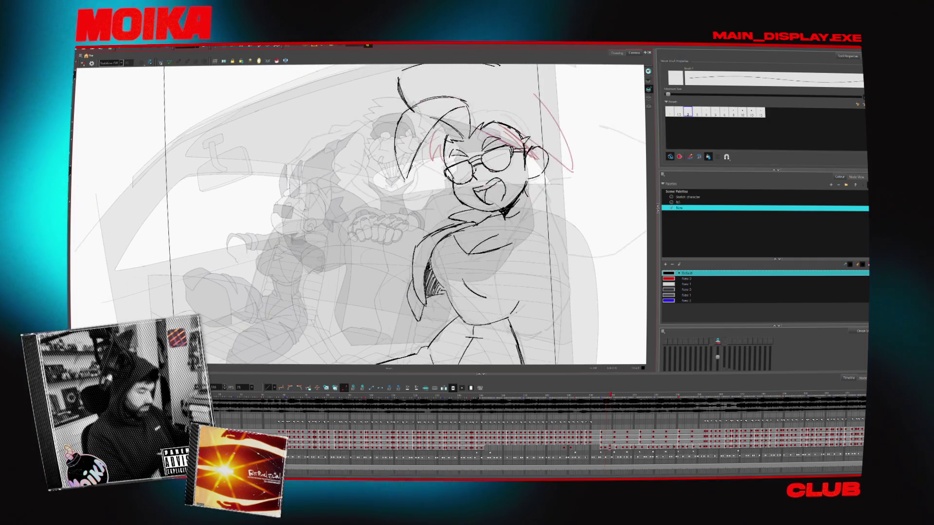
{"action": "key", "text": "comma"}
{"action": "key", "text": "period"}
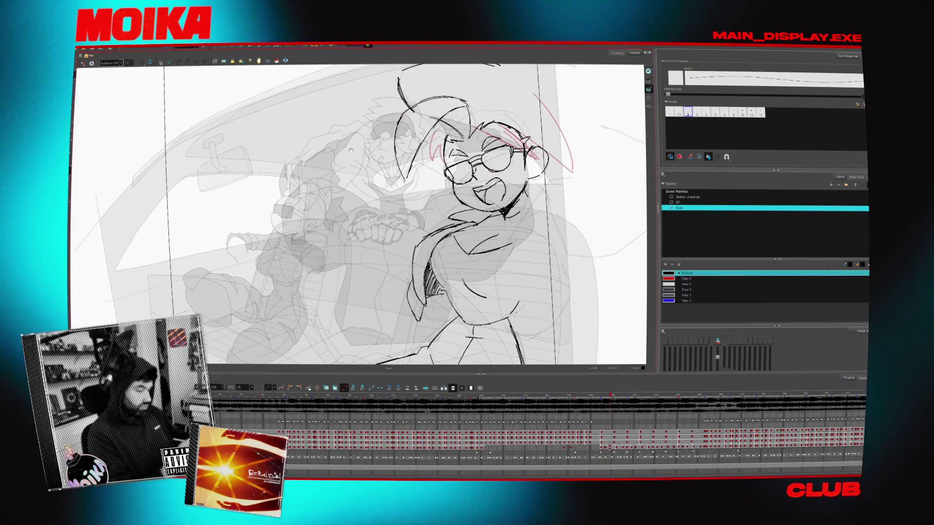
{"action": "key", "text": "comma"}
{"action": "key", "text": "period"}
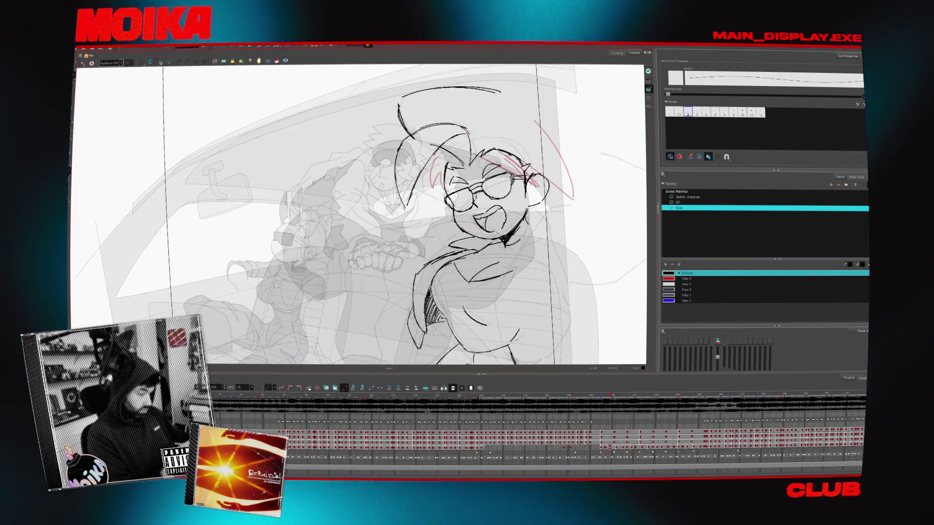
Flip repeatedly between the smiling drawing and the earlier leaning-forward drawing to compare them
{"action": "key", "text": "comma"}
{"action": "key", "text": "comma"}
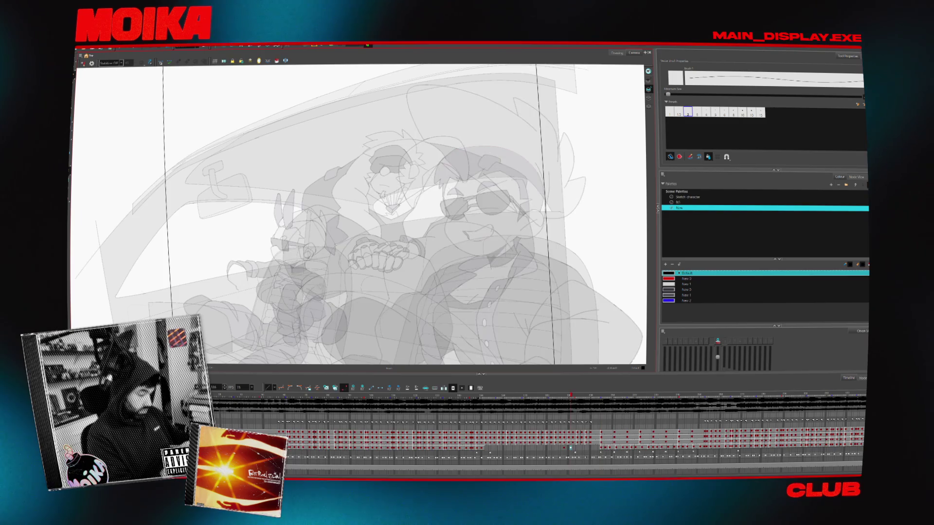
{"action": "key", "text": "comma"}
{"action": "key", "text": "period"}
{"action": "key", "text": "period"}
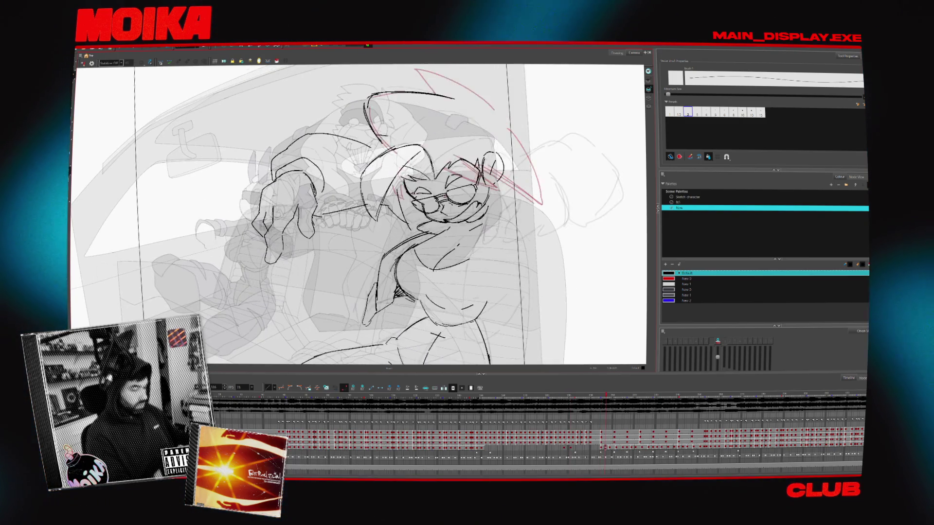
{"action": "key", "text": "period"}
{"action": "key", "text": "period"}
{"action": "key", "text": "comma"}
{"action": "key", "text": "period"}
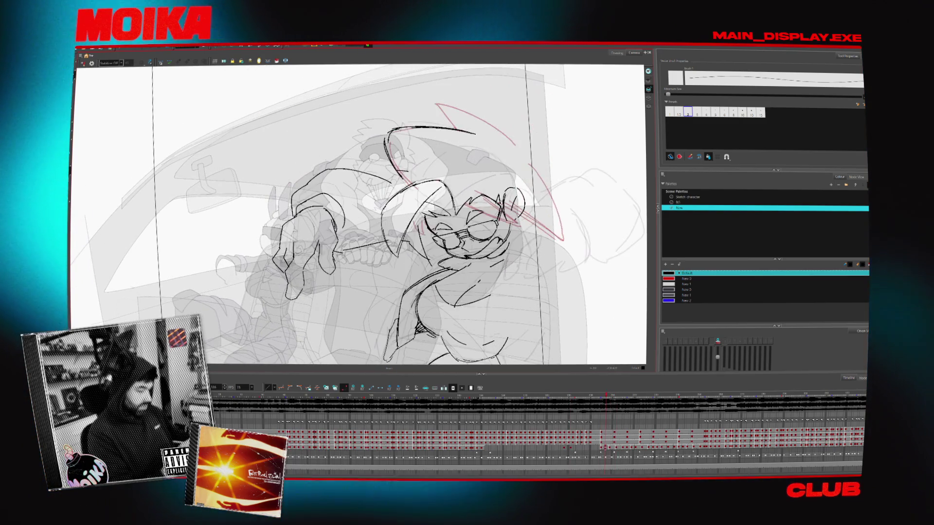
{"action": "key", "text": "comma"}
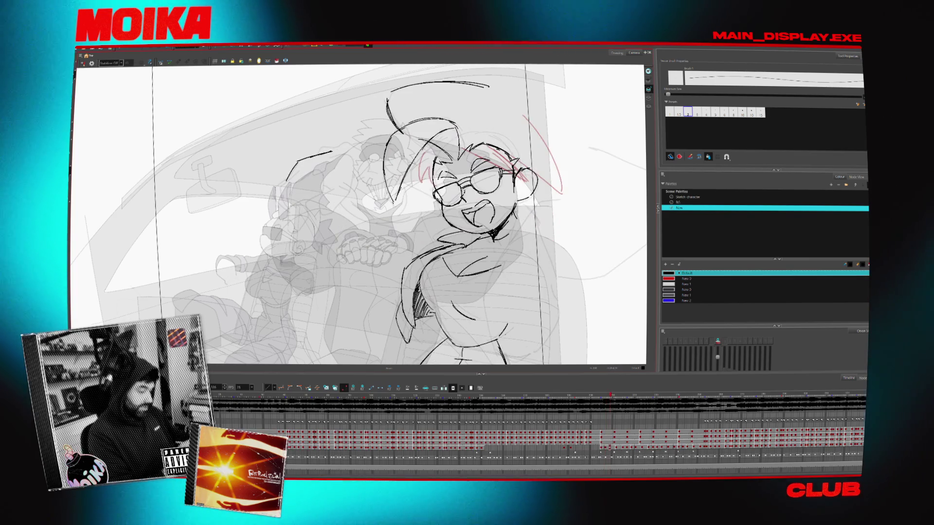
{"action": "key", "text": "comma"}
{"action": "key", "text": "period"}
{"action": "key", "text": "comma"}
{"action": "key", "text": "period"}
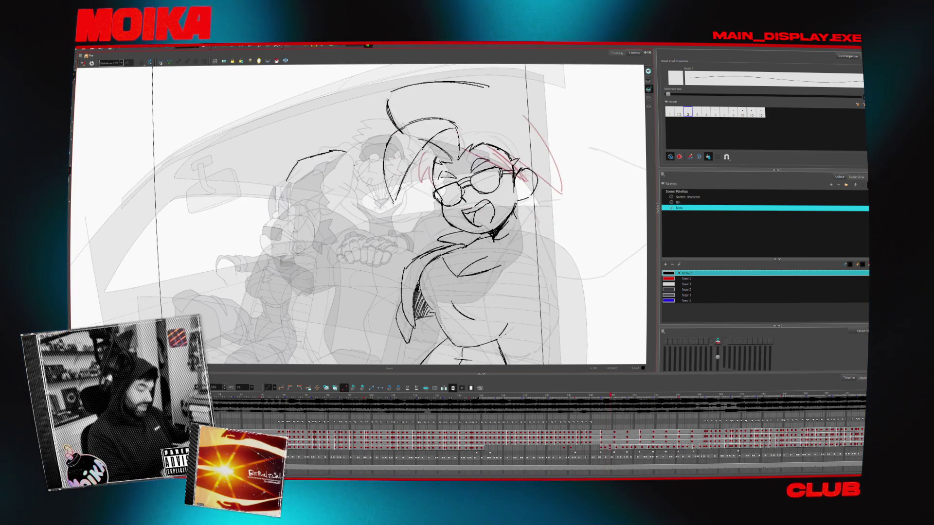
{"action": "key", "text": "comma"}
{"action": "key", "text": "period"}
{"action": "key", "text": "comma"}
{"action": "key", "text": "period"}
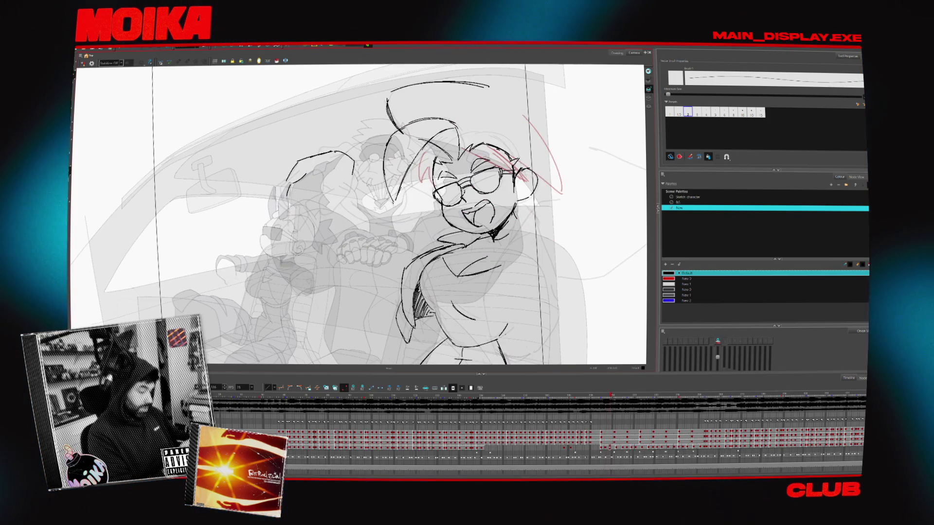
{"action": "key", "text": "comma"}
{"action": "key", "text": "period"}
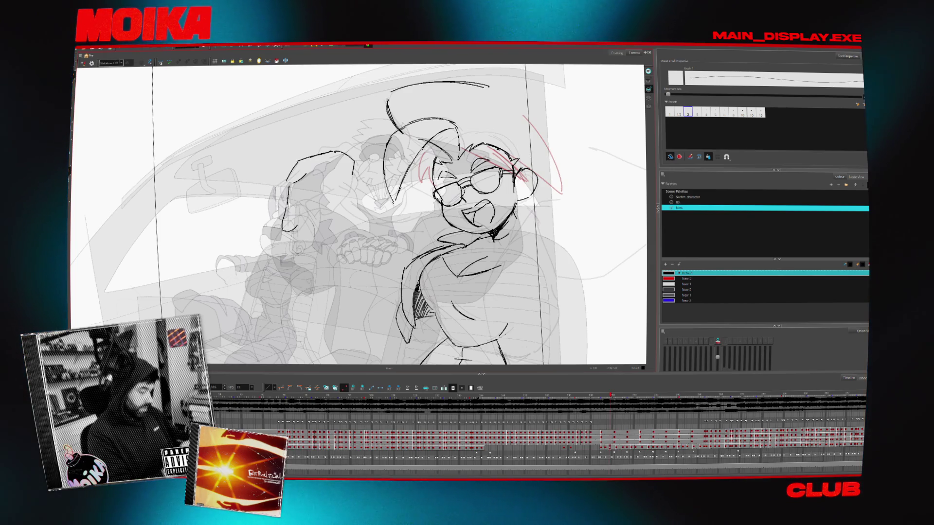
{"action": "key", "text": "comma"}
{"action": "key", "text": "period"}
{"action": "key", "text": "comma"}
{"action": "key", "text": "period"}
{"action": "key", "text": "comma"}
{"action": "key", "text": "period"}
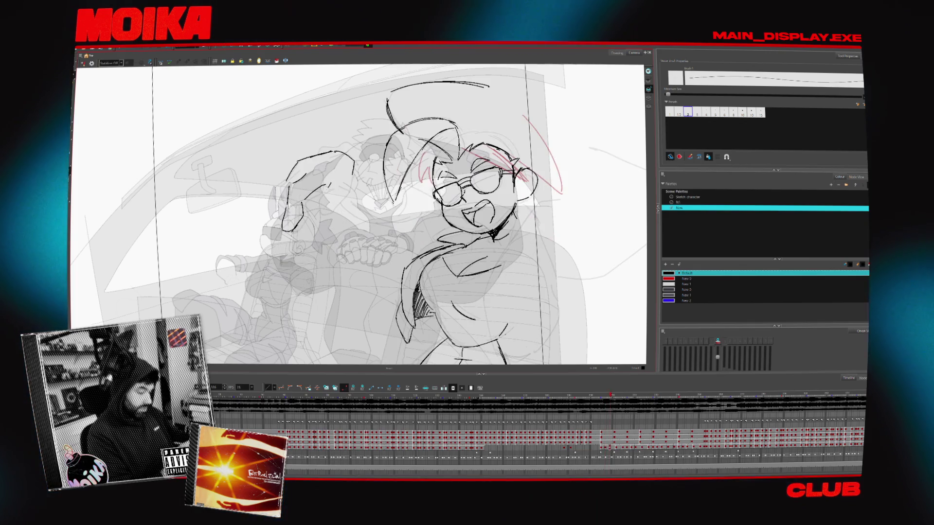
{"action": "key", "text": "comma"}
{"action": "key", "text": "period"}
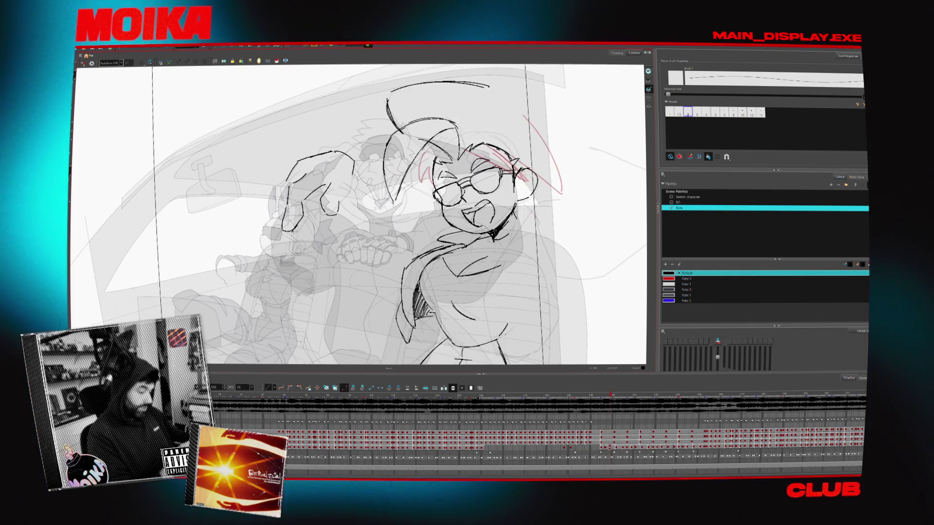
{"action": "key", "text": "comma"}
{"action": "key", "text": "period"}
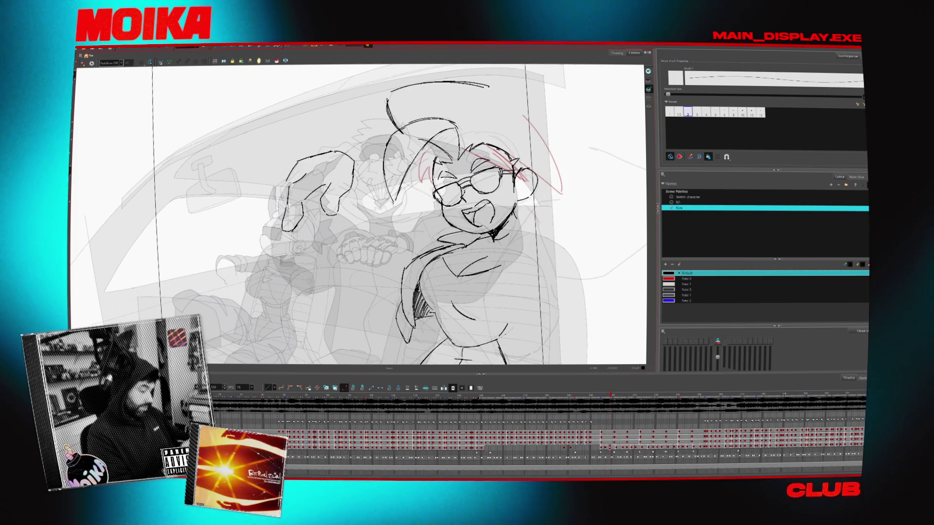
{"action": "key", "text": "comma"}
{"action": "key", "text": "period"}
Alternate brush and pencil while moving to the laughing, reaching-arm drawing and checking it against the leaning pose
{"action": "key", "text": "alt+b"}
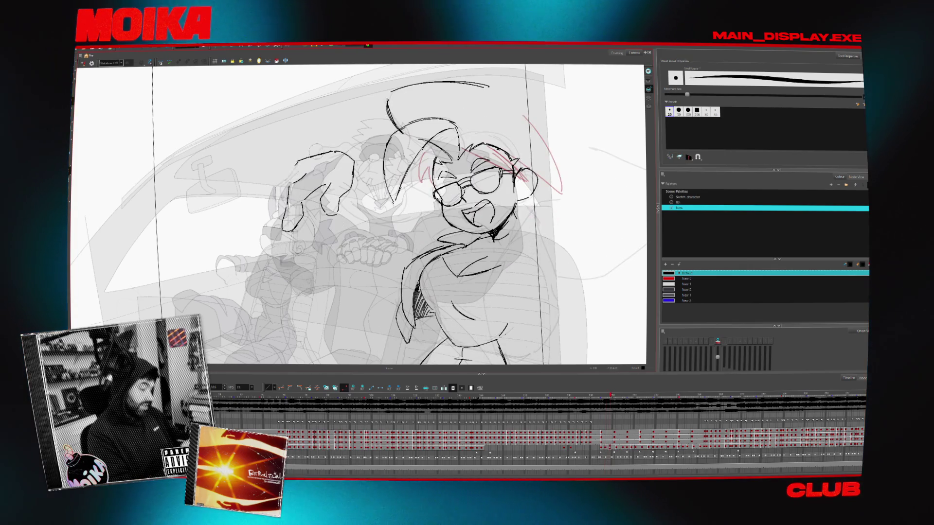
{"action": "key", "text": "comma"}
{"action": "key", "text": "period"}
{"action": "key", "text": "alt+slash"}
{"action": "key", "text": "comma"}
{"action": "key", "text": "period"}
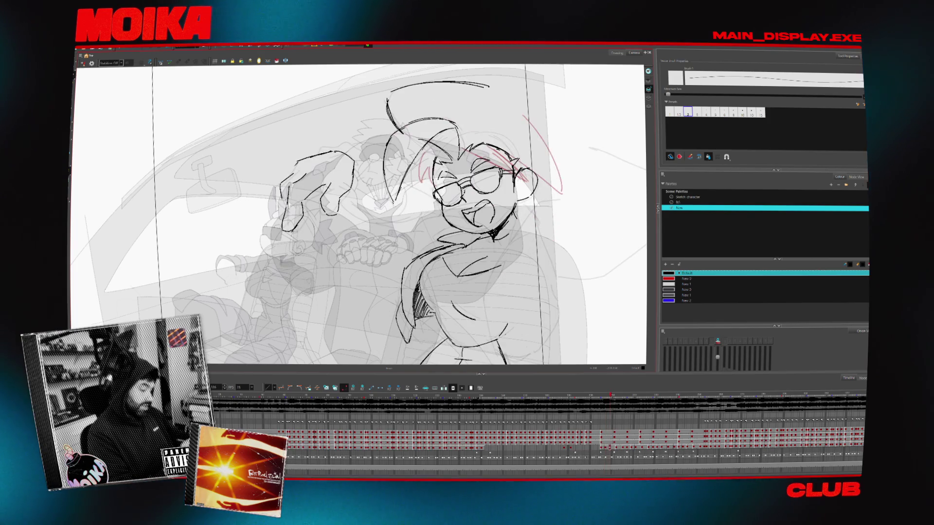
{"action": "key", "text": "comma"}
{"action": "key", "text": "period"}
{"action": "key", "text": "comma"}
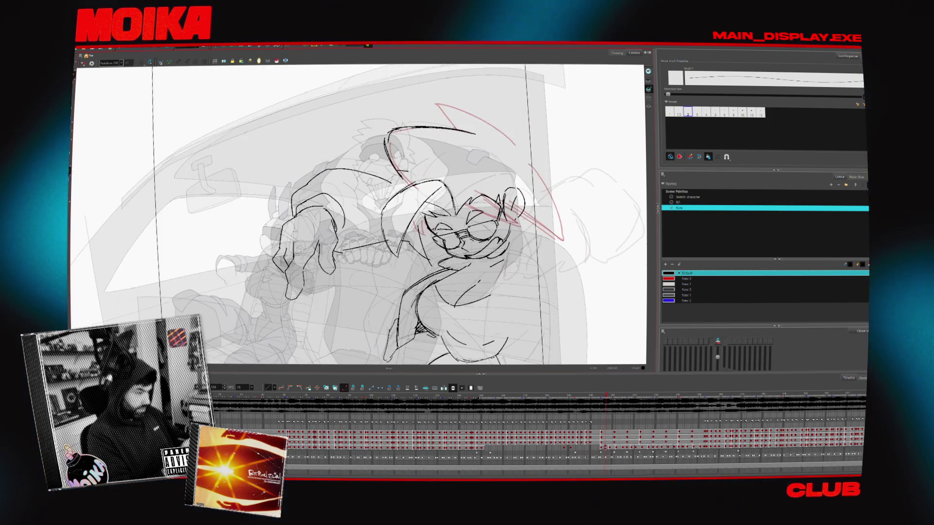
{"action": "key", "text": "period"}
{"action": "key", "text": "comma"}
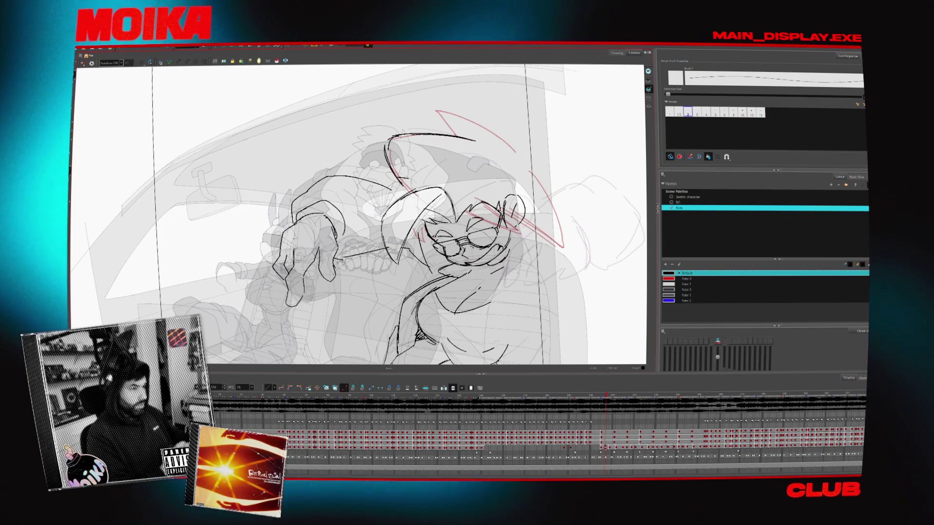
{"action": "key", "text": "period"}
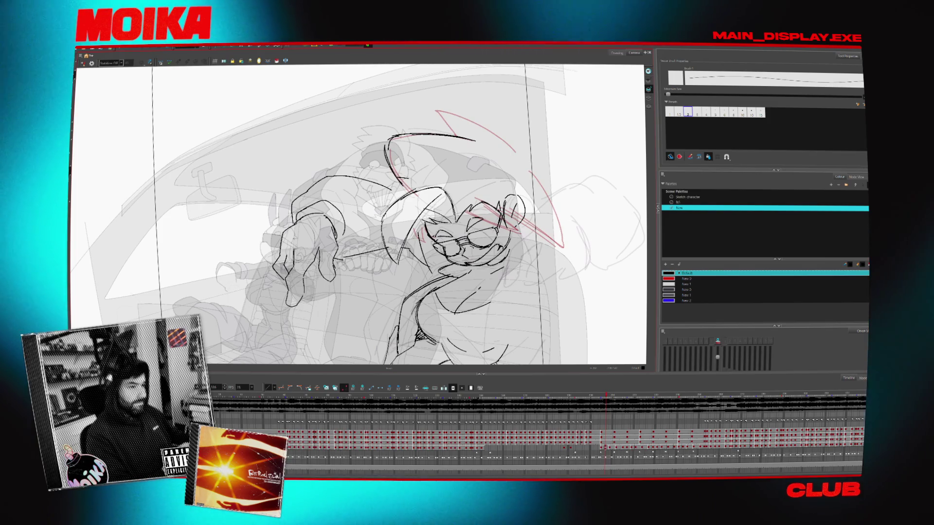
{"action": "key", "text": "comma"}
{"action": "key", "text": "period"}
{"action": "key", "text": "period"}
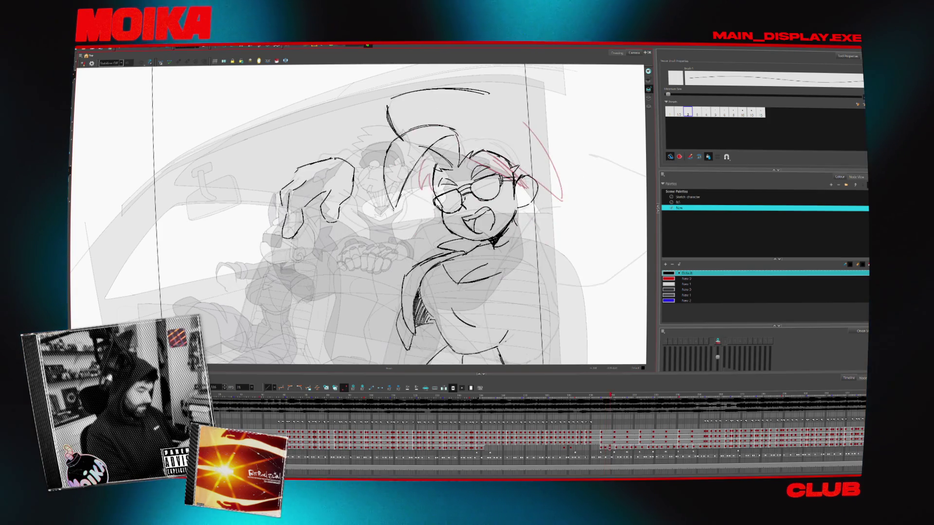
{"action": "key", "text": "comma"}
{"action": "key", "text": "period"}
{"action": "key", "text": "comma"}
{"action": "key", "text": "period"}
{"action": "key", "text": "comma"}
{"action": "key", "text": "period"}
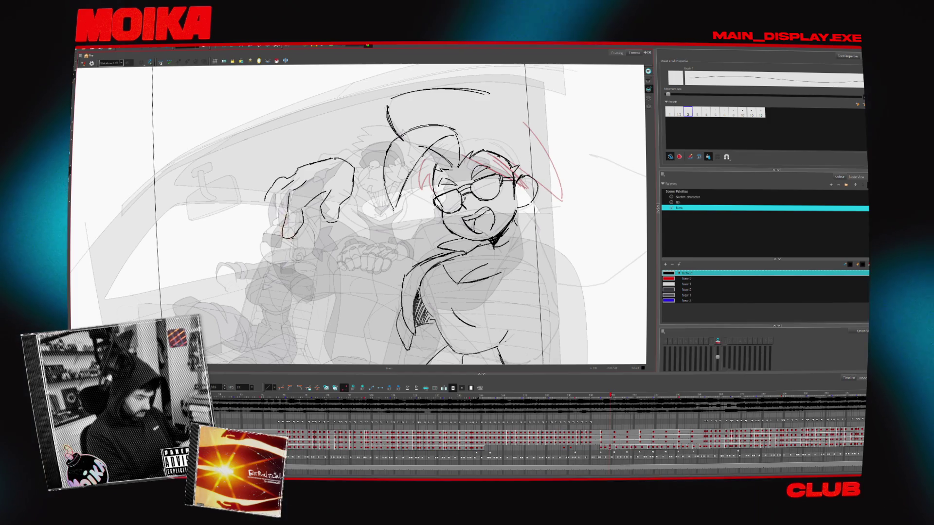
{"action": "key", "text": "comma"}
{"action": "key", "text": "period"}
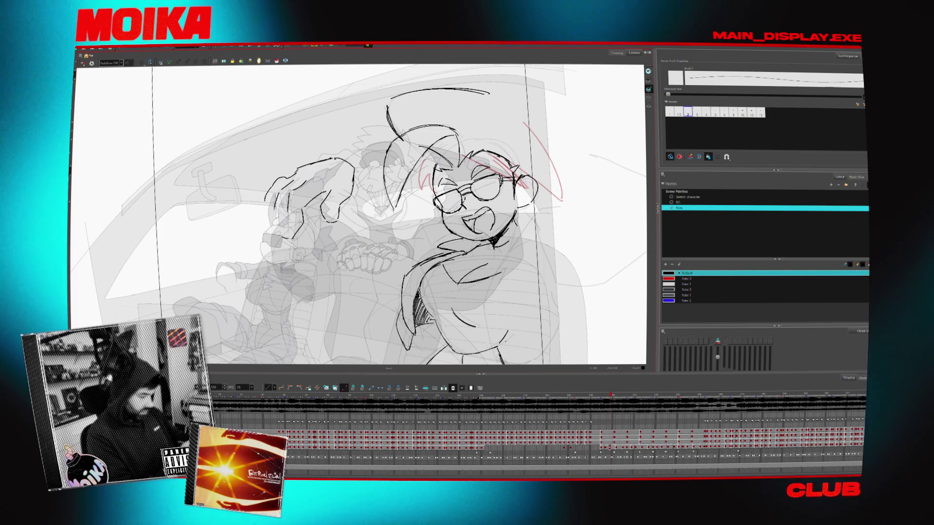
{"action": "key", "text": "comma"}
{"action": "key", "text": "period"}
{"action": "key", "text": "comma"}
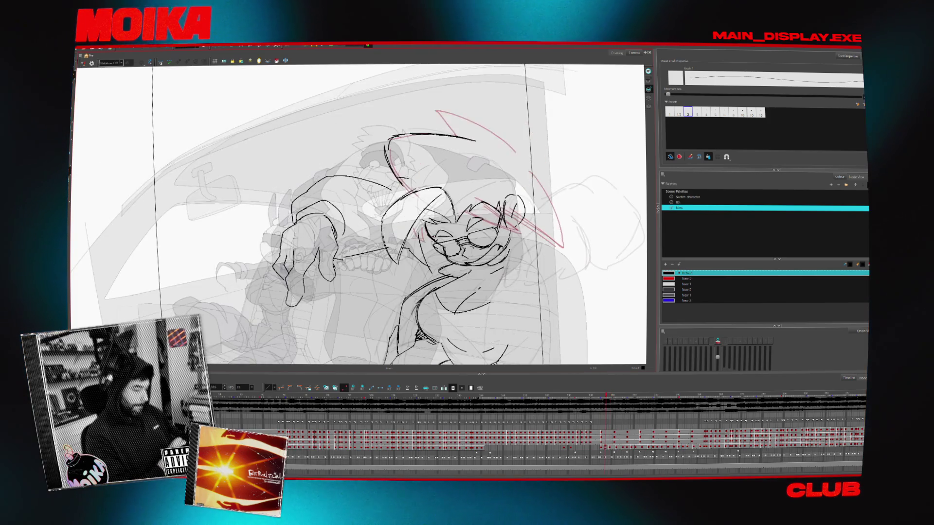
{"action": "key", "text": "period"}
Redraw the laughing girl's reaching hand with brush and pencil, verifying it against the leaning-forward drawing
{"action": "key", "text": "alt+b"}
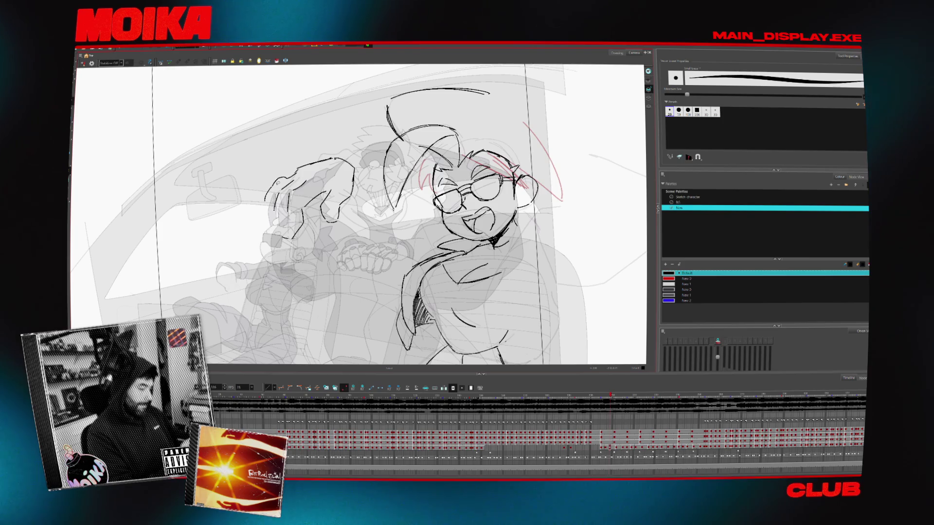
{"action": "key", "text": "comma"}
{"action": "key", "text": "period"}
{"action": "key", "text": "comma"}
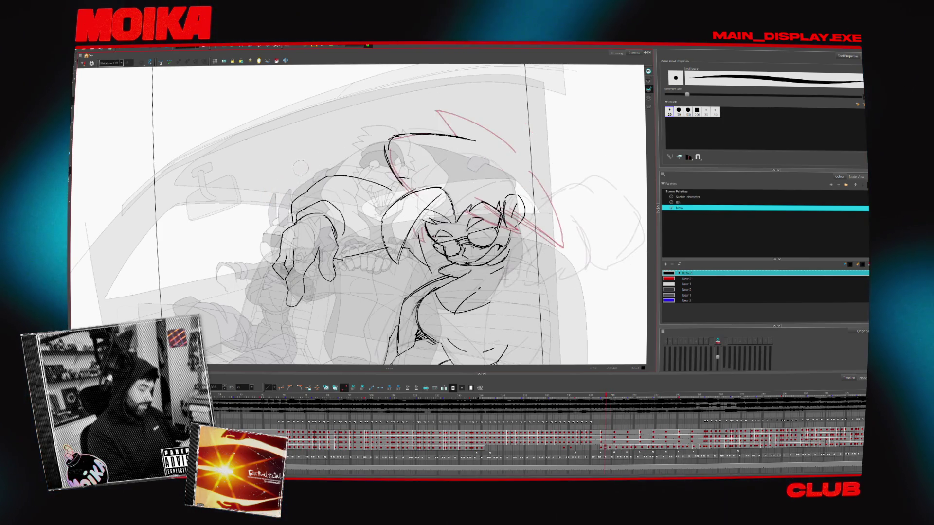
{"action": "key", "text": "period"}
{"action": "key", "text": "comma"}
{"action": "key", "text": "alt+slash"}
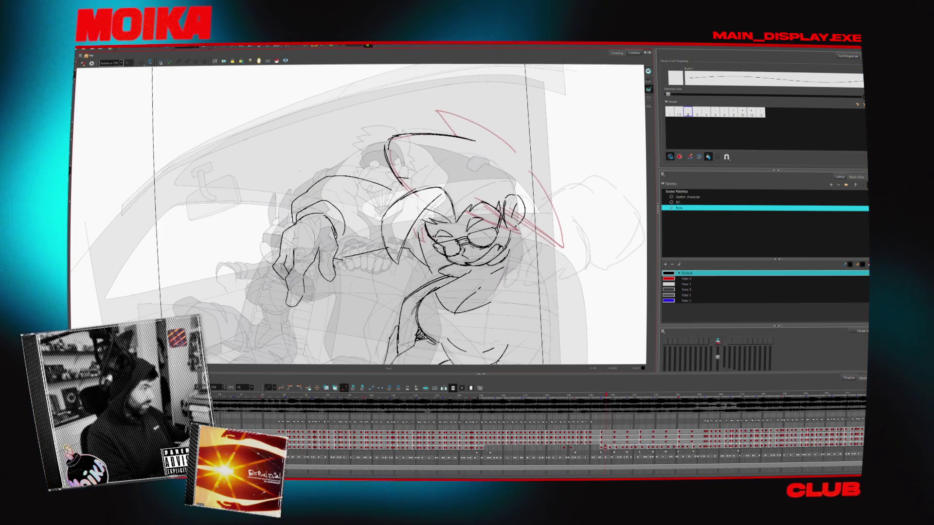
{"action": "key", "text": "period"}
{"action": "key", "text": "comma"}
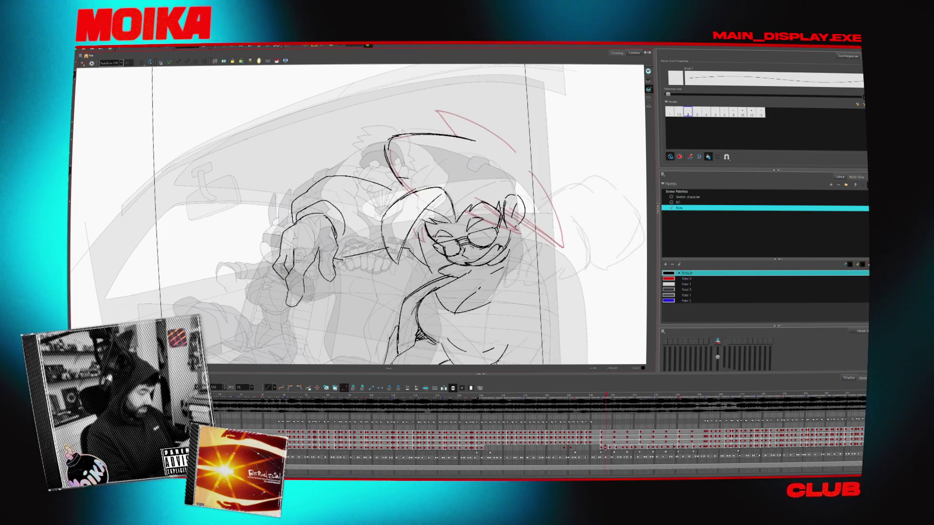
{"action": "key", "text": "period"}
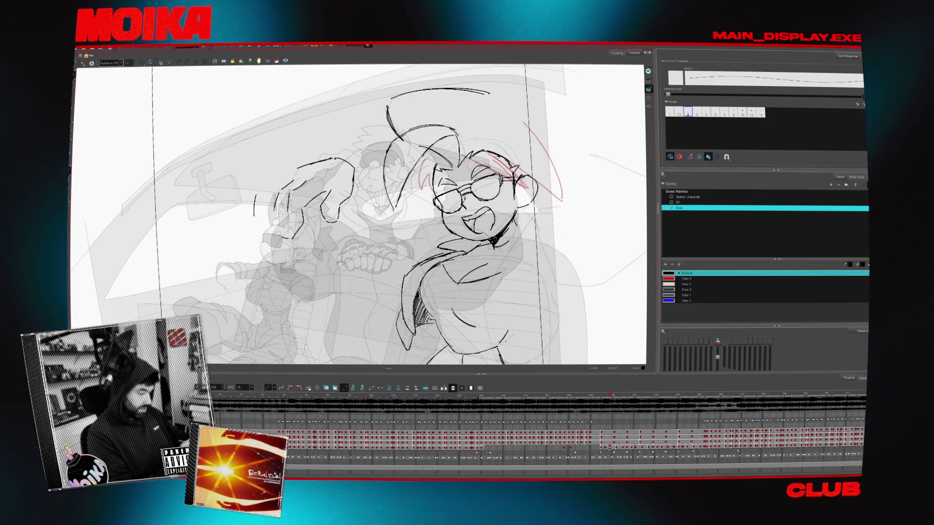
{"action": "key", "text": "comma"}
{"action": "key", "text": "comma"}
{"action": "key", "text": "period"}
{"action": "key", "text": "period"}
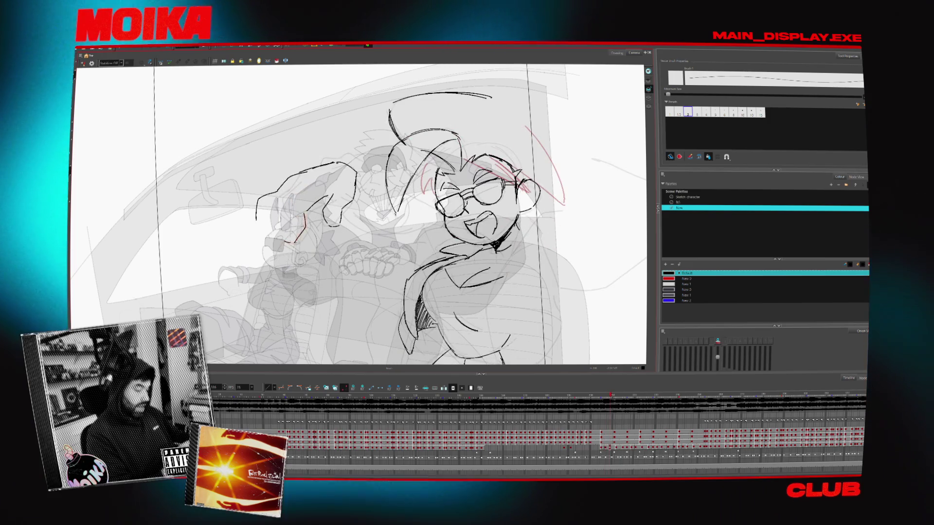
{"action": "key", "text": "period"}
{"action": "key", "text": "period"}
{"action": "key", "text": "comma"}
{"action": "key", "text": "period"}
{"action": "key", "text": "period"}
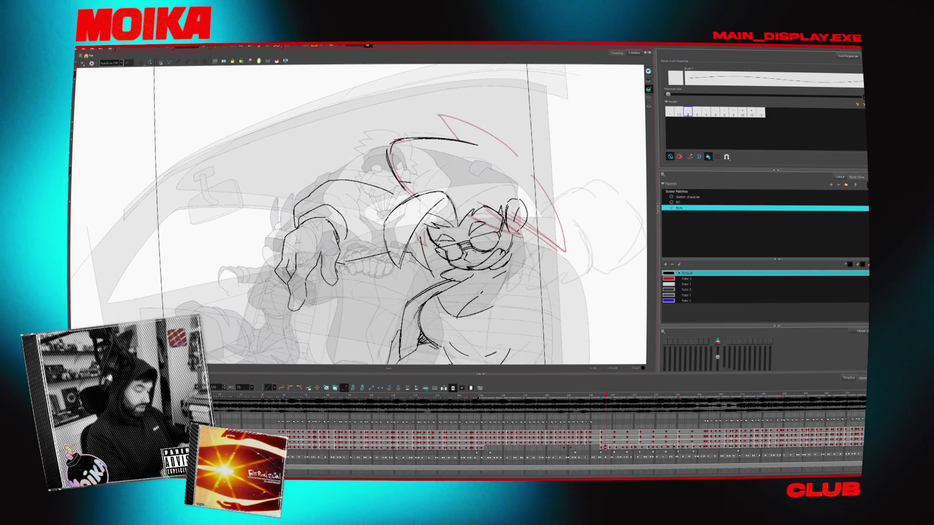
{"action": "key", "text": "comma"}
{"action": "key", "text": "comma"}
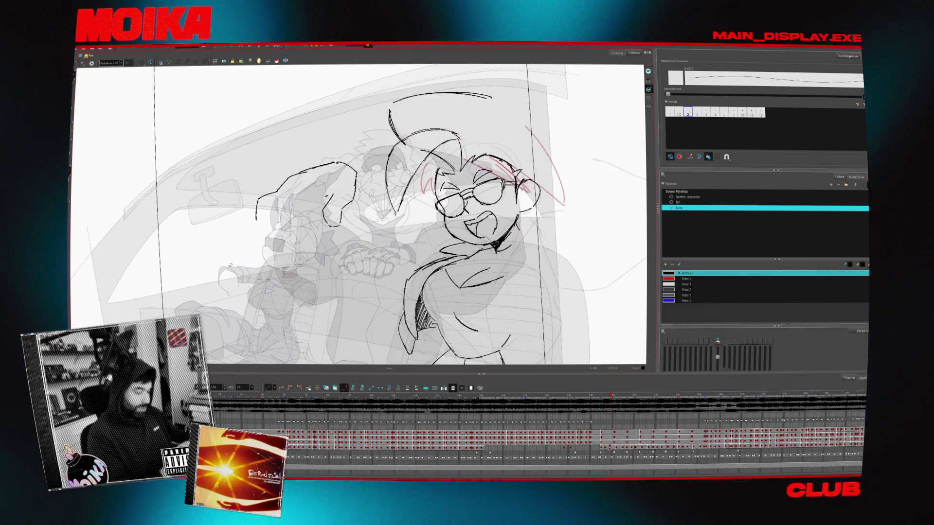
{"action": "key", "text": "period"}
{"action": "key", "text": "comma"}
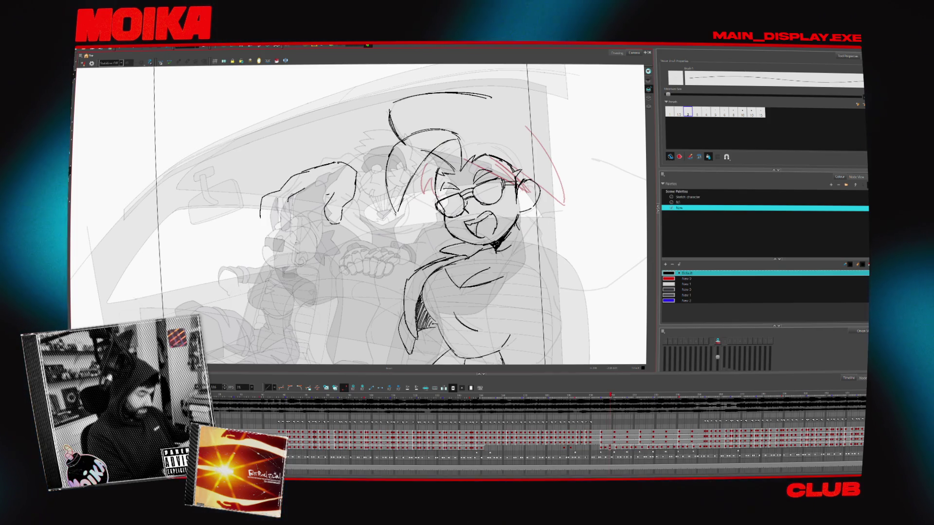
{"action": "key", "text": "period"}
{"action": "key", "text": "comma"}
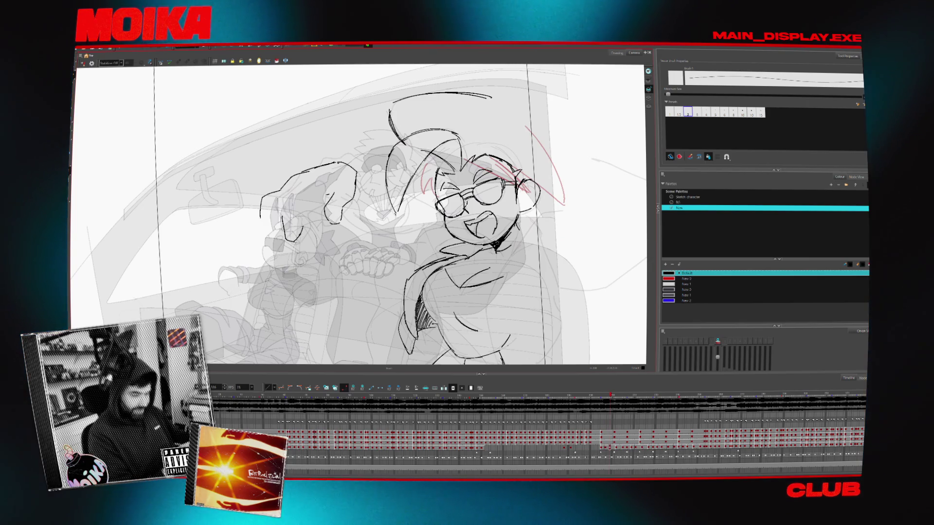
{"action": "key", "text": "period"}
{"action": "key", "text": "period"}
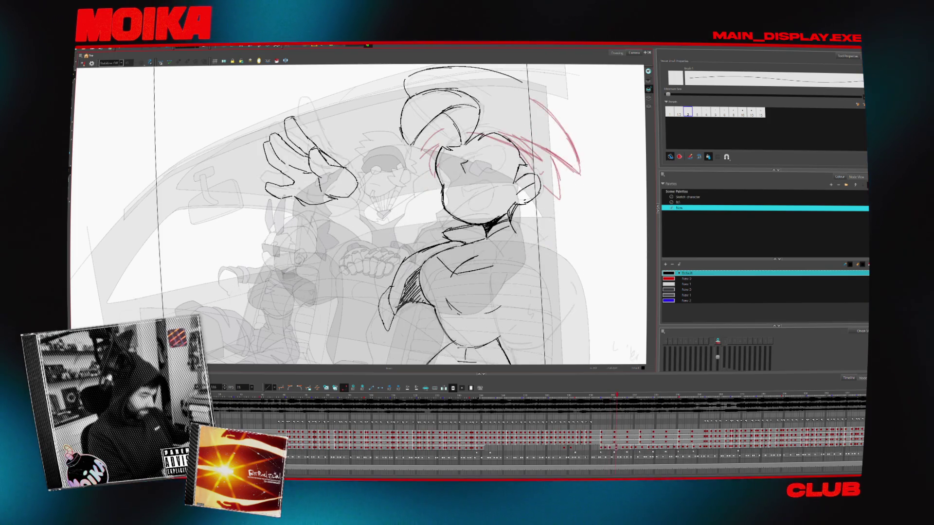
{"action": "key", "text": "comma"}
{"action": "key", "text": "comma"}
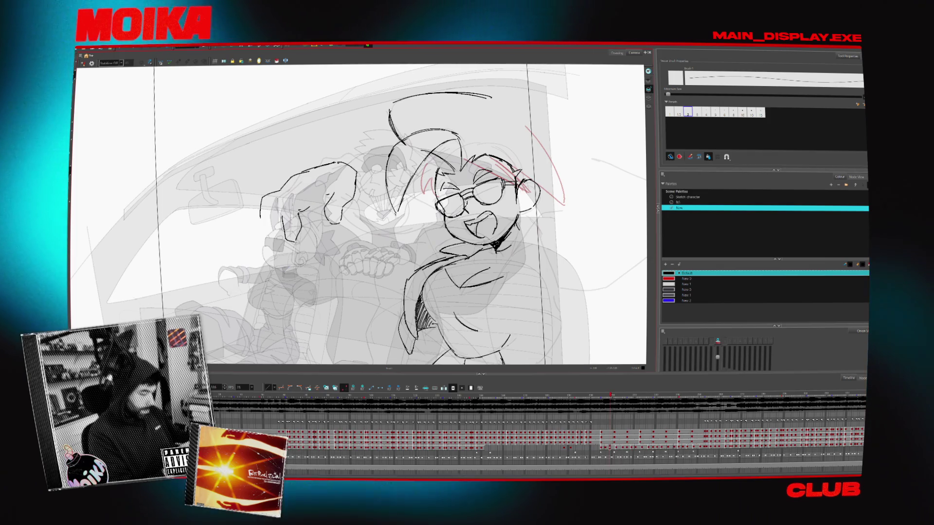
{"action": "key", "text": "period"}
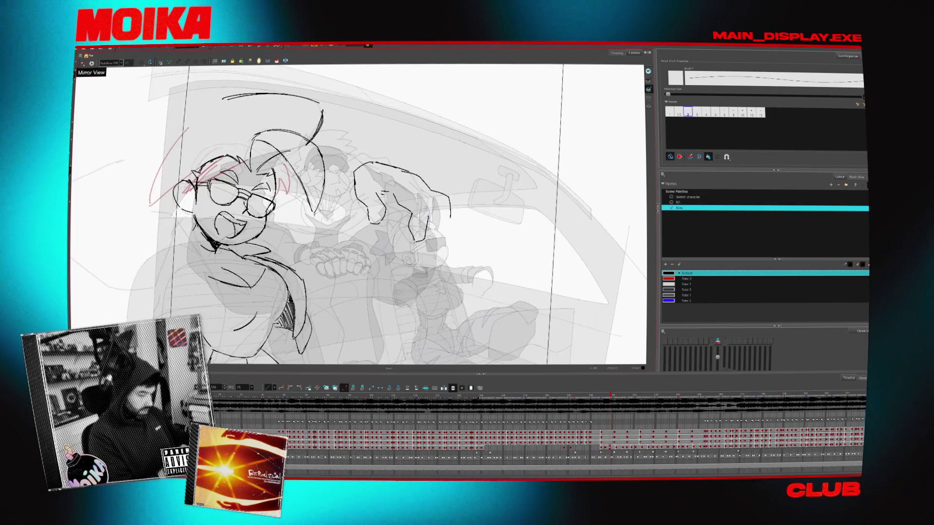
Flip between the laughing drawing and its neighbour, checking it once in Mirror View
{"action": "key", "text": "period"}
{"action": "key", "text": "comma"}
{"action": "key", "text": "comma"}
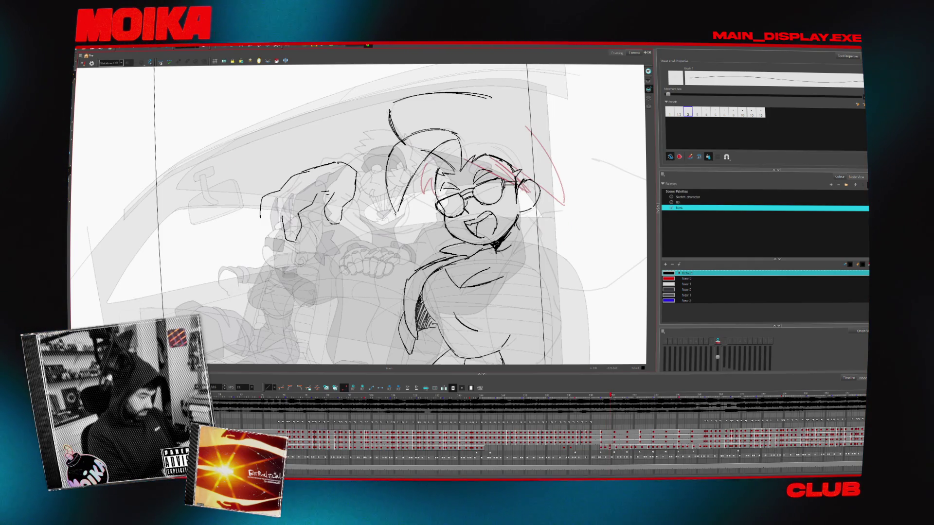
{"action": "key", "text": "period"}
{"action": "key", "text": "period"}
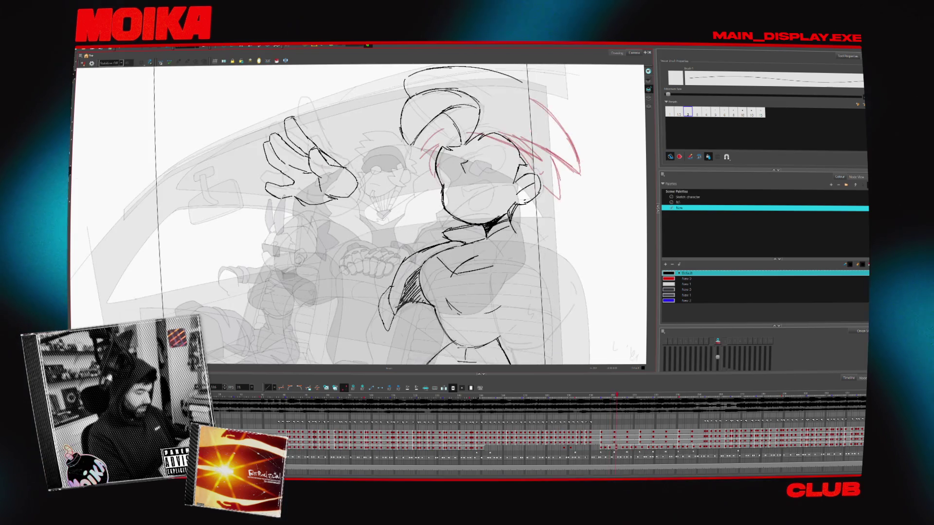
{"action": "key", "text": "comma"}
{"action": "key", "text": "comma"}
{"action": "left_click", "coordinate": [82, 63]}
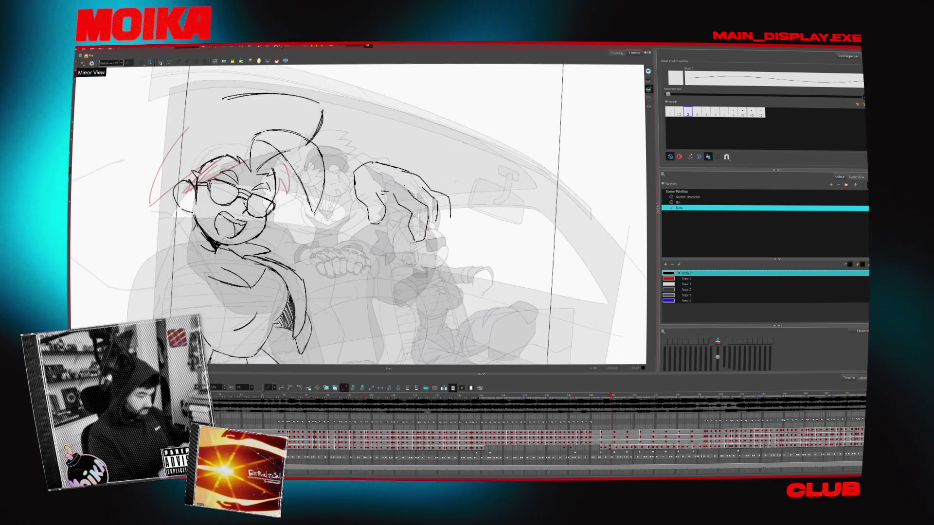
{"action": "left_click", "coordinate": [82, 63]}
{"action": "key", "text": "period"}
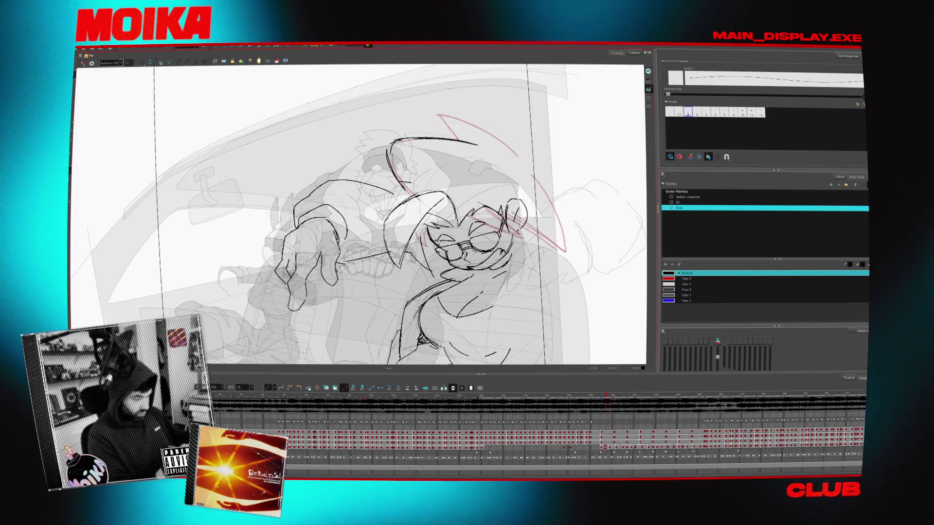
{"action": "key", "text": "comma"}
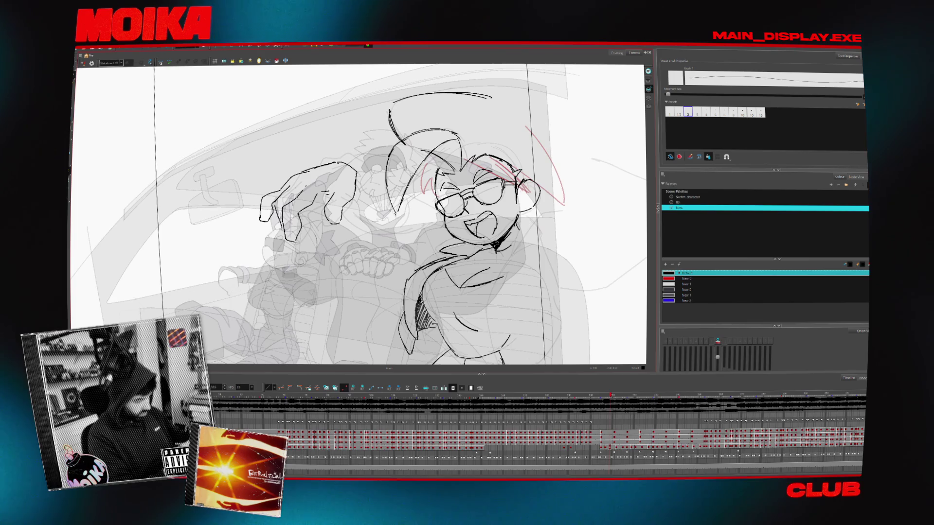
Step back and forth through the waving drawings to read the motion, with the Brush active
{"action": "key", "text": "period"}
{"action": "key", "text": "comma"}
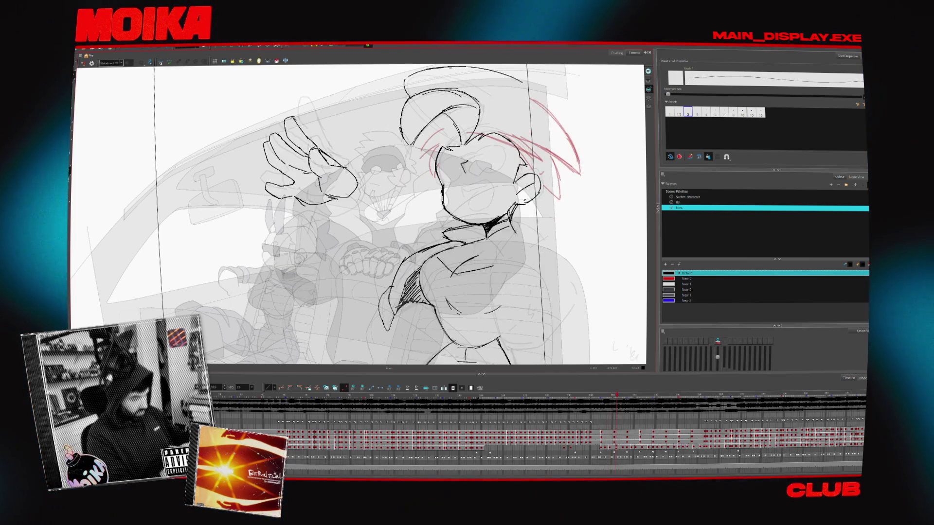
{"action": "key", "text": "period"}
{"action": "key", "text": "comma"}
{"action": "key", "text": "period"}
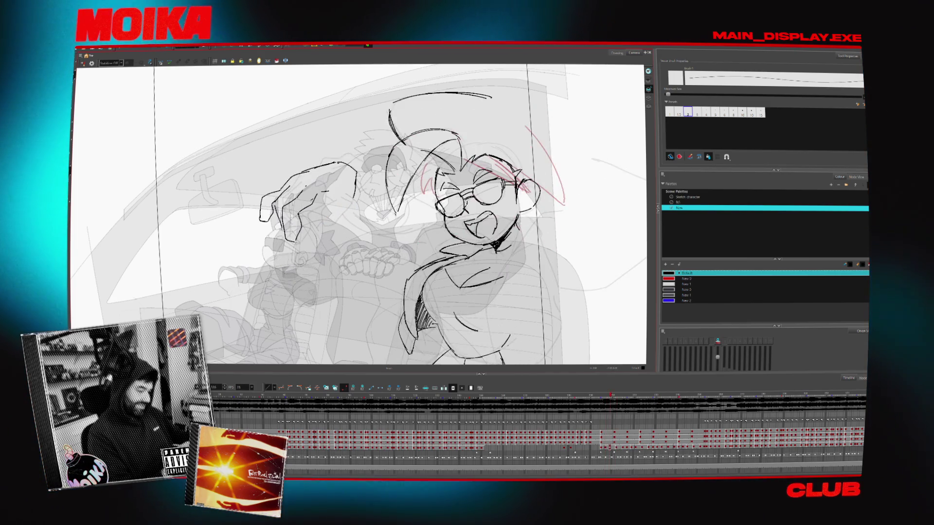
{"action": "key", "text": "alt+b"}
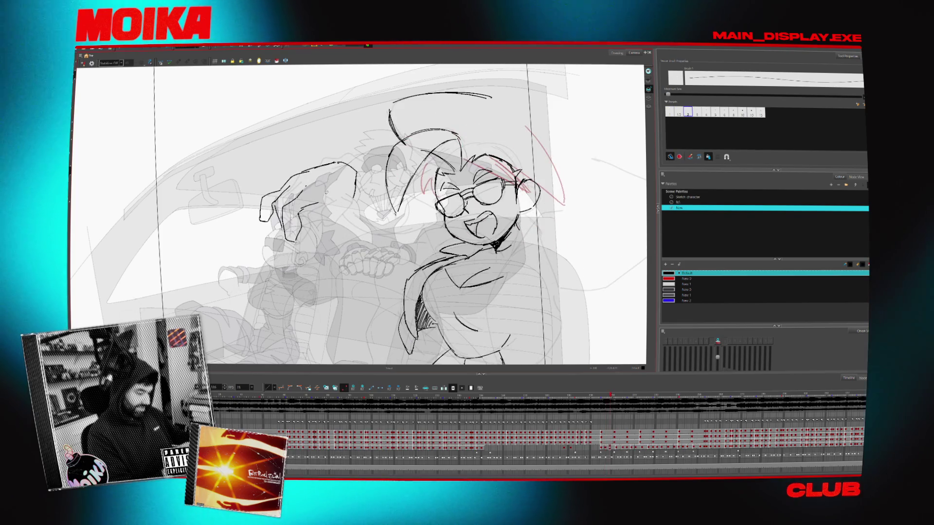
{"action": "key", "text": "comma"}
{"action": "key", "text": "comma"}
{"action": "key", "text": "period"}
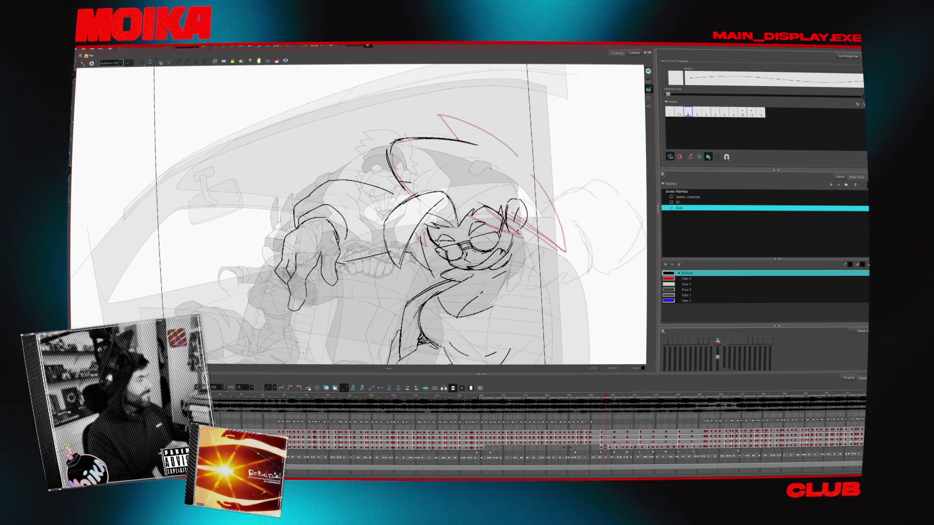
{"action": "key", "text": "comma"}
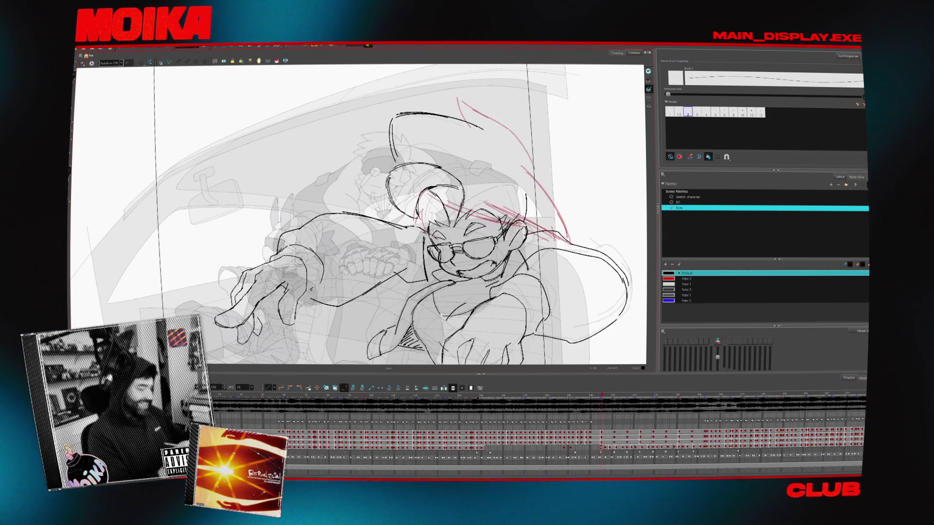
{"action": "key", "text": "period"}
{"action": "key", "text": "period"}
{"action": "key", "text": "comma"}
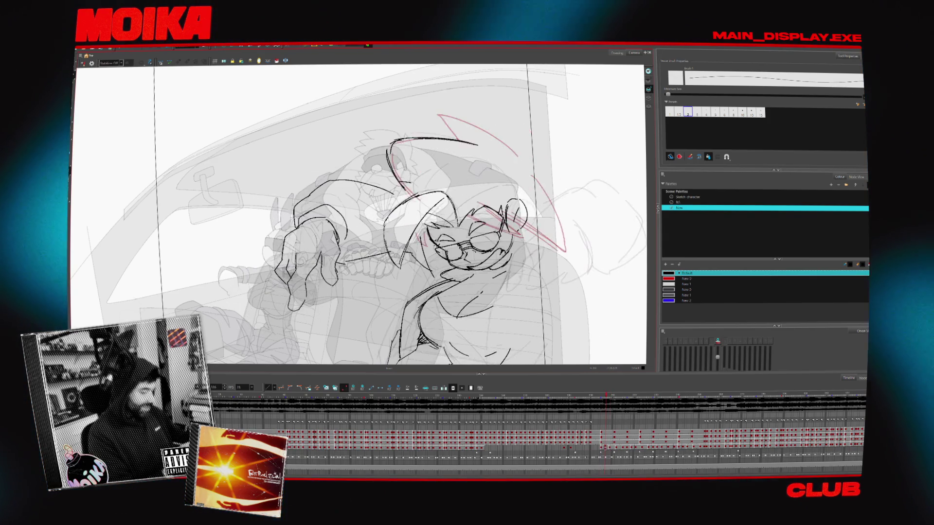
{"action": "key", "text": "period"}
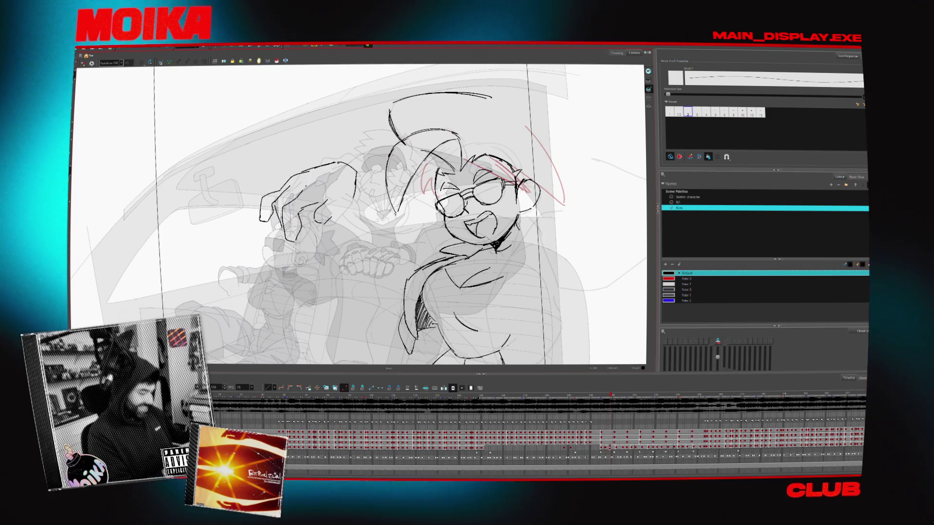
Mirror-check the waving drawings, then step back to the earlier shaded car-interior frame
{"action": "left_click", "coordinate": [86, 62]}
{"action": "left_click", "coordinate": [86, 62]}
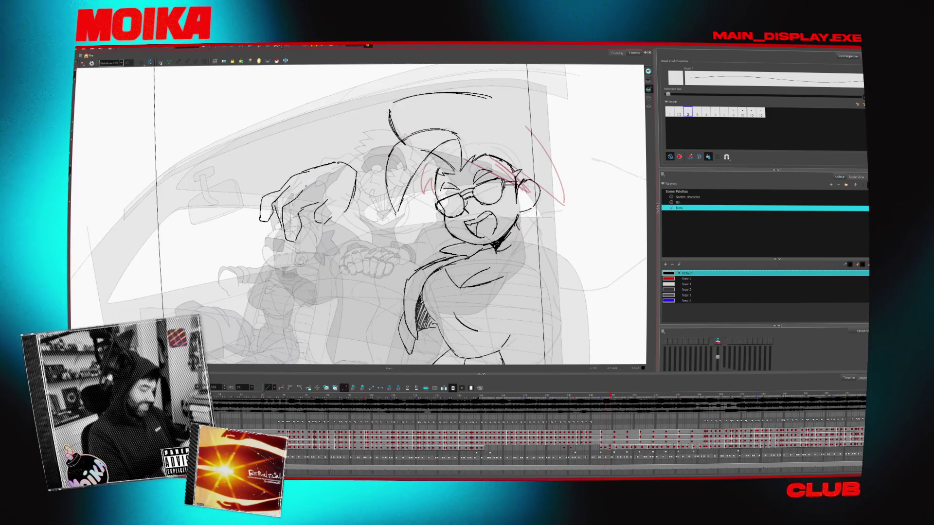
{"action": "key", "text": "comma"}
{"action": "key", "text": "period"}
{"action": "key", "text": "period"}
{"action": "key", "text": "comma"}
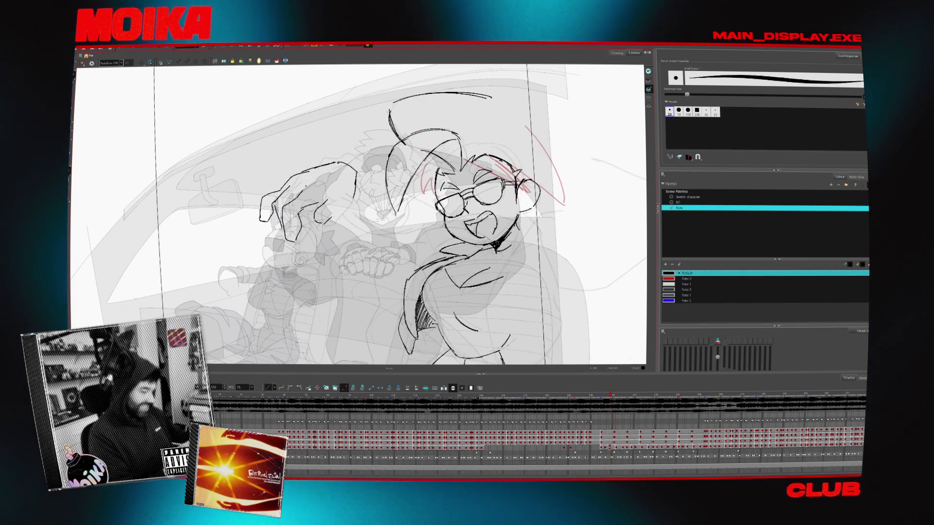
{"action": "key", "text": "period"}
{"action": "key", "text": "period"}
{"action": "left_click", "coordinate": [86, 63]}
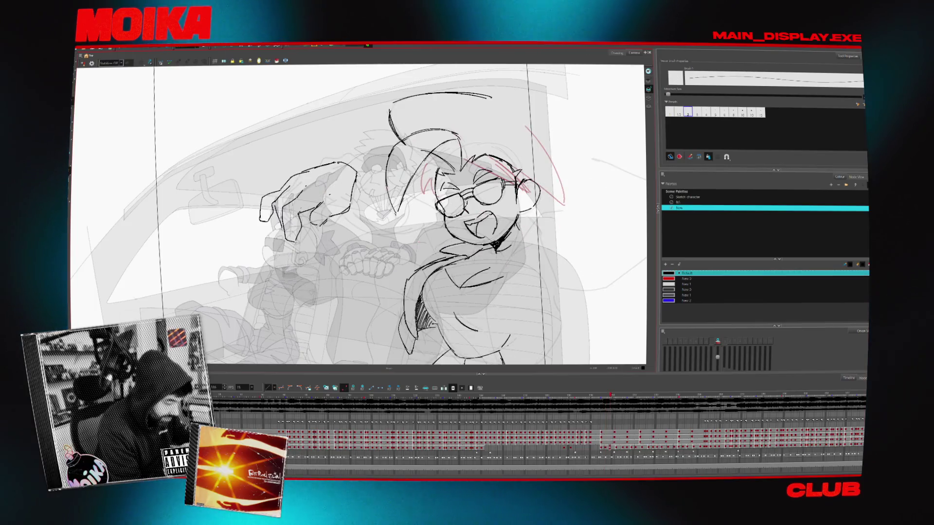
{"action": "key", "text": "period"}
{"action": "key", "text": "period"}
{"action": "key", "text": "period"}
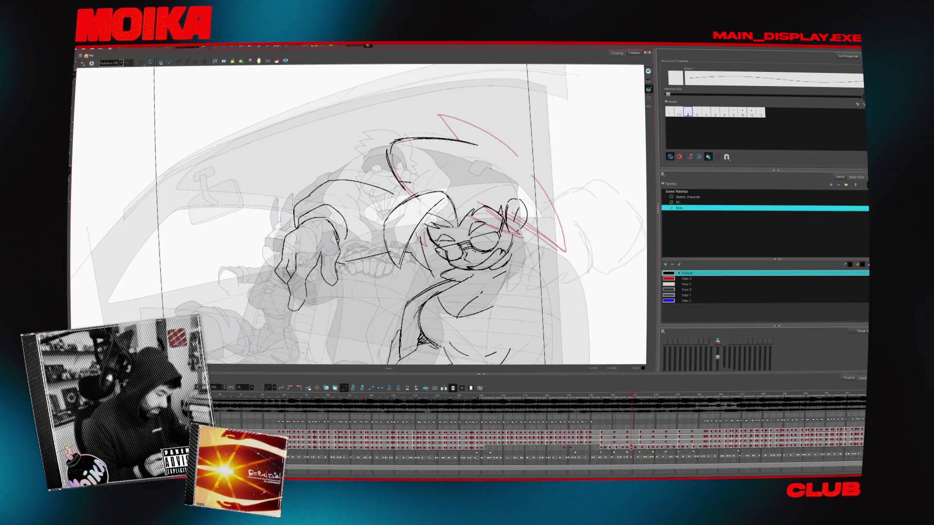
{"action": "key", "text": "comma"}
{"action": "key", "text": "comma"}
{"action": "key", "text": "comma"}
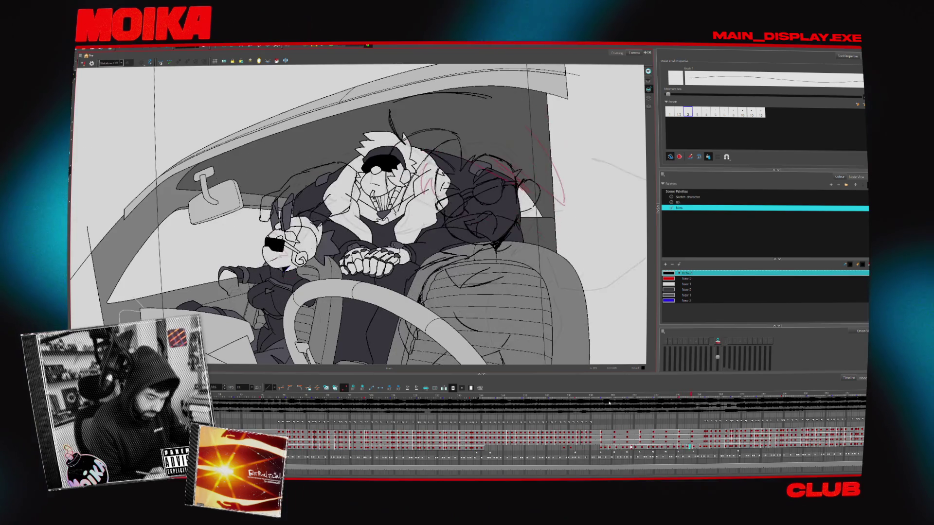
{"action": "key", "text": "comma"}
{"action": "key", "text": "comma"}
{"action": "key", "text": "comma"}
{"action": "key", "text": "comma"}
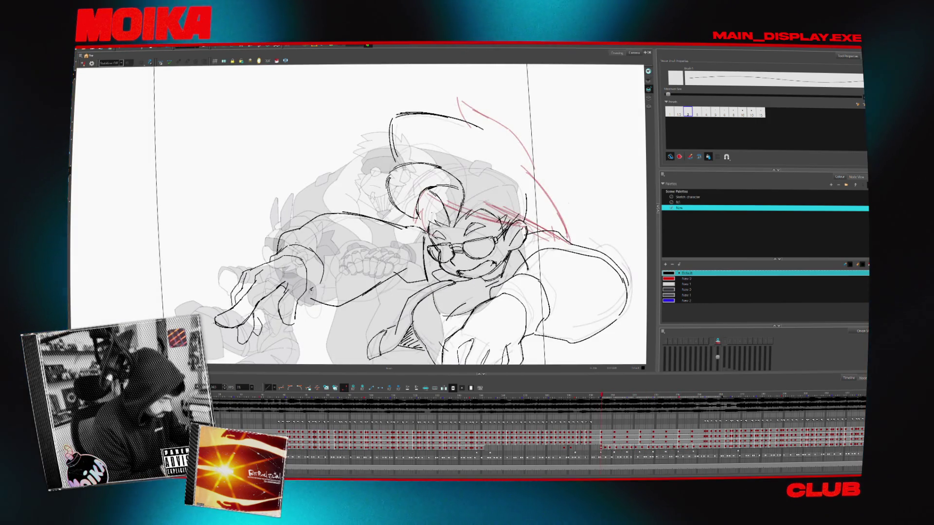
Jump along the timeline ruler and step forward onto the open-hand waving drawing
{"action": "left_click", "coordinate": [627, 398]}
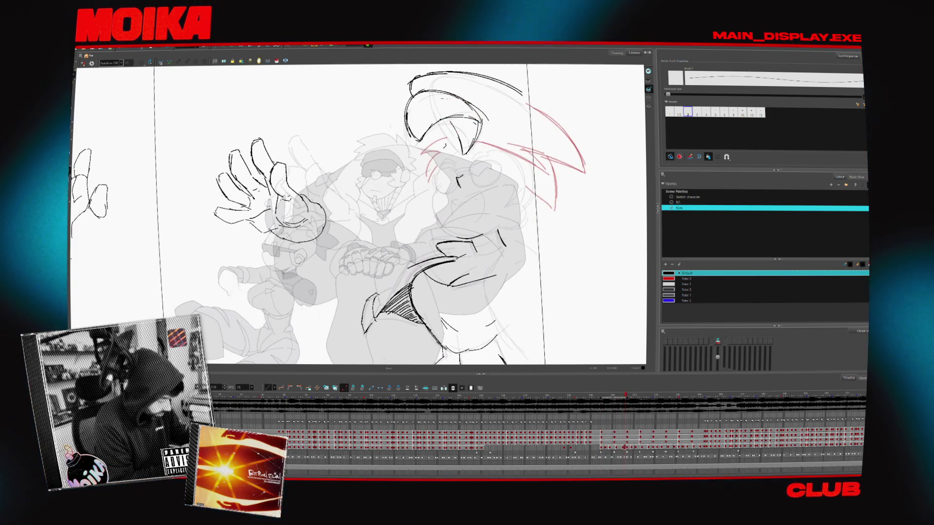
{"action": "left_click", "coordinate": [611, 398]}
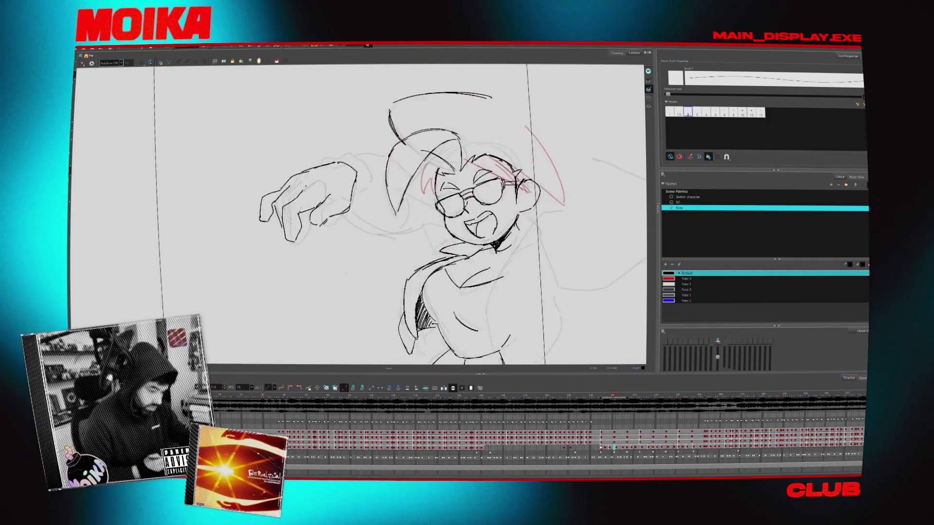
{"action": "key", "text": "period"}
{"action": "key", "text": "period"}
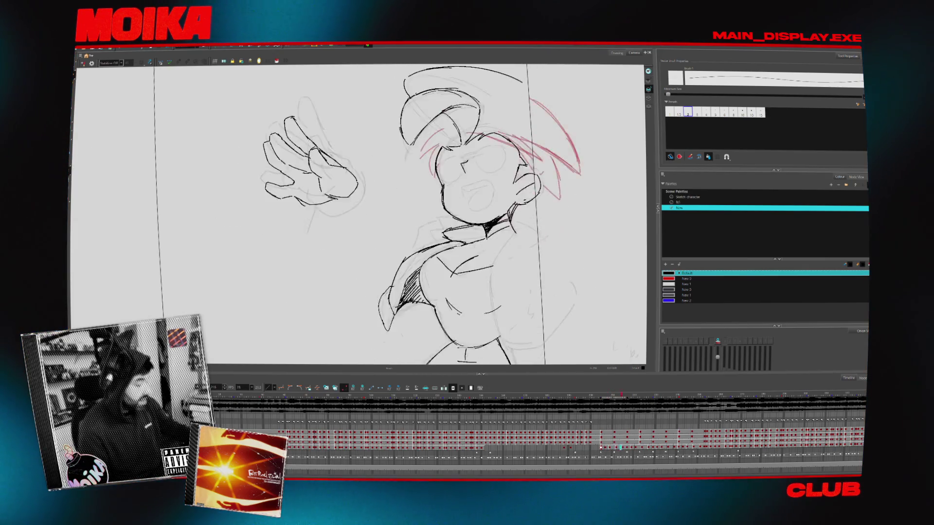
Pick the two waving poses on the timeline and flip between them to compare the arm
{"action": "left_click", "coordinate": [610, 402]}
{"action": "left_click", "coordinate": [606, 401]}
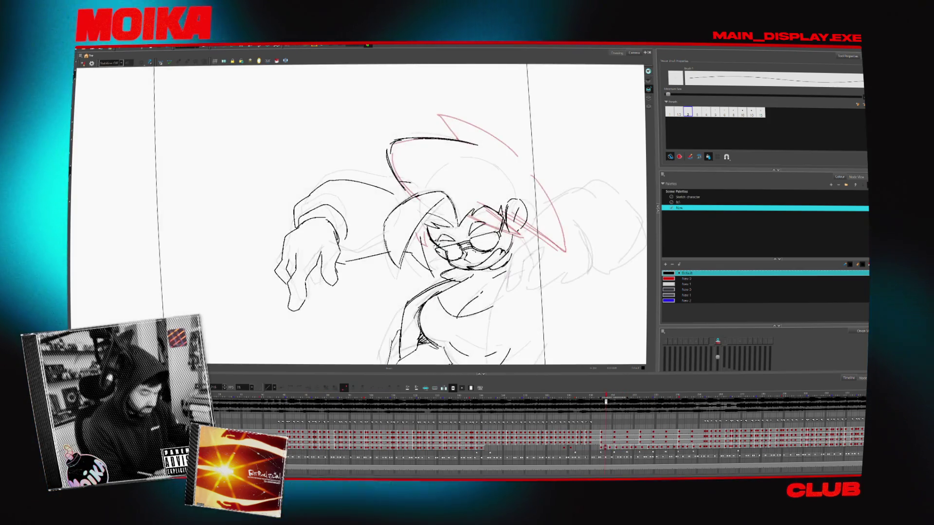
{"action": "key", "text": "period"}
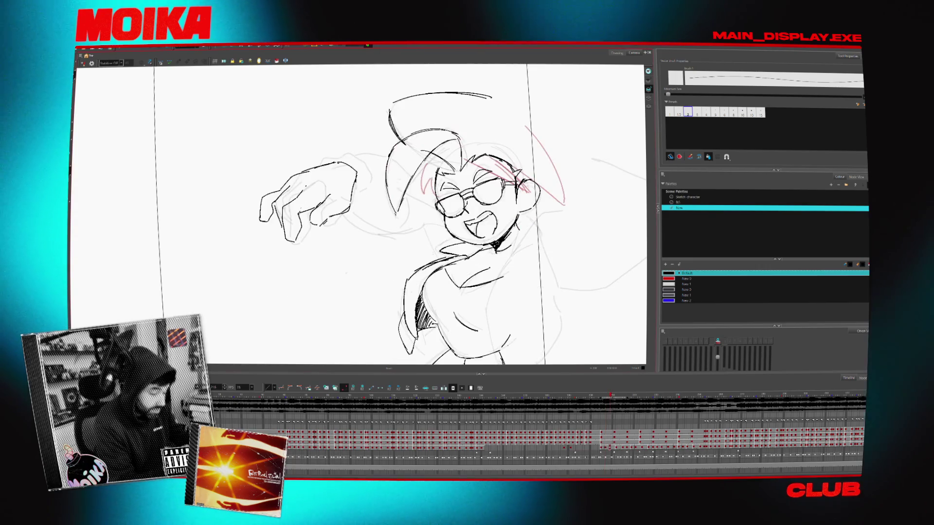
{"action": "key", "text": "comma"}
{"action": "key", "text": "period"}
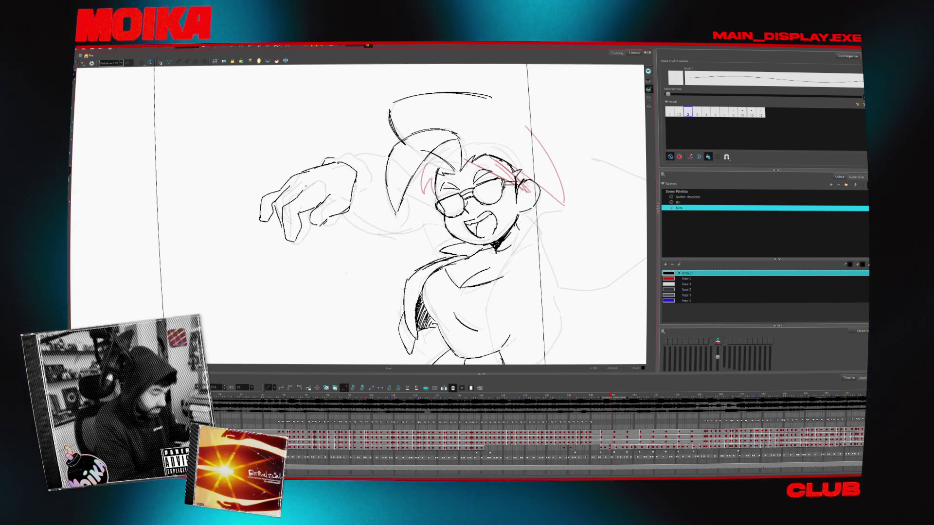
{"action": "key", "text": "comma"}
{"action": "key", "text": "period"}
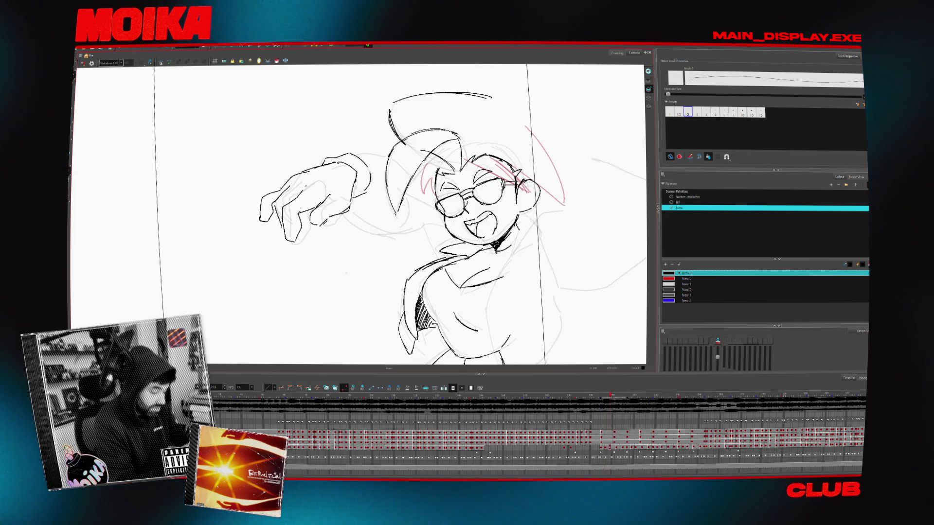
Step on to the glasses pose and zoom in on the girl's face and raised hand
{"action": "key", "text": "period"}
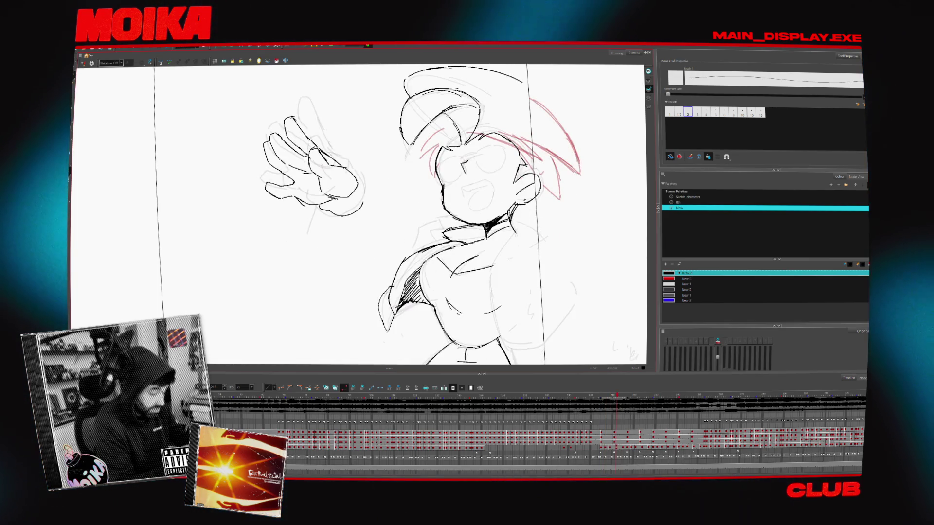
{"action": "key", "text": "comma"}
{"action": "key", "text": "period"}
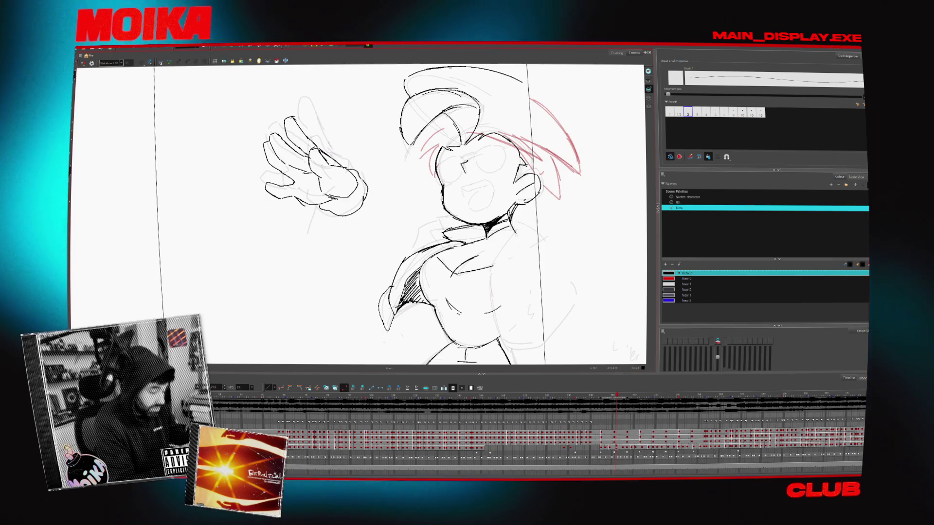
{"action": "key", "text": "period"}
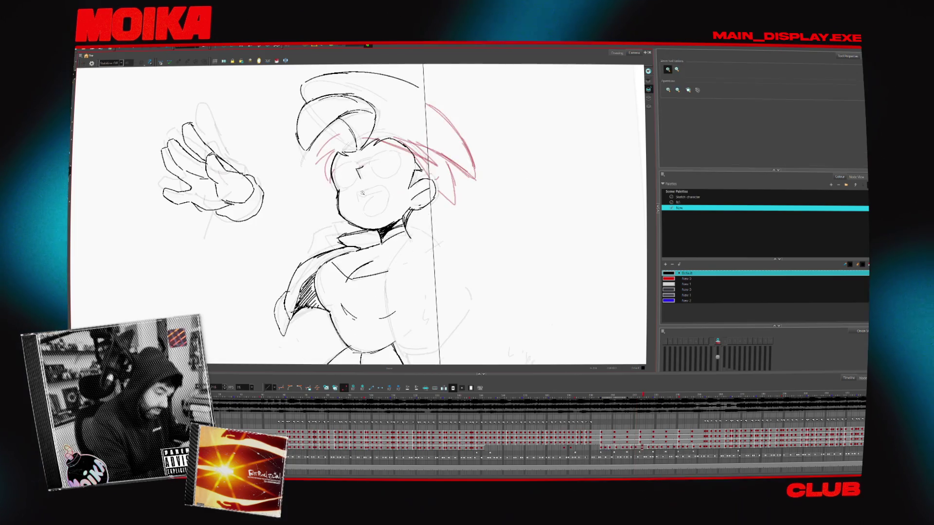
{"action": "left_click", "coordinate": [362, 193]}
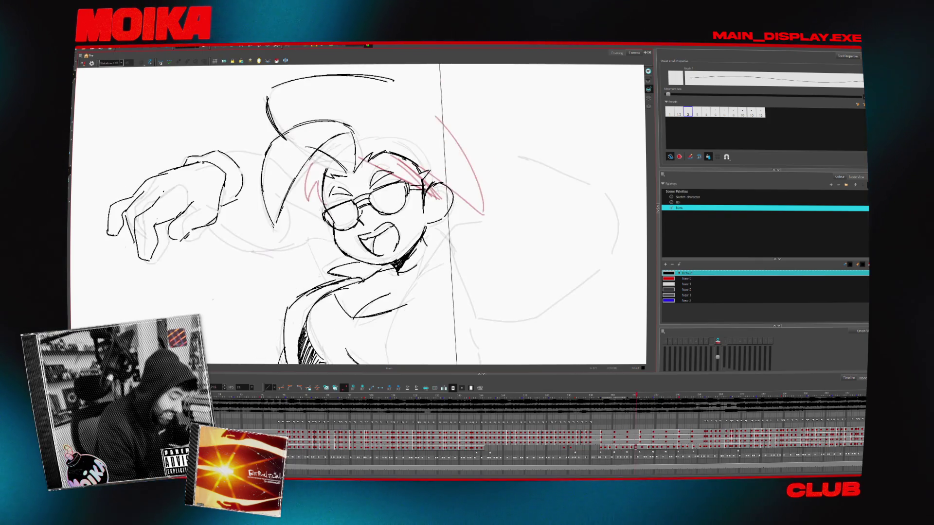
Mirror-check the face and lay in small eye-area strokes, switching Brush to Pencil
{"action": "left_click", "coordinate": [82, 63]}
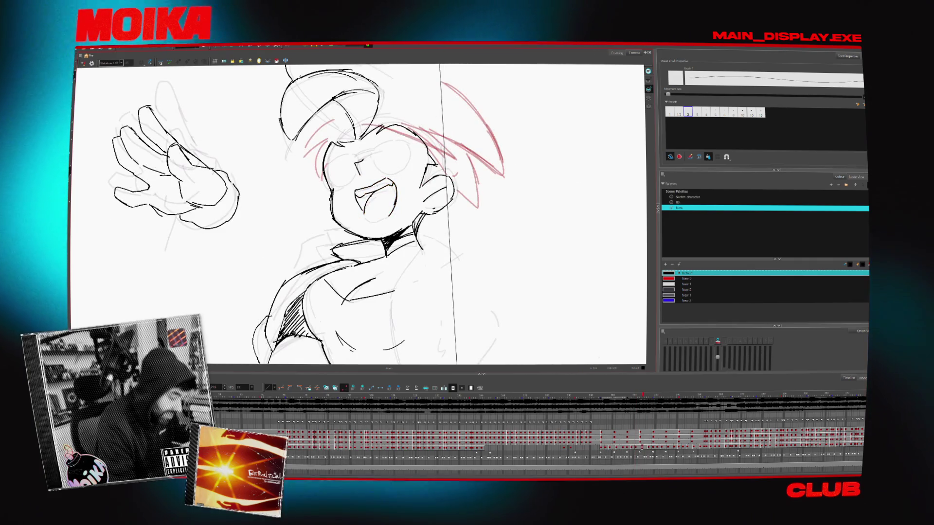
{"action": "key", "text": "alt+b"}
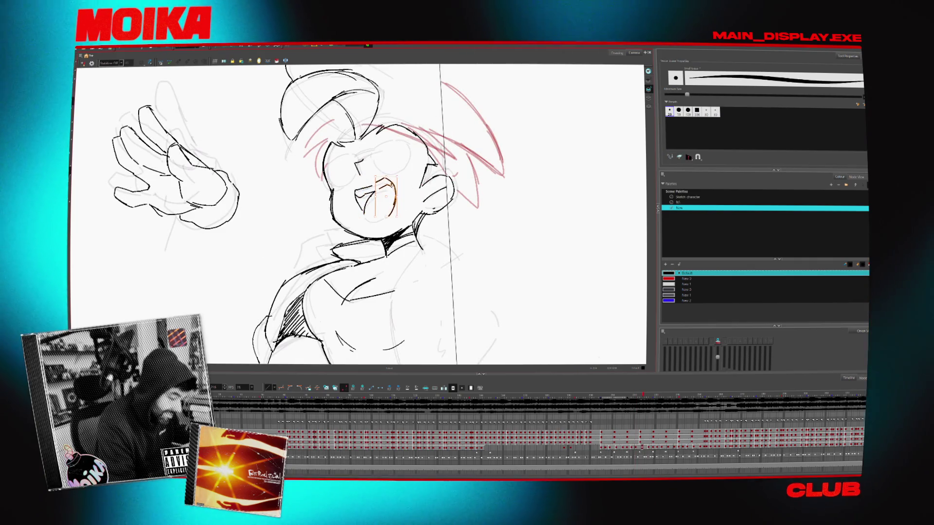
{"action": "key", "text": "alt+/"}
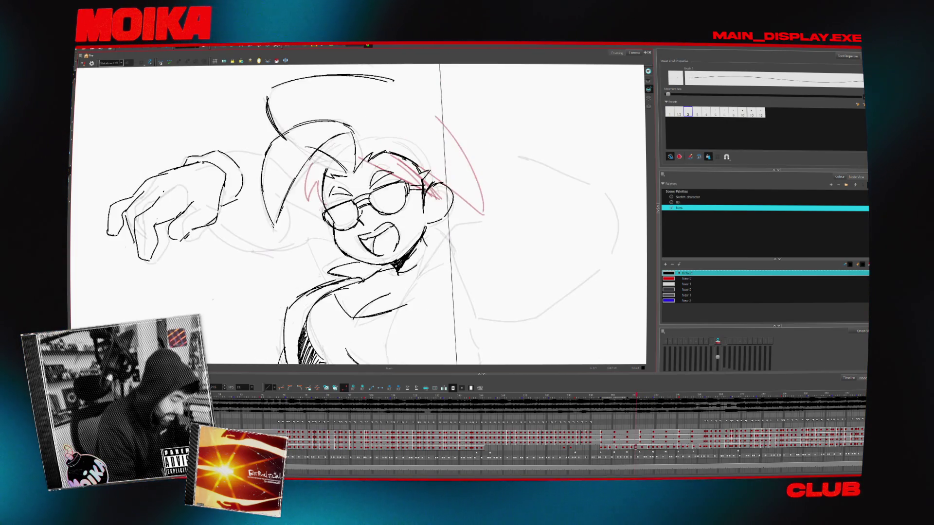
{"action": "left_click", "coordinate": [82, 64]}
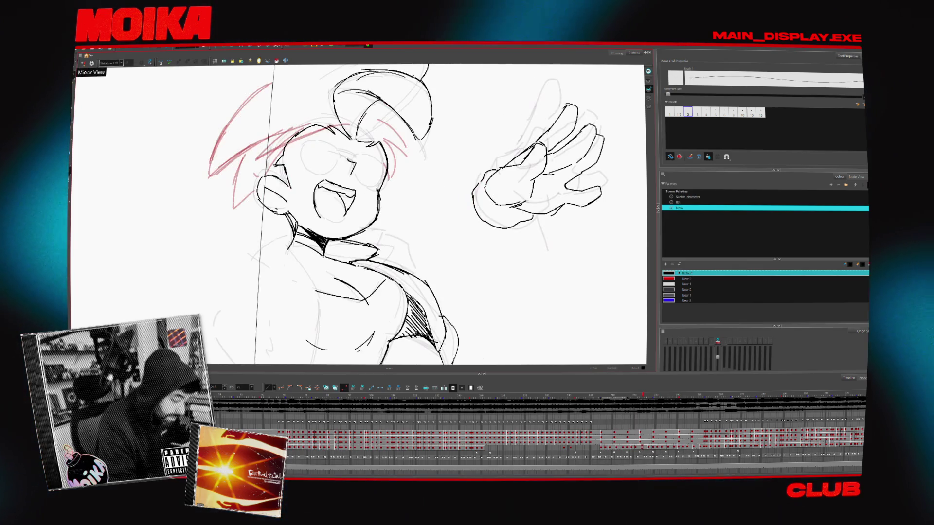
{"action": "left_click", "coordinate": [83, 63]}
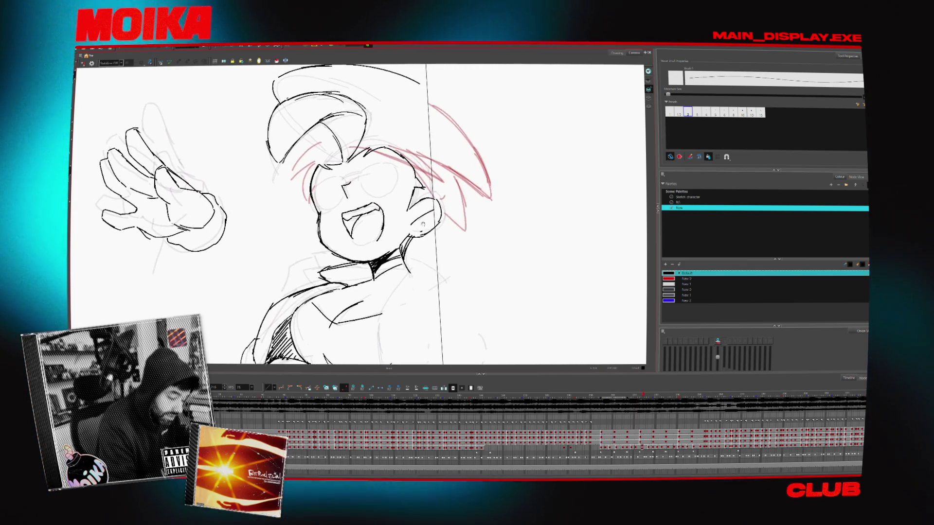
Flip to the glasses pose and back to compare the redrawn facial lines
{"action": "key", "text": "period"}
{"action": "key", "text": "comma"}
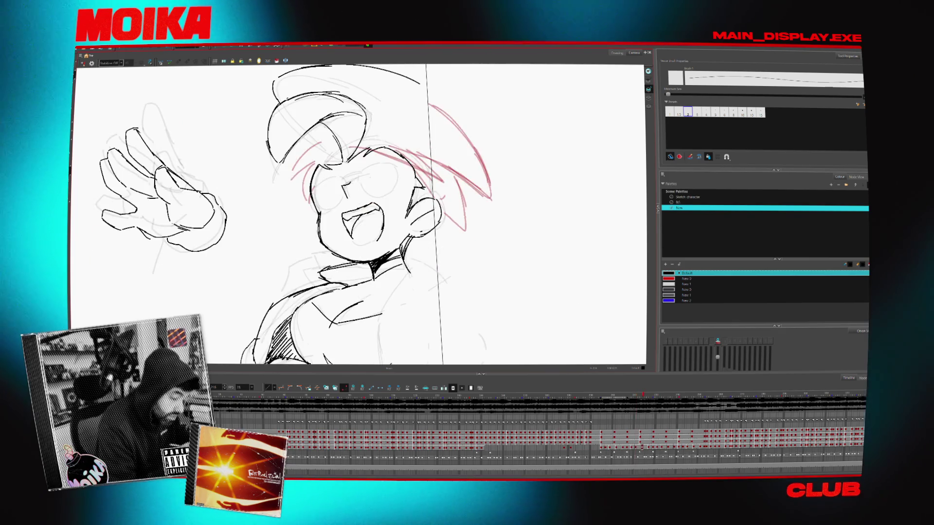
{"action": "key", "text": "period"}
{"action": "key", "text": "comma"}
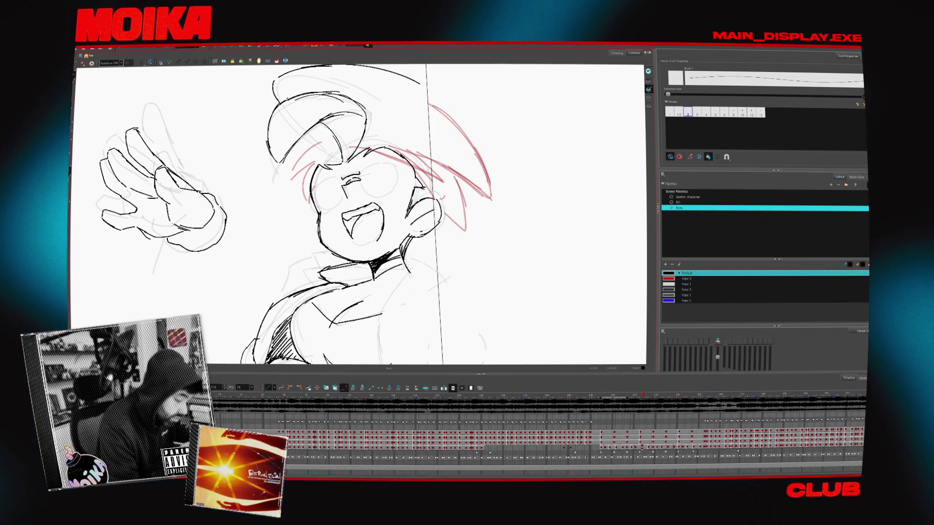
{"action": "key", "text": "period"}
{"action": "key", "text": "comma"}
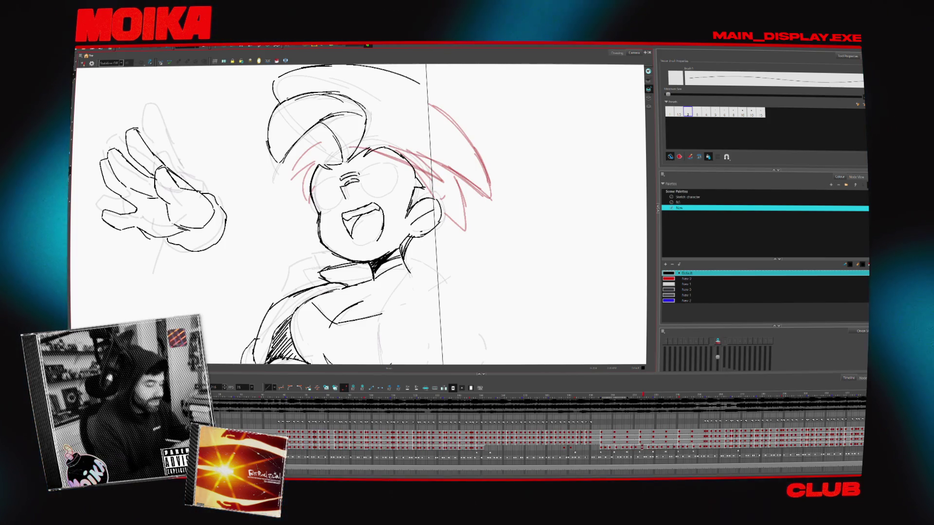
Flip against the neighbouring drawing repeatedly before inking the left glasses lens
{"action": "key", "text": "period"}
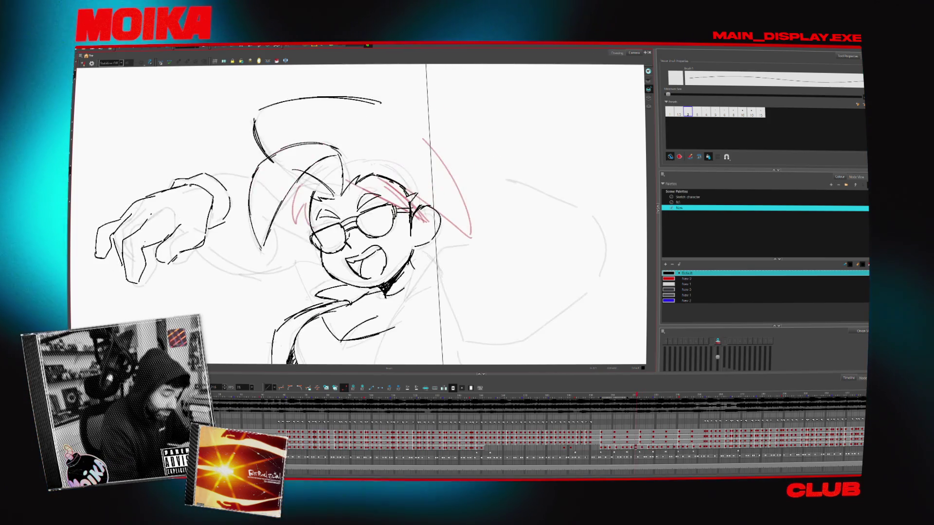
{"action": "key", "text": "comma"}
{"action": "key", "text": "period"}
{"action": "key", "text": "comma"}
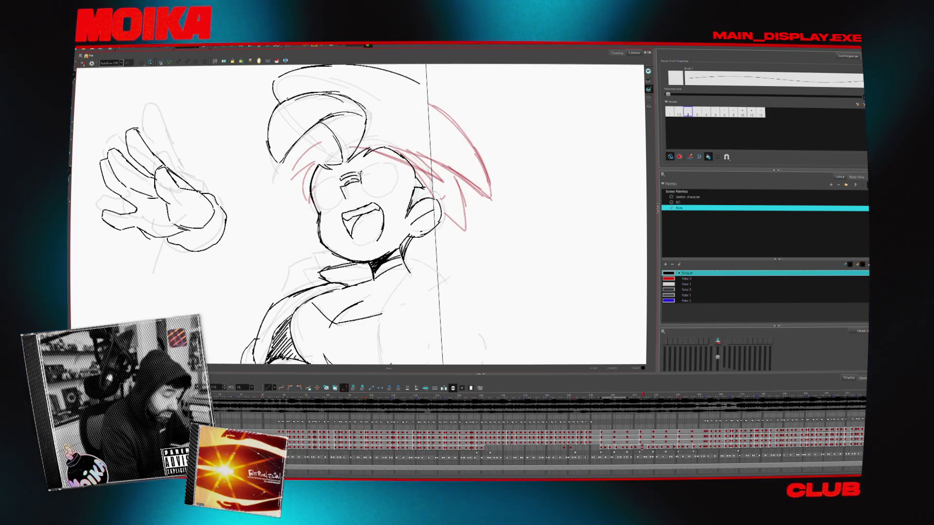
{"action": "key", "text": "period"}
{"action": "key", "text": "comma"}
{"action": "key", "text": "period"}
{"action": "key", "text": "comma"}
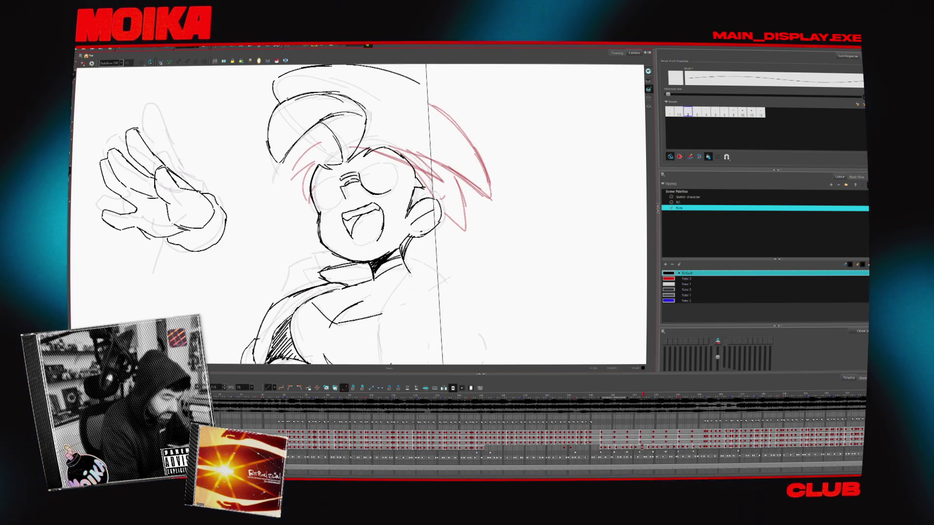
{"action": "key", "text": "period"}
{"action": "key", "text": "comma"}
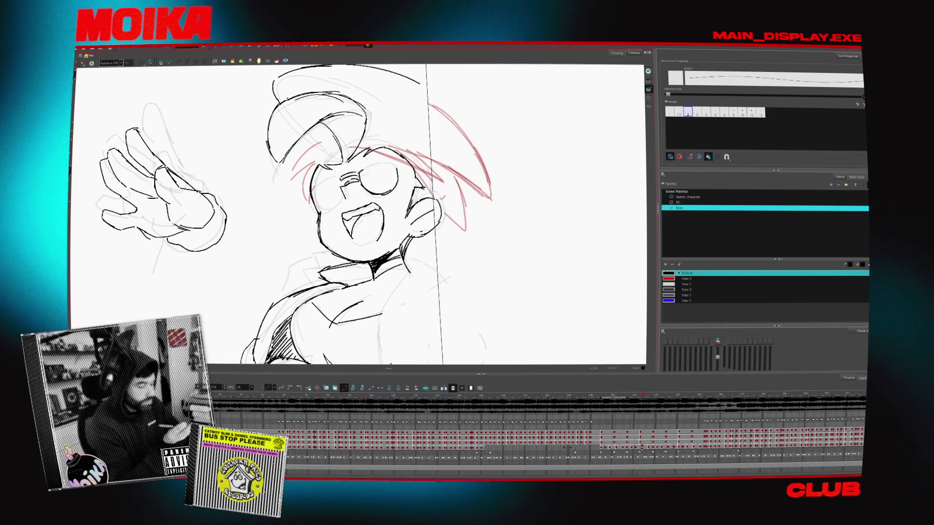
Review the wave drawings to compare the newly inked bold lens with its neighbours
{"action": "key", "text": "period"}
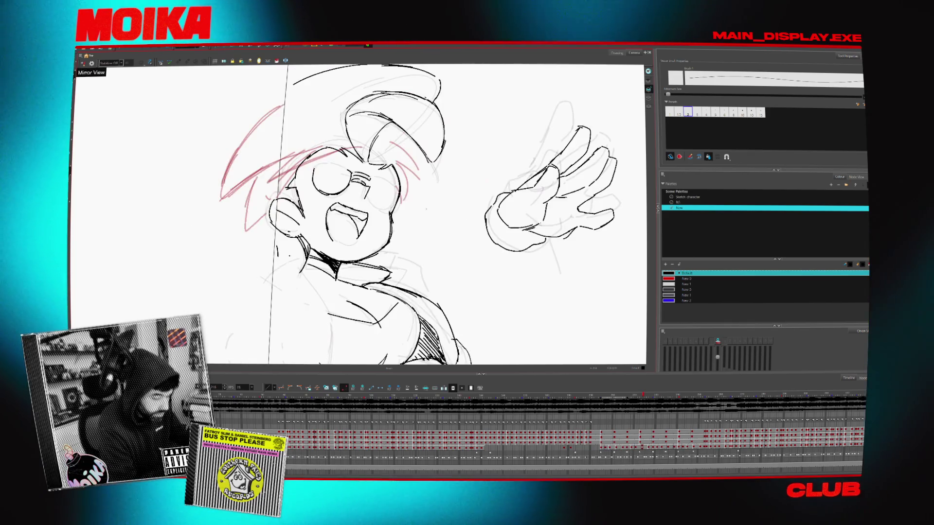
{"action": "key", "text": "period"}
{"action": "key", "text": "comma"}
{"action": "key", "text": "comma"}
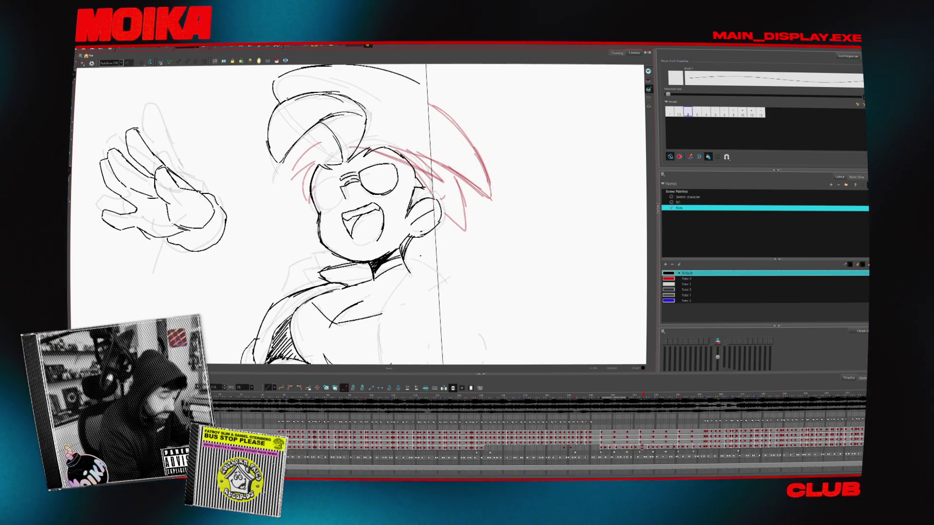
{"action": "key", "text": "period"}
{"action": "key", "text": "period"}
{"action": "key", "text": "comma"}
{"action": "key", "text": "comma"}
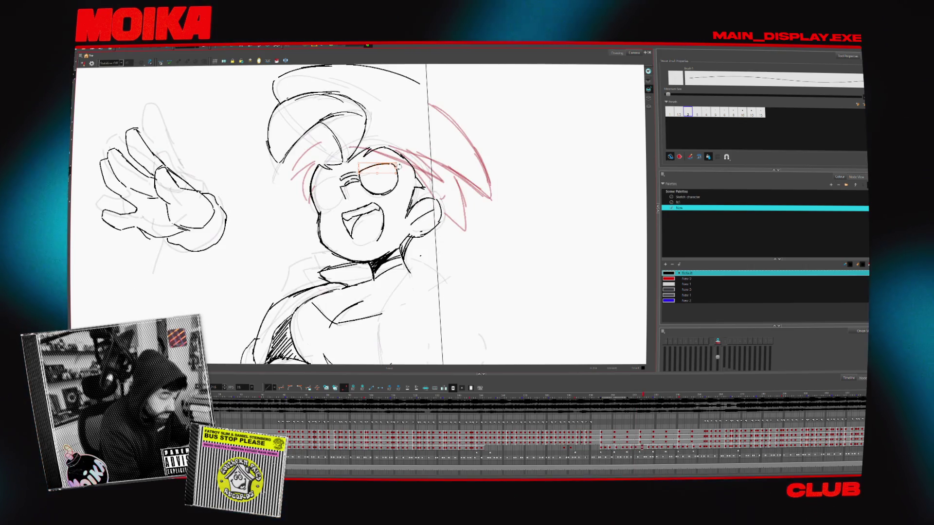
{"action": "key", "text": "period"}
{"action": "key", "text": "period"}
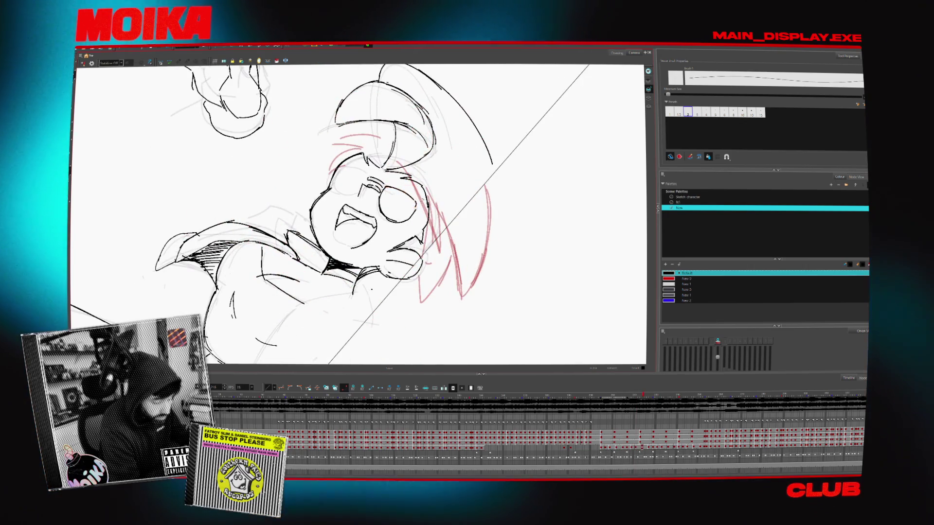
{"action": "key", "text": "period"}
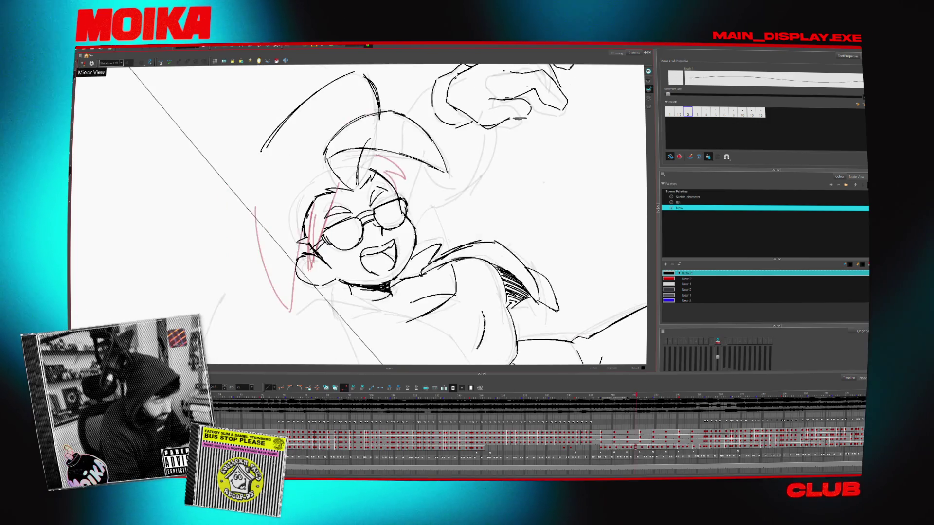
Mirror-check the glasses, rotate the view back upright and deselect the lens strokes
{"action": "left_click", "coordinate": [83, 63]}
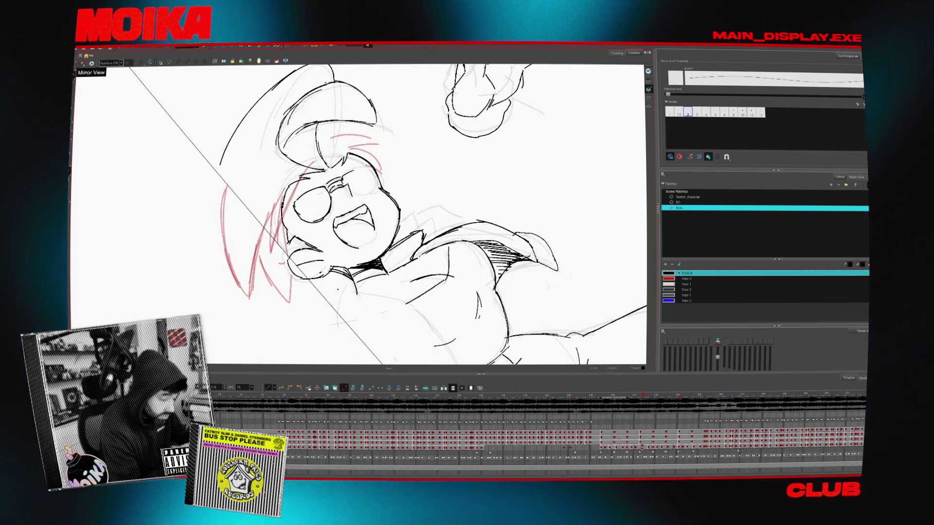
{"action": "left_click", "coordinate": [83, 64]}
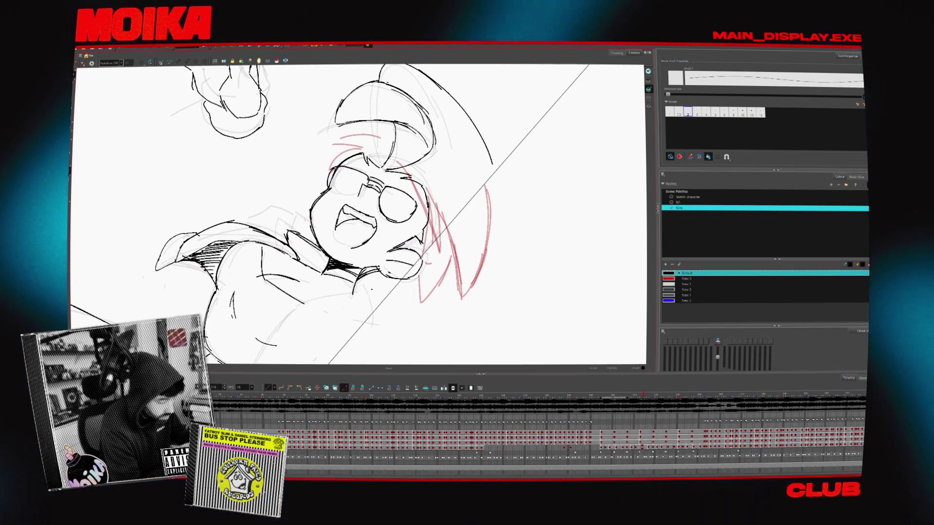
{"action": "left_click_drag", "start_coordinate": [437, 146], "coordinate": [468, 233]}
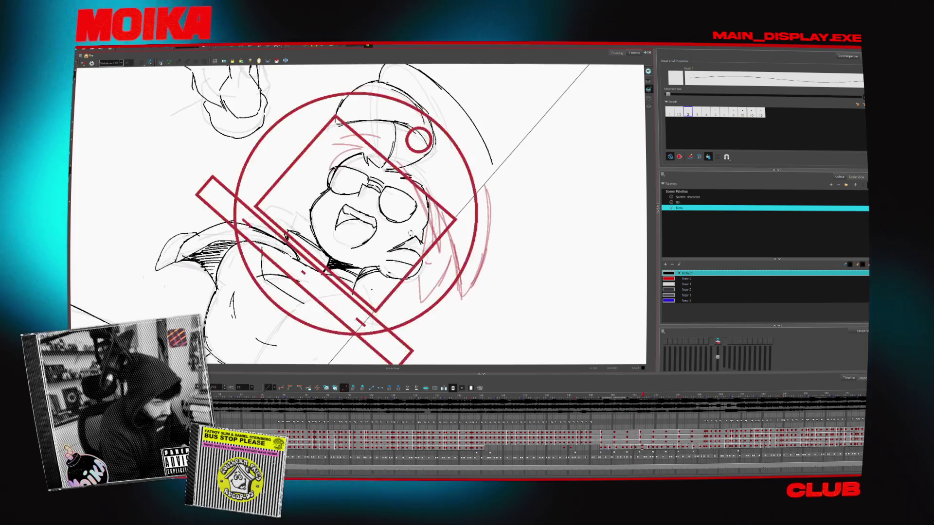
{"action": "key", "text": "period"}
{"action": "key", "text": "comma"}
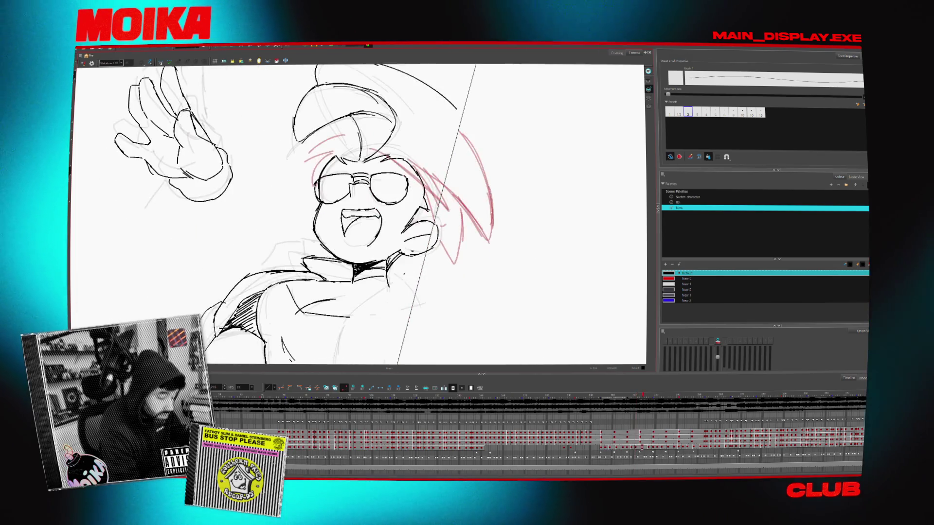
{"action": "key", "text": "period"}
{"action": "key", "text": "comma"}
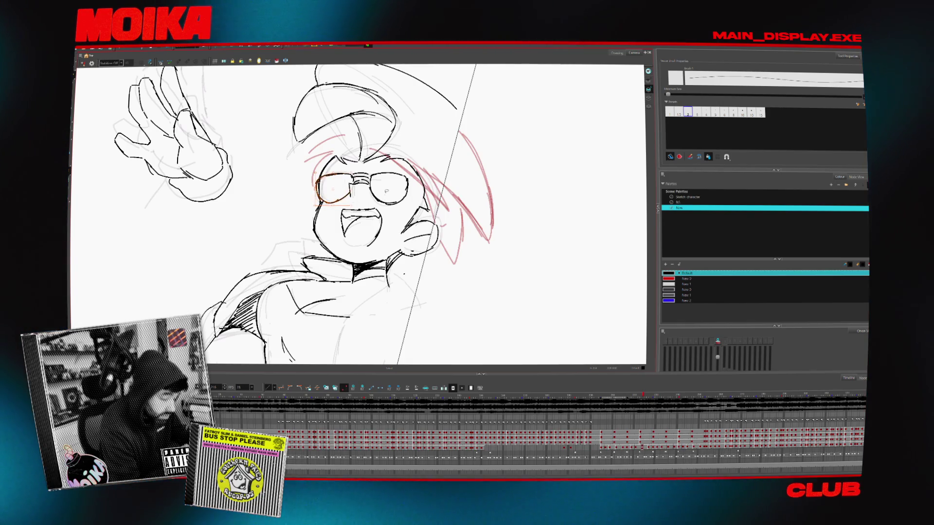
{"action": "key", "text": "Escape"}
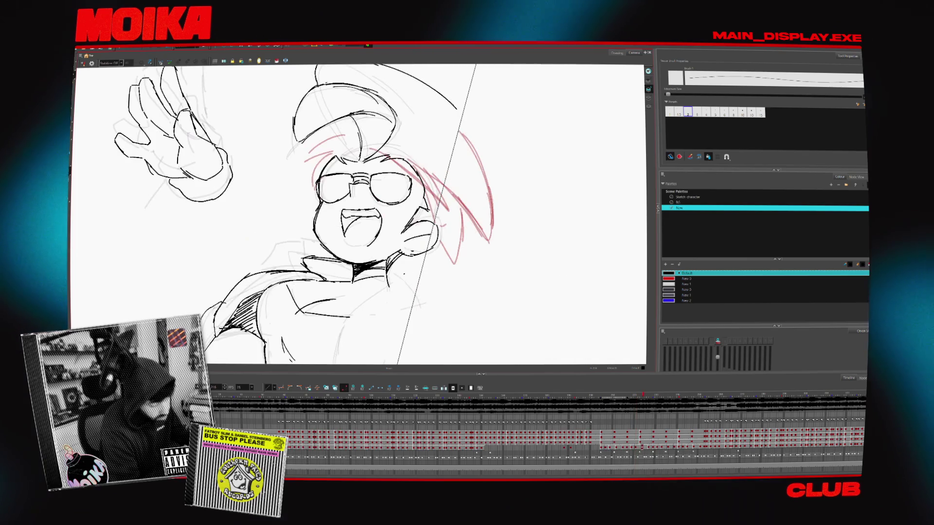
Mirror-check proportions, then step through the wave onto the next waving drawing
{"action": "left_click", "coordinate": [84, 64]}
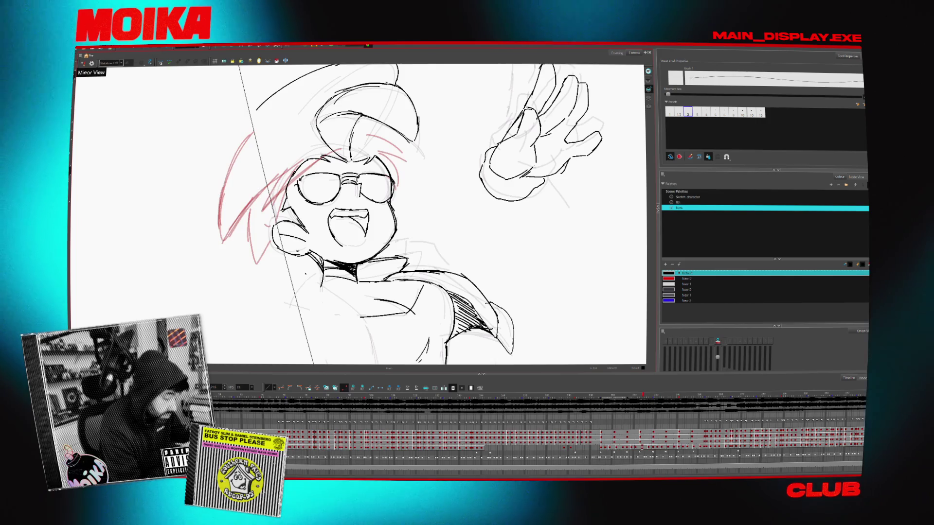
{"action": "left_click", "coordinate": [84, 64]}
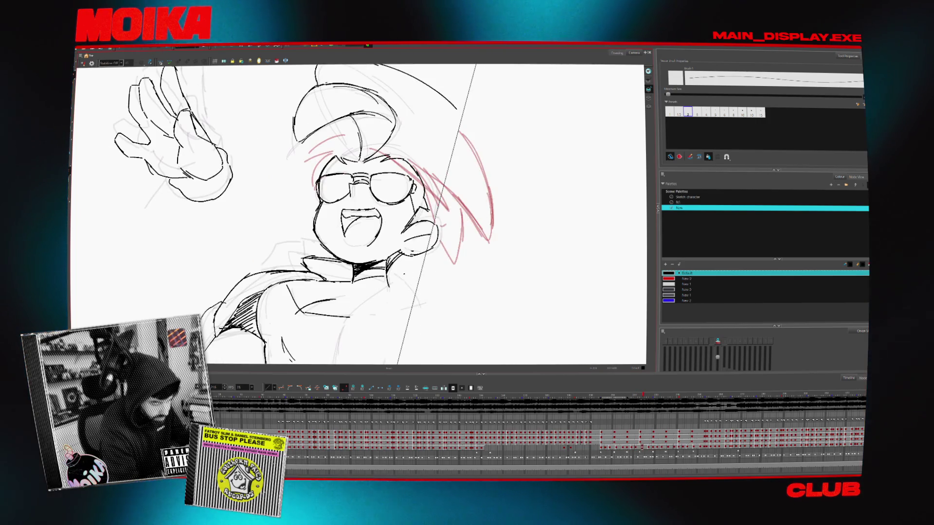
{"action": "key", "text": "period"}
{"action": "key", "text": "period"}
{"action": "key", "text": "comma"}
{"action": "key", "text": "period"}
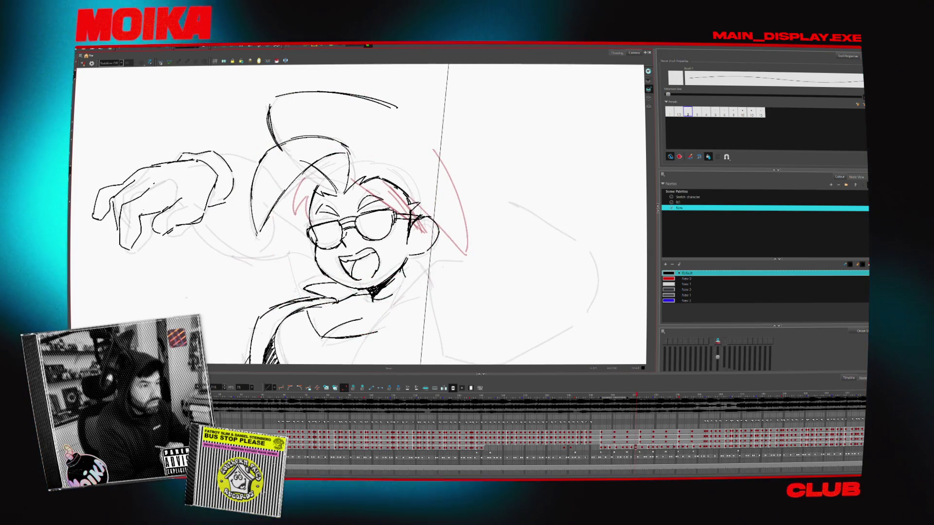
{"action": "key", "text": "period"}
{"action": "key", "text": "comma"}
{"action": "key", "text": "period"}
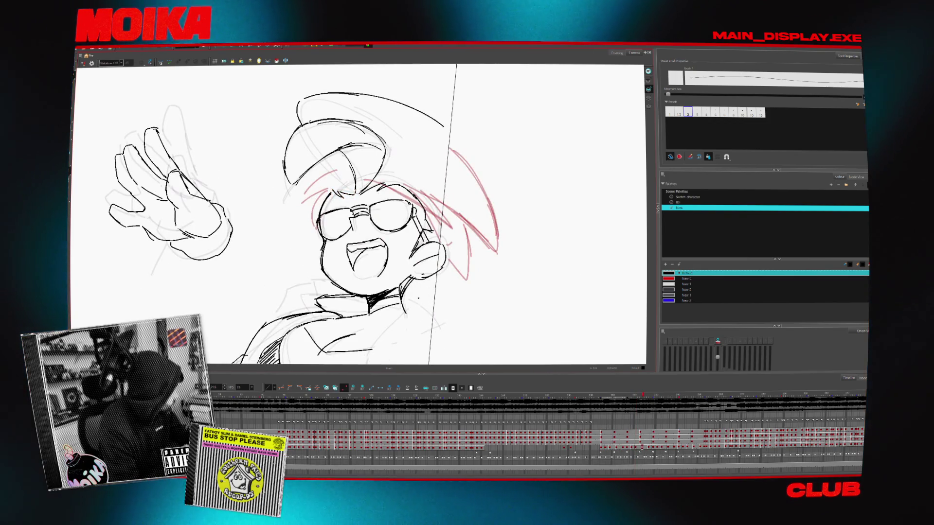
Compare the waving drawing with its neighbours and lasso the girl's forelock strokes
{"action": "key", "text": "period"}
{"action": "key", "text": "period"}
{"action": "key", "text": "comma"}
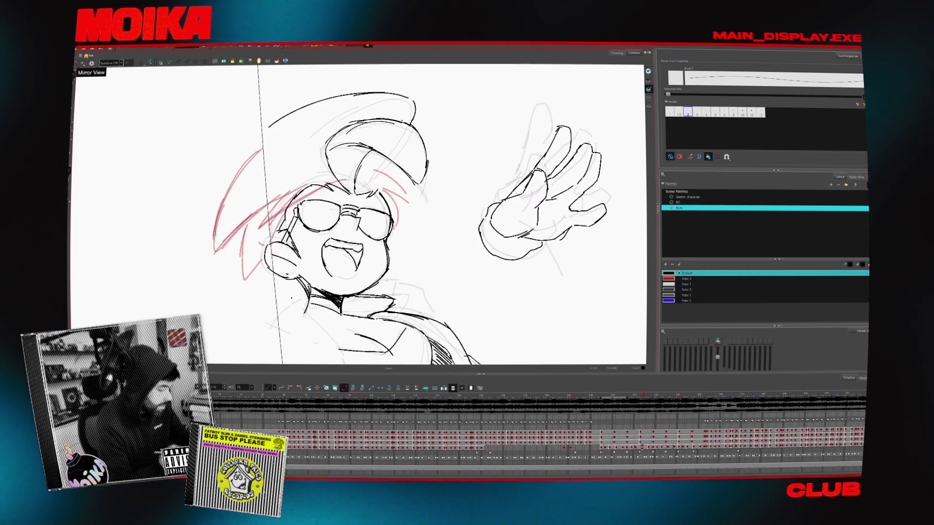
{"action": "key", "text": "comma"}
{"action": "key", "text": "period"}
{"action": "key", "text": "comma"}
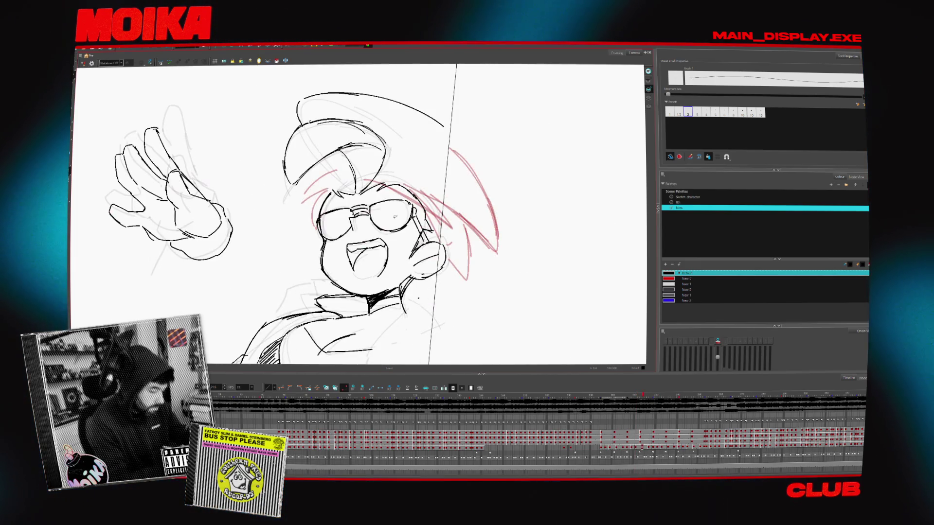
{"action": "key", "text": "period"}
{"action": "key", "text": "comma"}
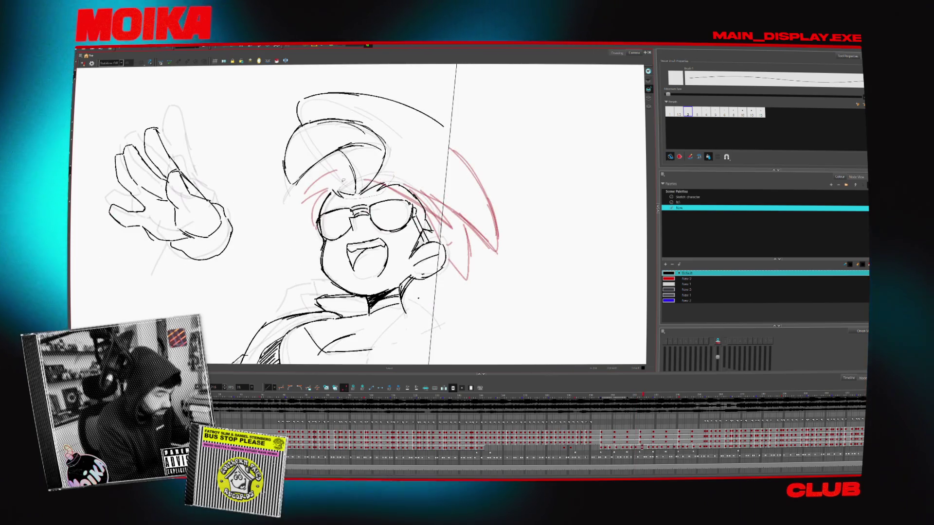
{"action": "left_click_drag", "start_coordinate": [399, 125], "coordinate": [367, 165]}
Reshape the selected bold forelock outline and check the hair in Mirror View
{"action": "left_click_drag", "start_coordinate": [286, 181], "coordinate": [385, 164]}
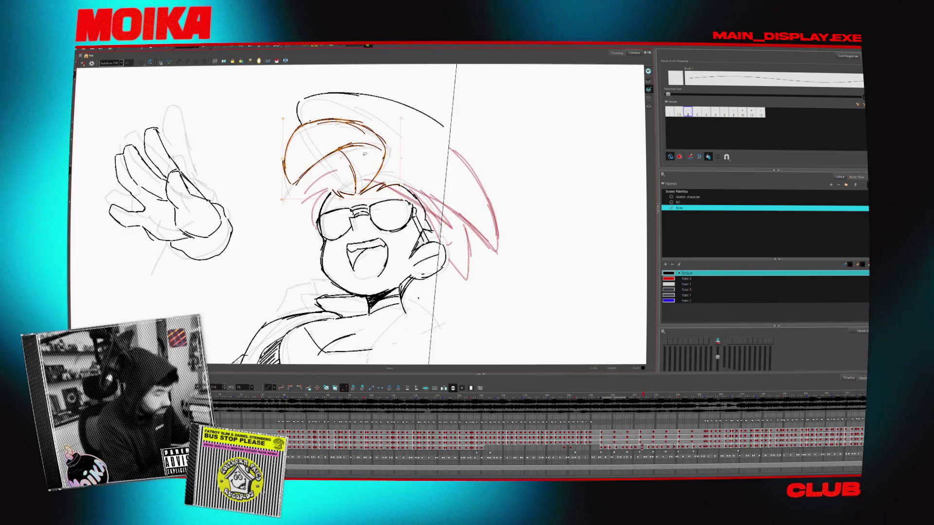
{"action": "left_click_drag", "start_coordinate": [399, 117], "coordinate": [399, 160]}
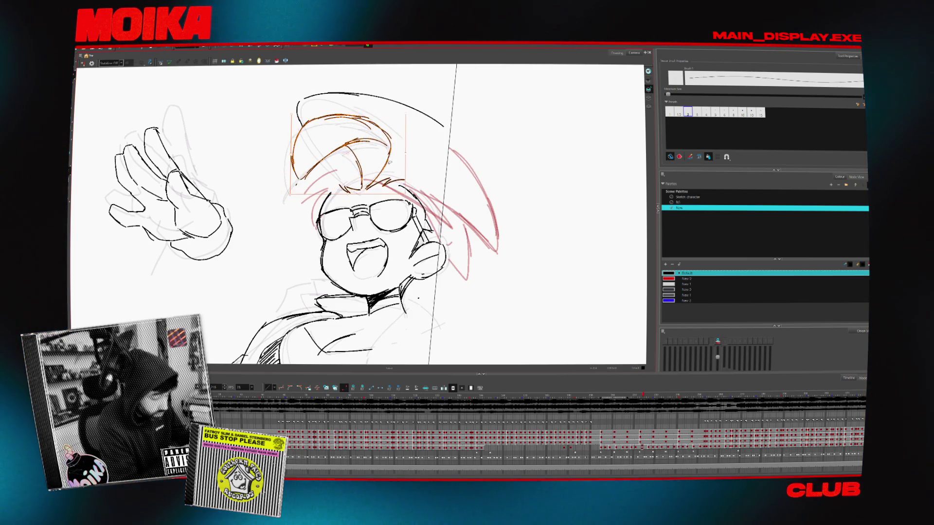
{"action": "left_click", "coordinate": [91, 63]}
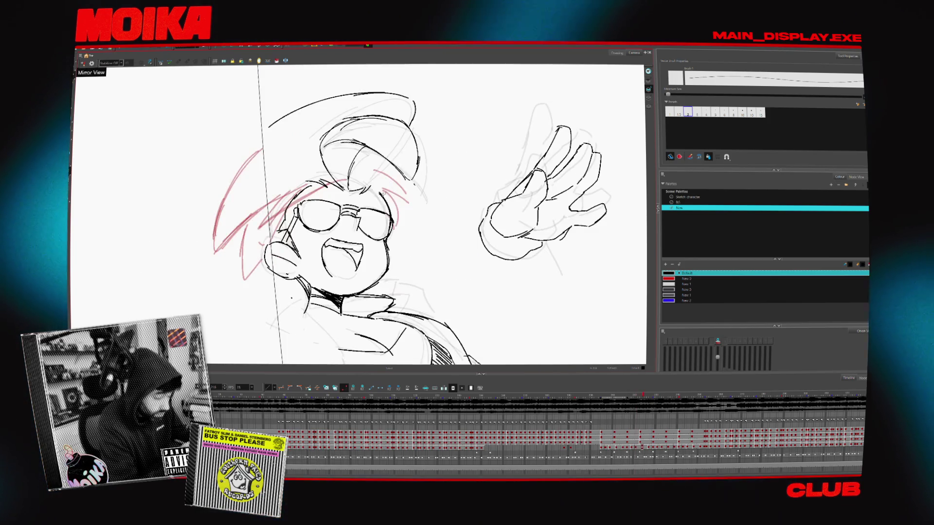
{"action": "left_click", "coordinate": [83, 64]}
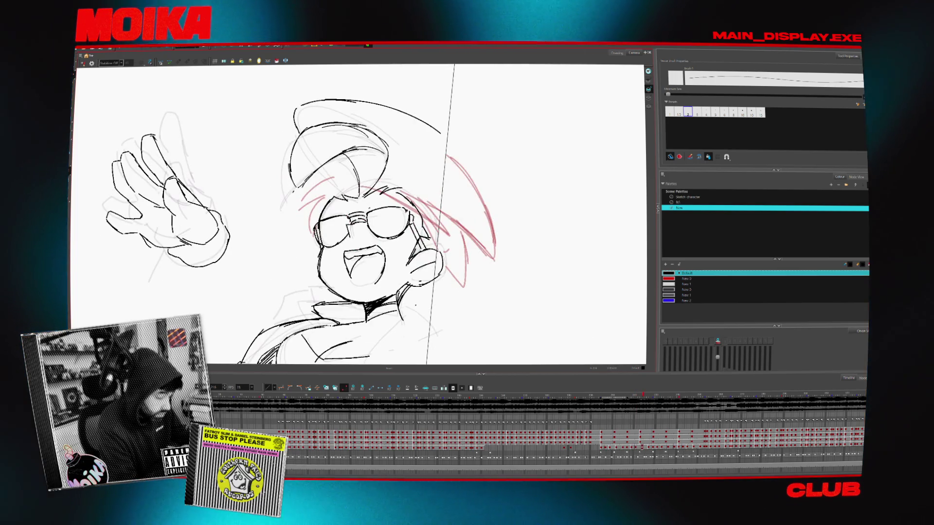
{"action": "left_click", "coordinate": [87, 63]}
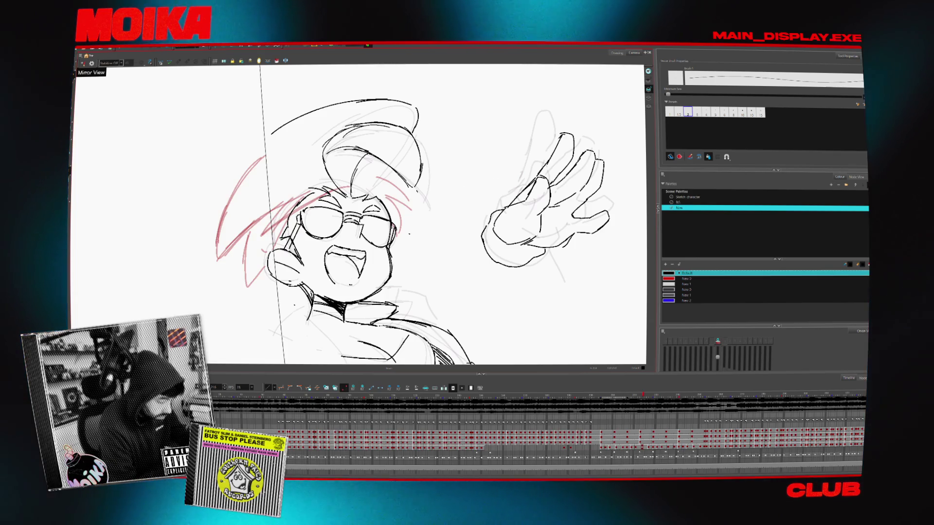
{"action": "left_click", "coordinate": [83, 62]}
Step through the spiky-hair and crouched drawings to the lunging, reaching-arm pose
{"action": "key", "text": "period"}
{"action": "key", "text": "comma"}
{"action": "key", "text": "period"}
{"action": "key", "text": "period"}
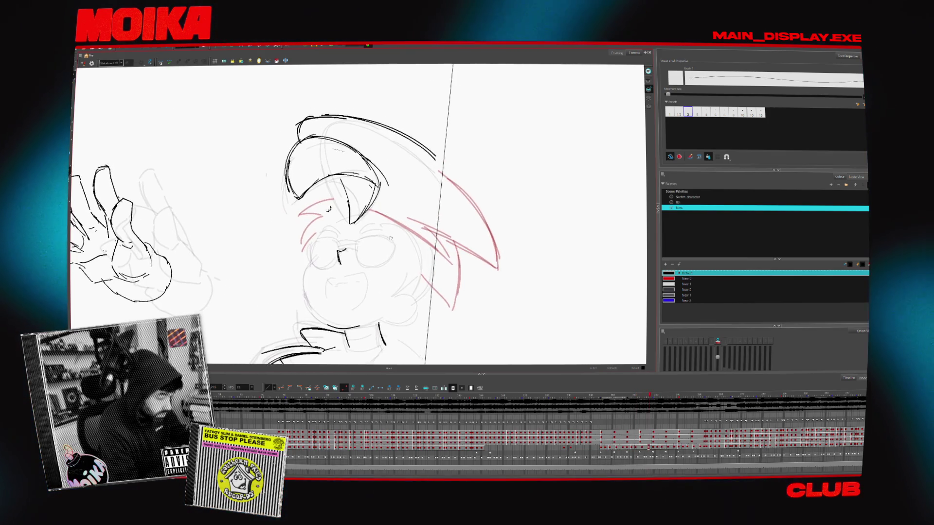
{"action": "key", "text": "period"}
{"action": "left_click", "coordinate": [83, 62]}
{"action": "key", "text": "period"}
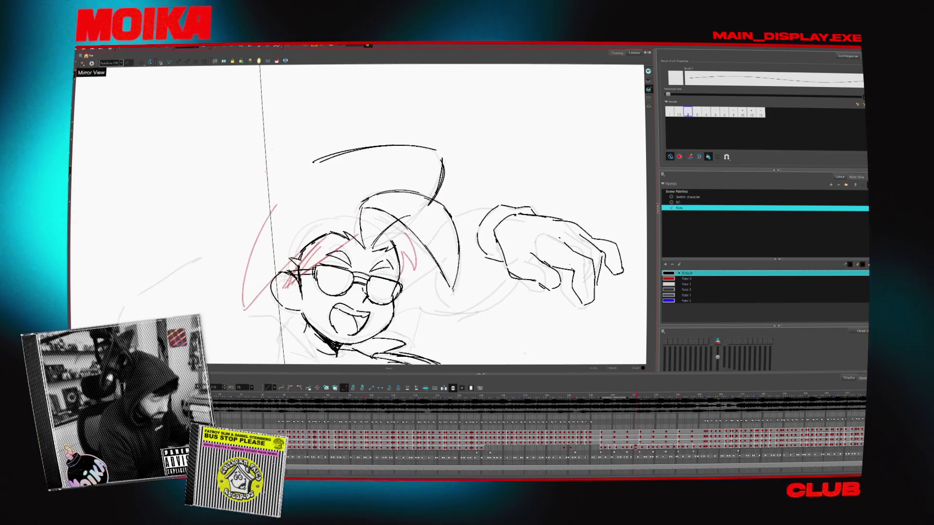
{"action": "key", "text": "comma"}
{"action": "key", "text": "comma"}
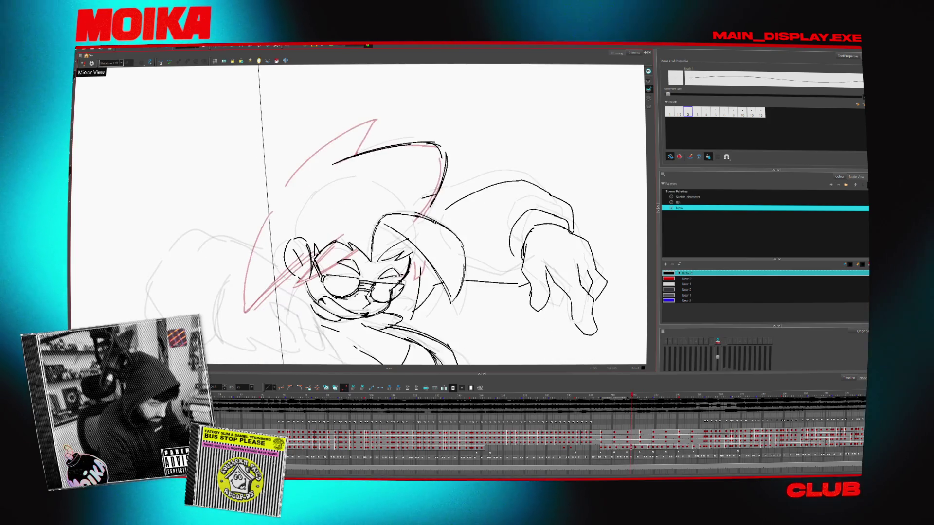
{"action": "key", "text": "comma"}
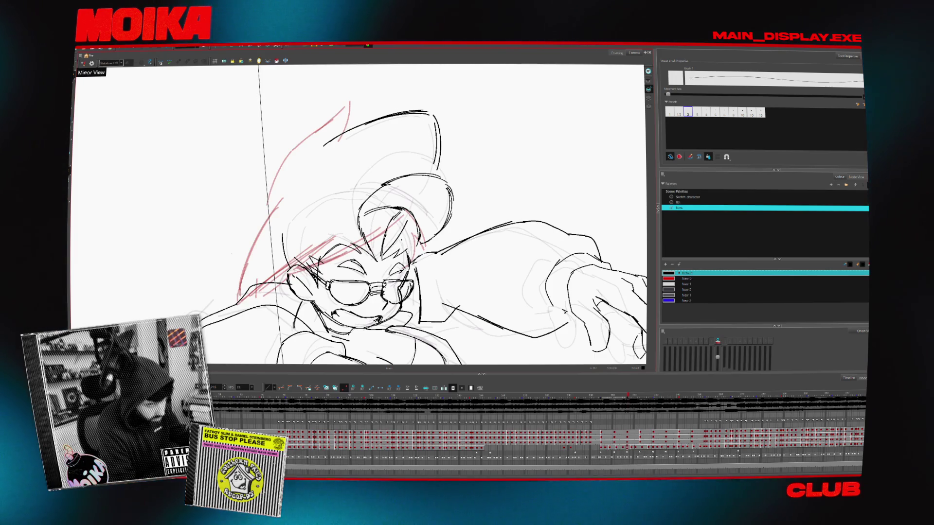
Step back three drawings and forward again to land on the laughing waving girl
{"action": "key", "text": "comma"}
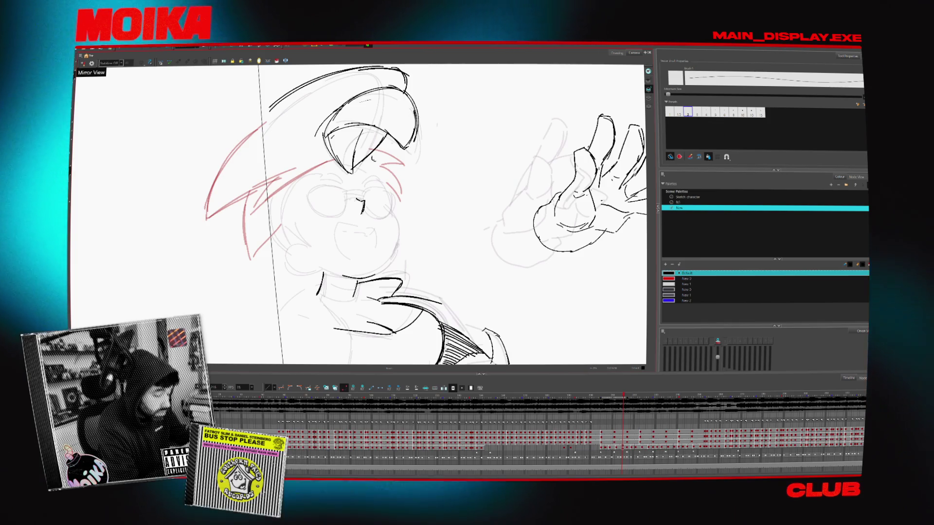
{"action": "key", "text": "comma"}
{"action": "key", "text": "comma"}
{"action": "key", "text": "comma"}
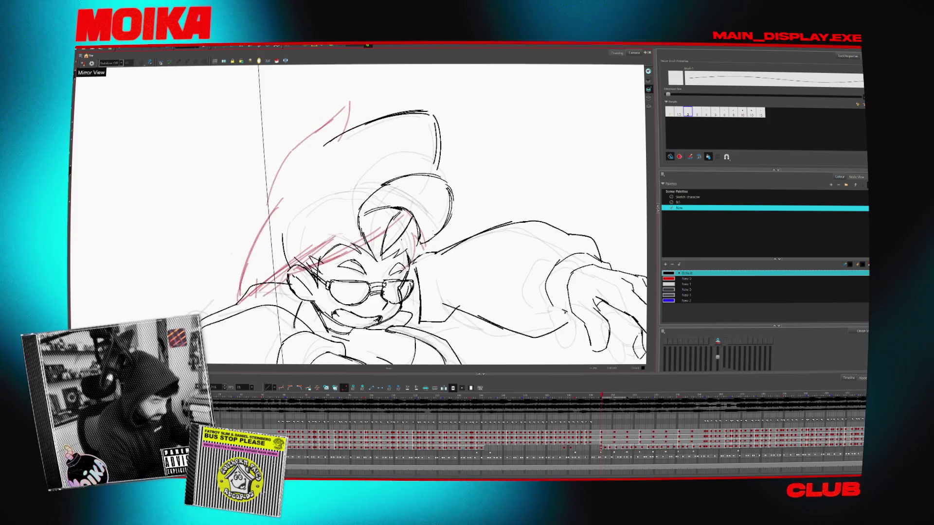
{"action": "key", "text": "comma"}
{"action": "key", "text": "comma"}
{"action": "key", "text": "comma"}
{"action": "key", "text": "period"}
{"action": "key", "text": "period"}
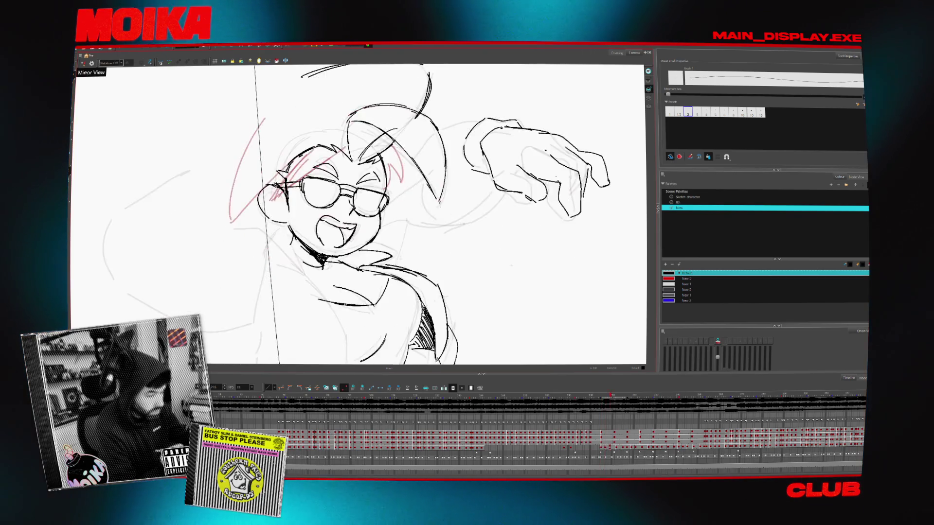
{"action": "key", "text": "period"}
{"action": "key", "text": "period"}
{"action": "key", "text": "comma"}
{"action": "key", "text": "comma"}
{"action": "key", "text": "comma"}
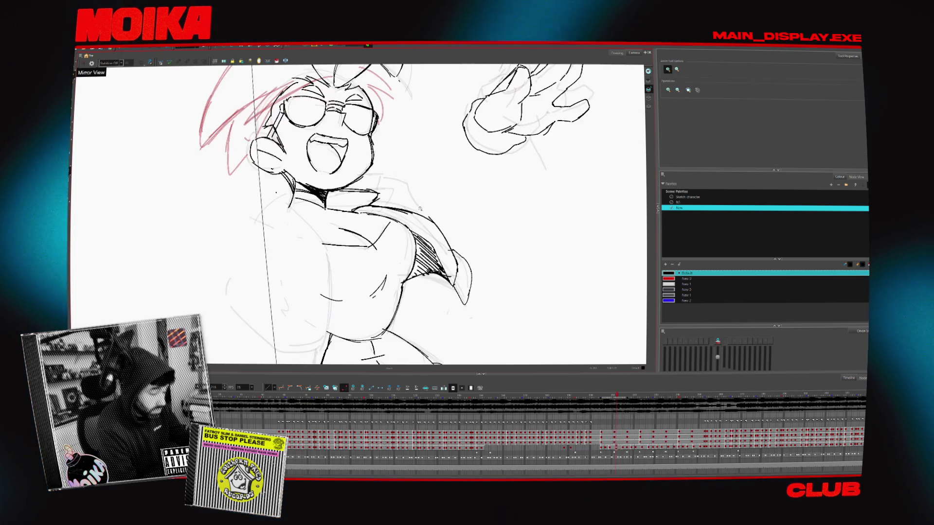
{"action": "scroll", "coordinate": [358, 211], "scroll_direction": "down", "scroll_amount": 3}
Flip back and forth through the waving drawings to compare the girl's neighbouring poses
{"action": "key", "text": "comma"}
{"action": "key", "text": "comma"}
{"action": "key", "text": "comma"}
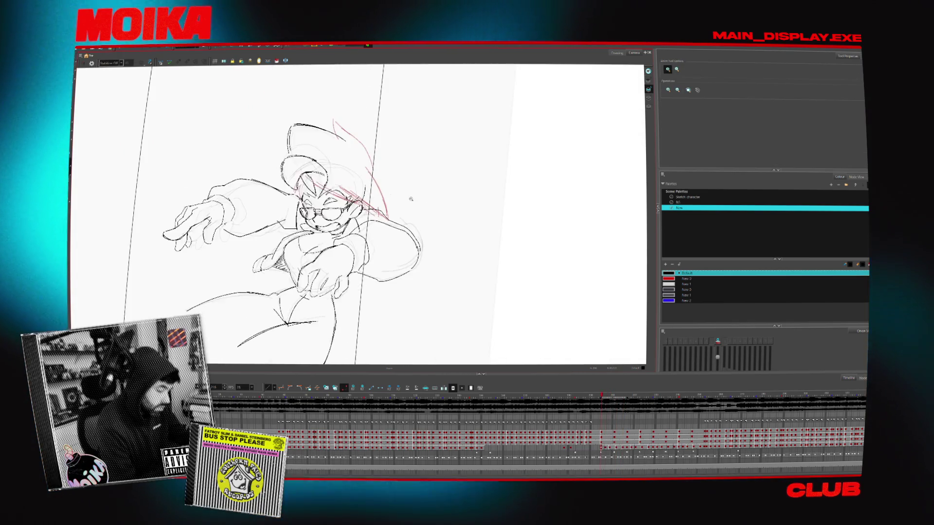
{"action": "key", "text": "comma"}
{"action": "key", "text": "period"}
{"action": "key", "text": "period"}
{"action": "key", "text": "period"}
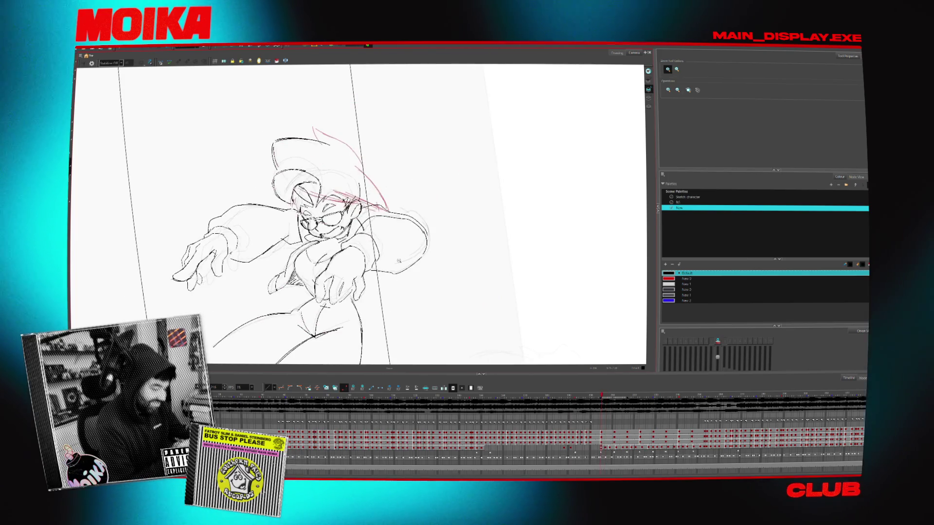
{"action": "key", "text": "period"}
{"action": "key", "text": "period"}
{"action": "key", "text": "period"}
{"action": "key", "text": "comma"}
{"action": "key", "text": "comma"}
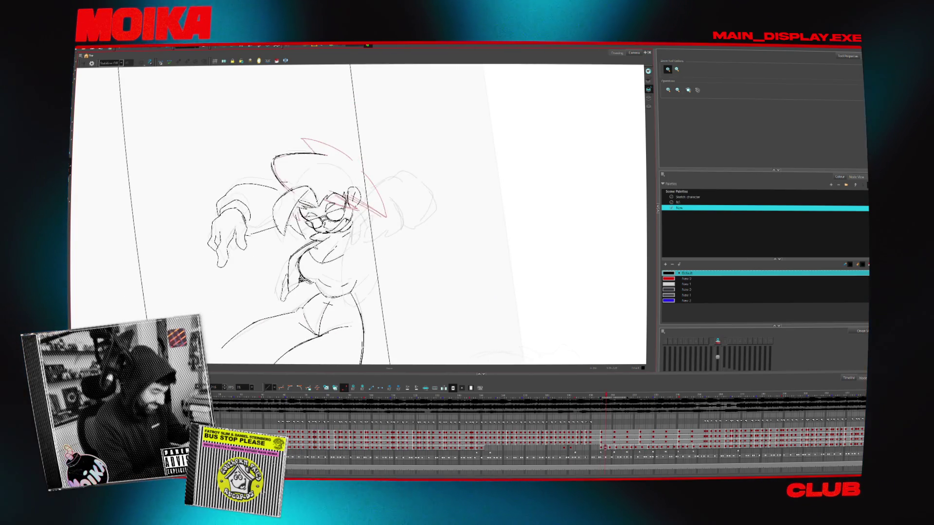
{"action": "key", "text": "2"}
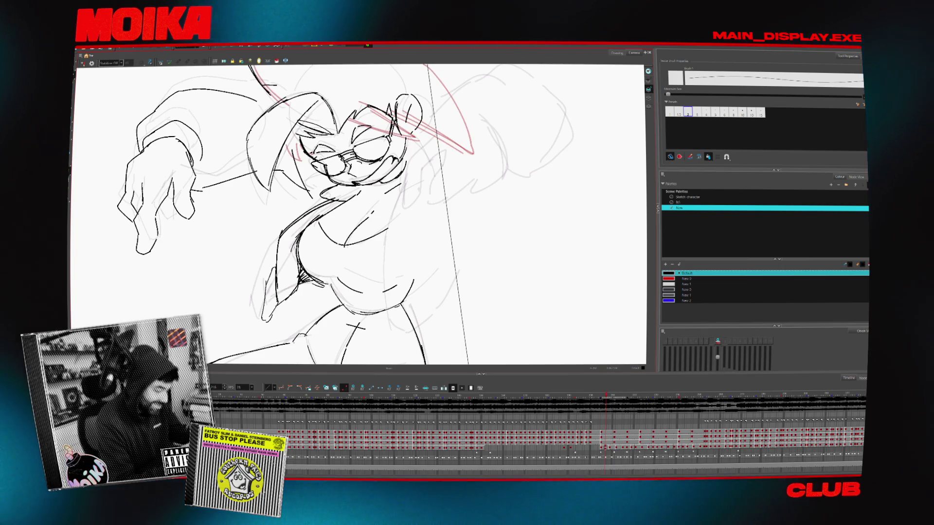
{"action": "key", "text": "period"}
{"action": "key", "text": "1"}
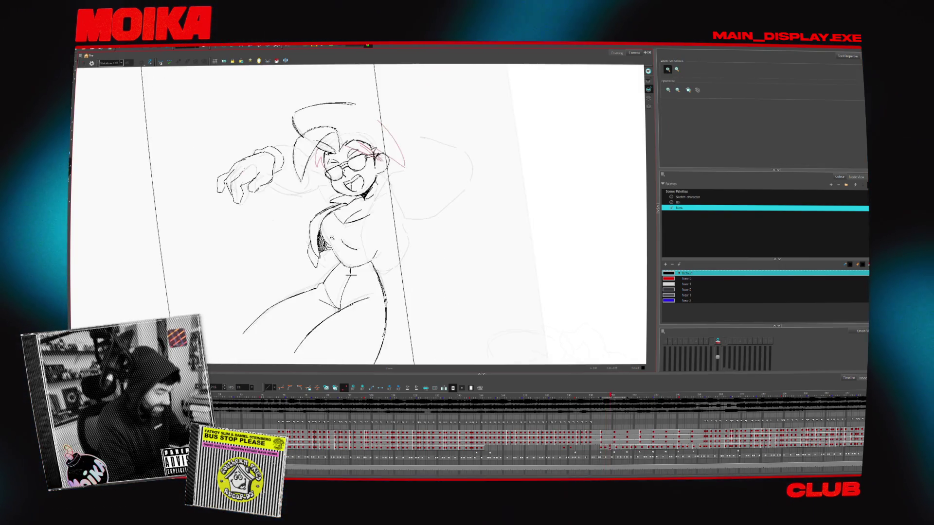
{"action": "key", "text": "2"}
{"action": "key", "text": "comma"}
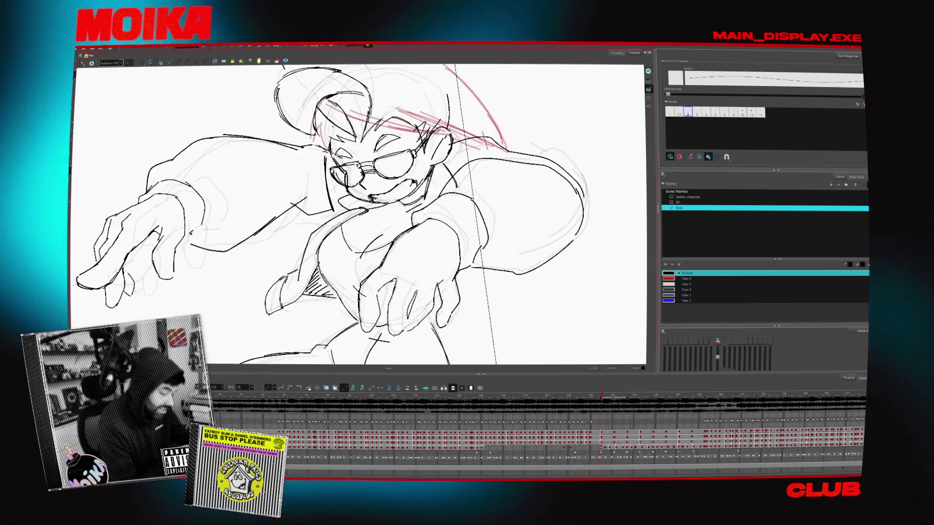
{"action": "key", "text": "comma"}
{"action": "key", "text": "period"}
{"action": "key", "text": "1"}
{"action": "key", "text": "period"}
{"action": "key", "text": "period"}
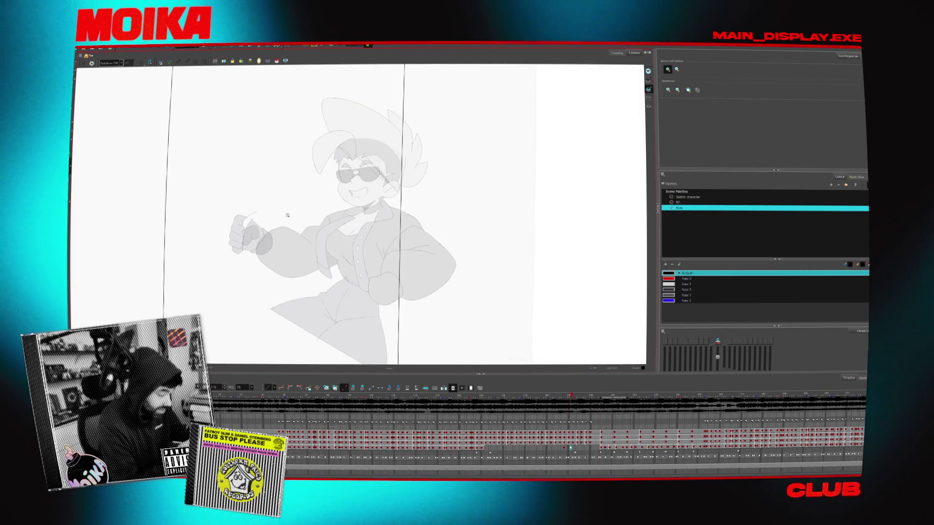
{"action": "key", "text": "comma"}
{"action": "key", "text": "comma"}
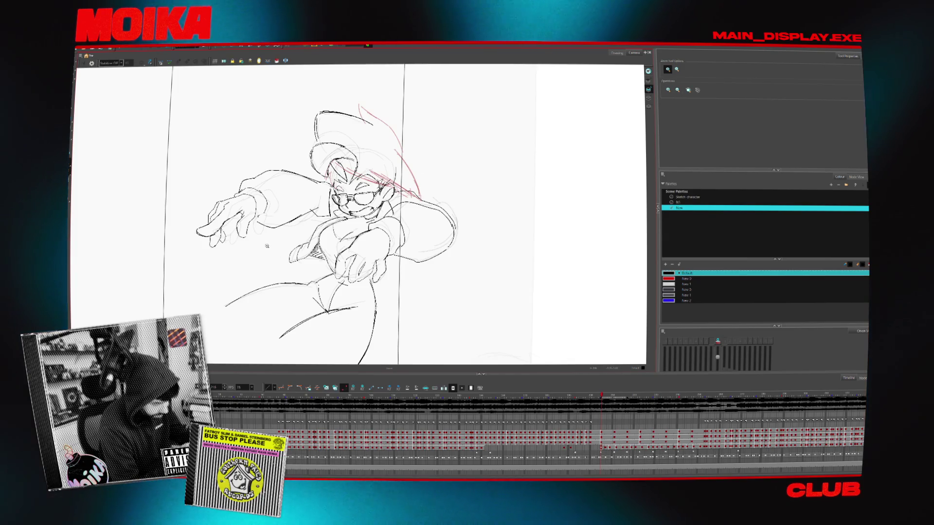
{"action": "key", "text": "period"}
{"action": "key", "text": "period"}
{"action": "key", "text": "comma"}
{"action": "key", "text": "comma"}
Zoom out to frame the whole figure and land on the crouched reaching pose, ready to select strokes
{"action": "left_click", "coordinate": [225, 217]}
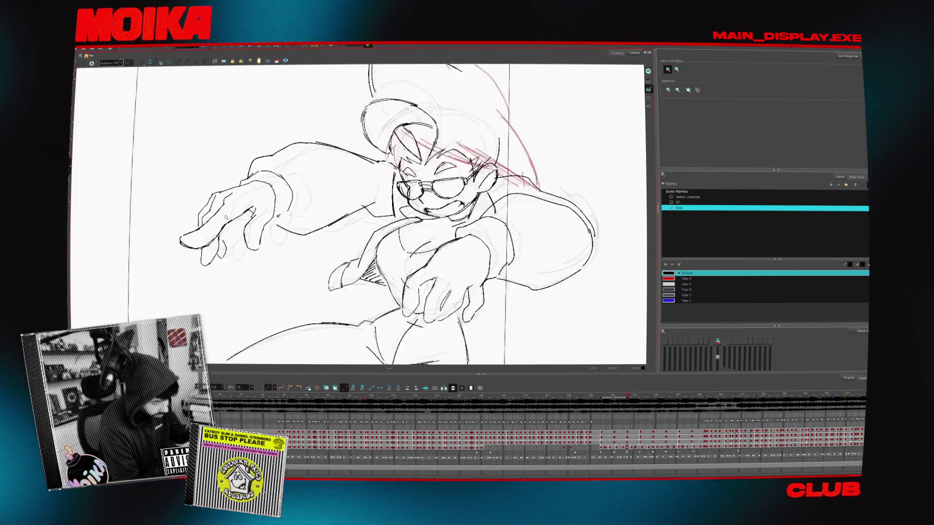
{"action": "key", "text": "period"}
{"action": "key", "text": "period"}
{"action": "key", "text": "period"}
{"action": "key", "text": "period"}
{"action": "scroll", "coordinate": [337, 230], "scroll_direction": "down", "scroll_amount": 2}
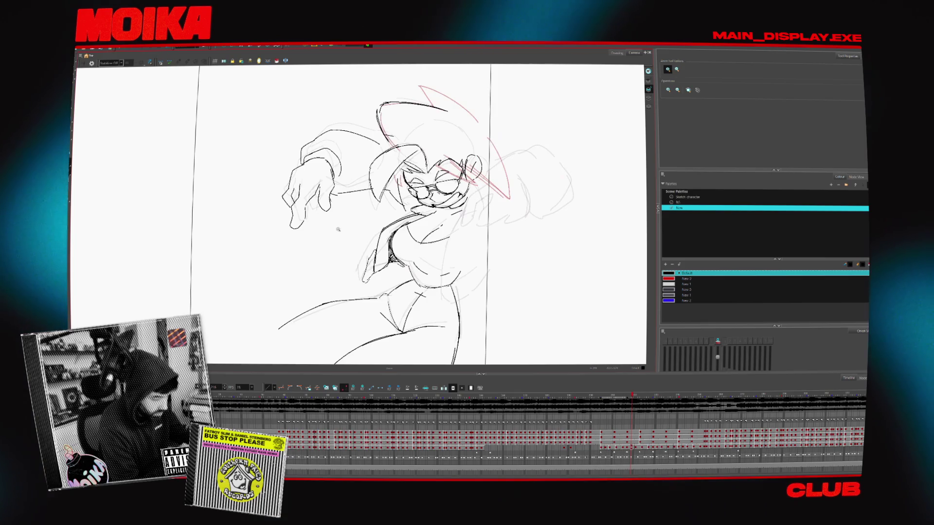
{"action": "key", "text": "period"}
{"action": "key", "text": "period"}
{"action": "key", "text": "comma"}
{"action": "key", "text": "comma"}
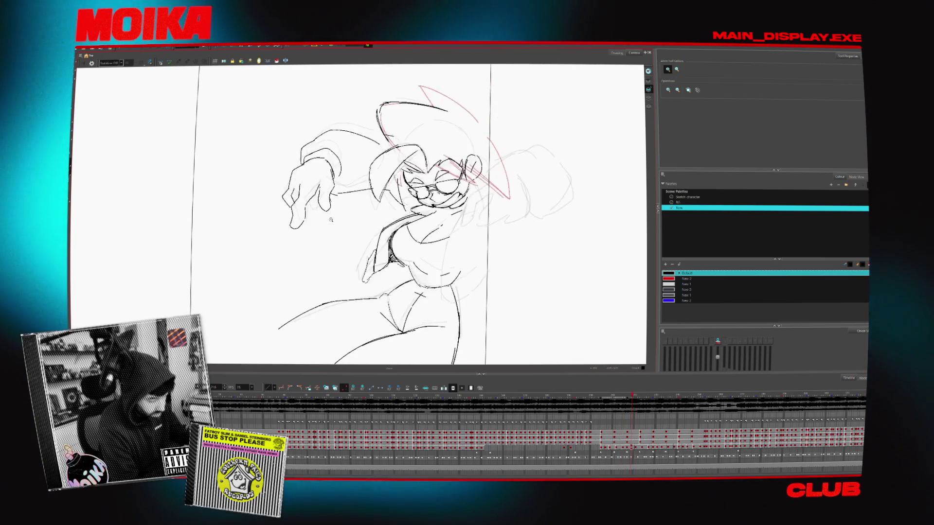
{"action": "key", "text": "period"}
{"action": "key", "text": "period"}
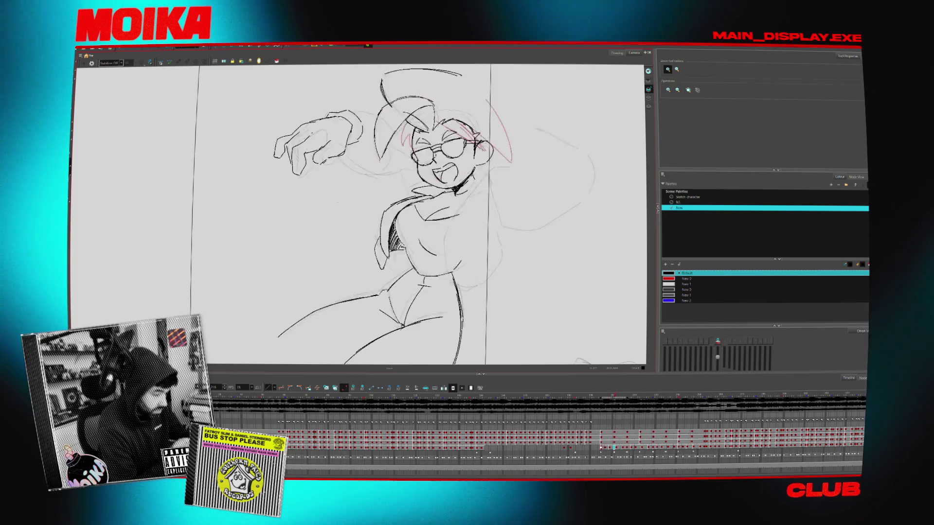
{"action": "key", "text": "period"}
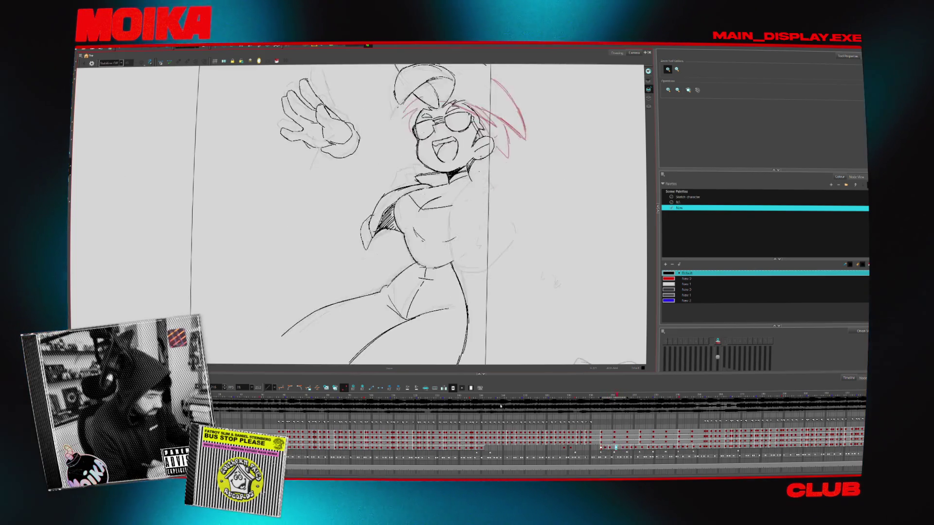
{"action": "key", "text": "comma"}
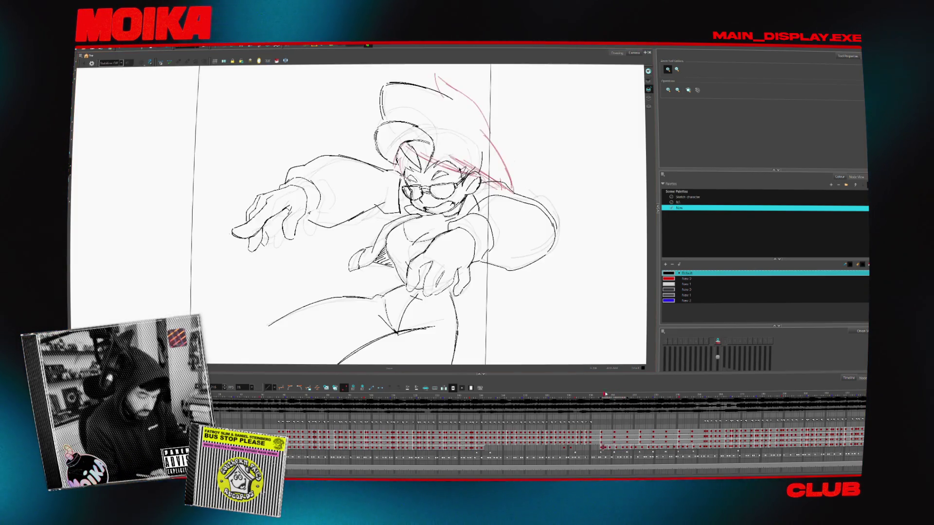
{"action": "key", "text": "alt+s"}
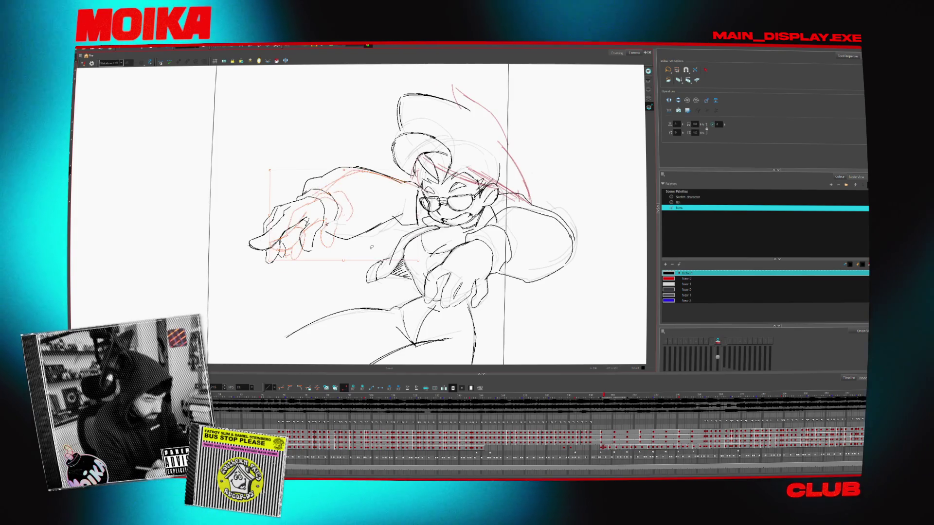
Remove the rough sketch strokes around the girl's left arm and switch the colour palette
{"action": "left_click", "coordinate": [314, 211]}
{"action": "left_click", "coordinate": [686, 312]}
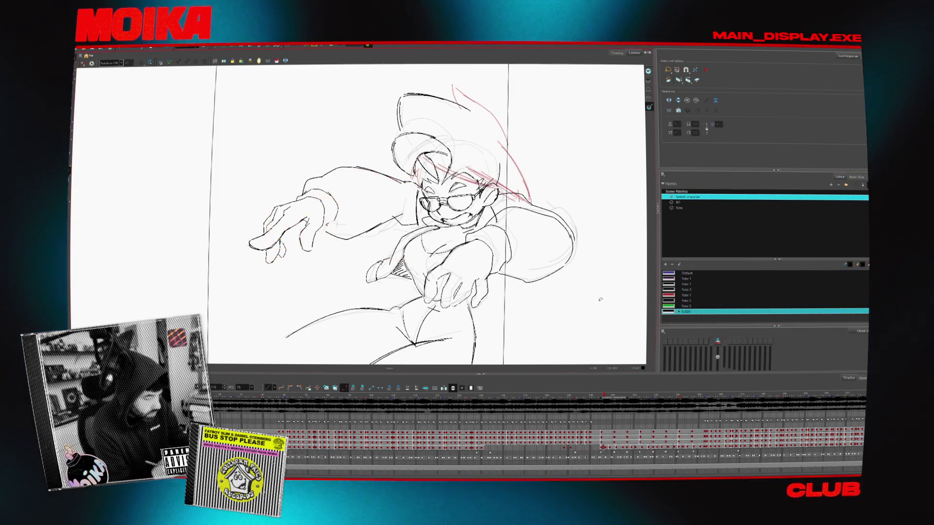
{"action": "key", "text": "alt+o"}
{"action": "key", "text": "alt+o"}
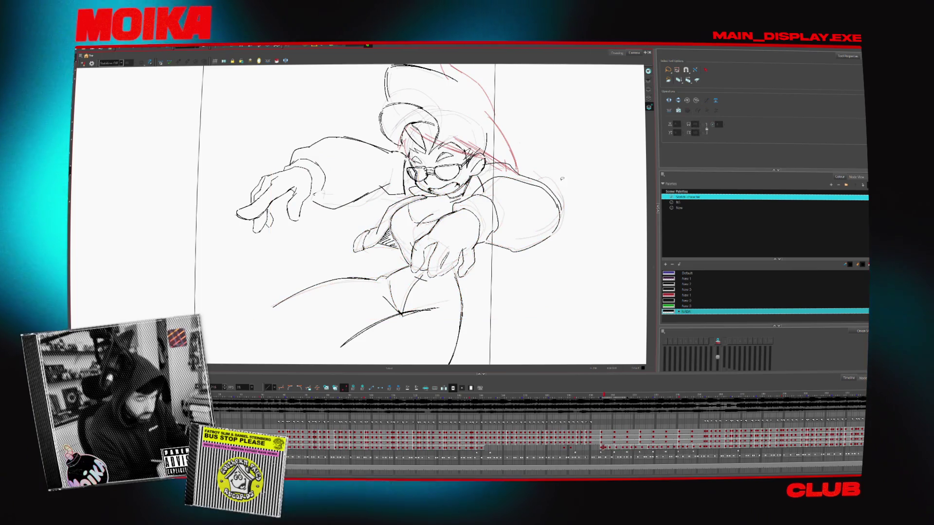
{"action": "left_click", "coordinate": [564, 195]}
{"action": "left_click", "coordinate": [730, 198]}
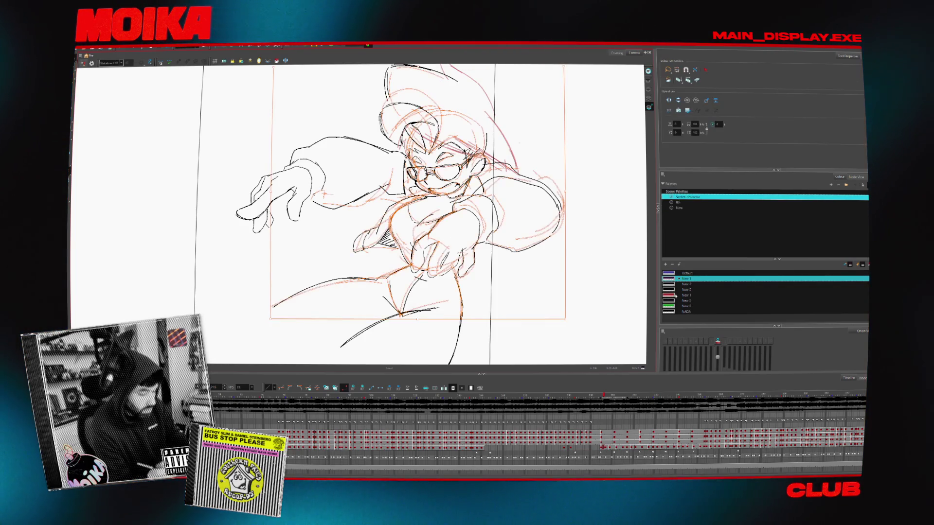
Step to a later frame, select the red hair sketch and enlarge it up and to the left
{"action": "key", "text": "period"}
{"action": "key", "text": "period"}
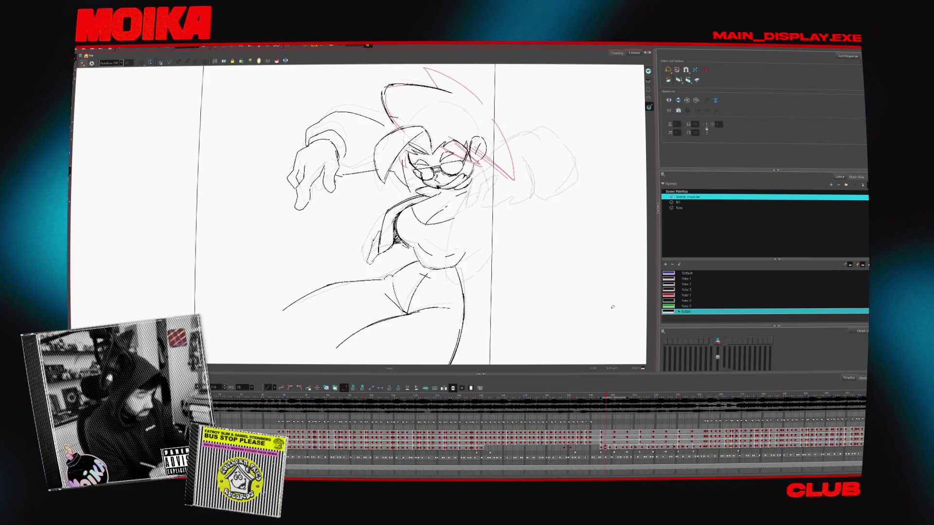
{"action": "key", "text": "period"}
{"action": "key", "text": "period"}
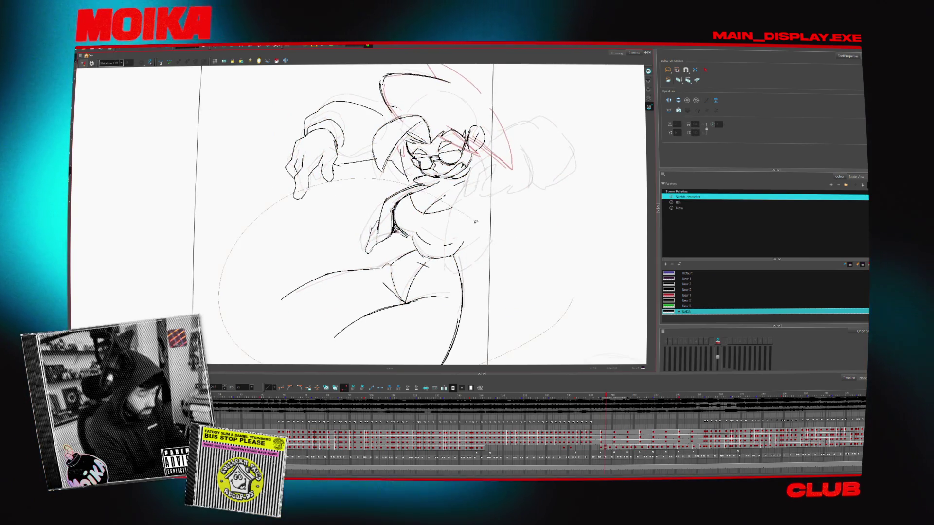
{"action": "key", "text": "period"}
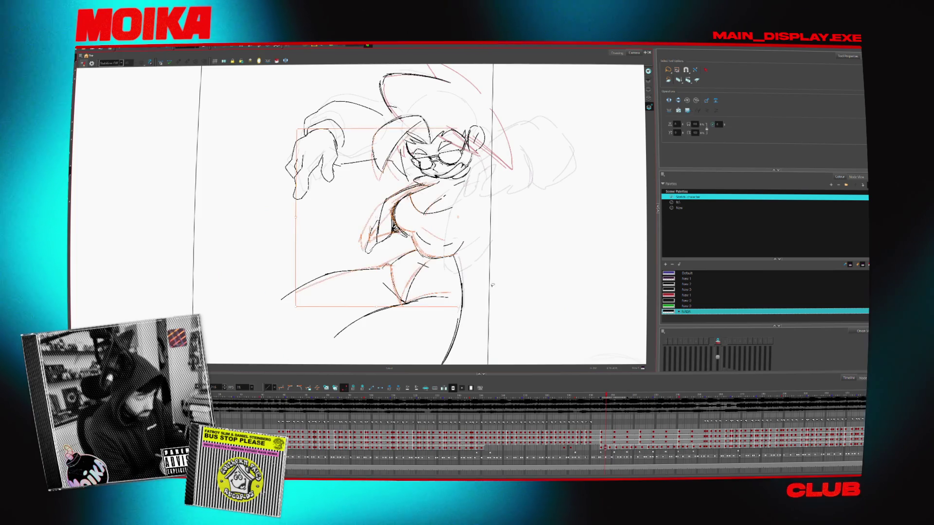
{"action": "key", "text": "period"}
{"action": "key", "text": "period"}
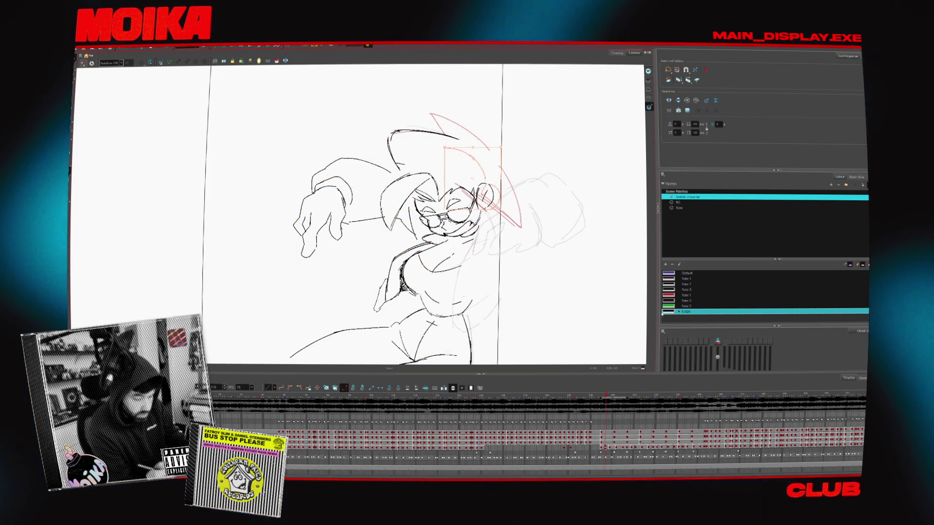
{"action": "key", "text": "period"}
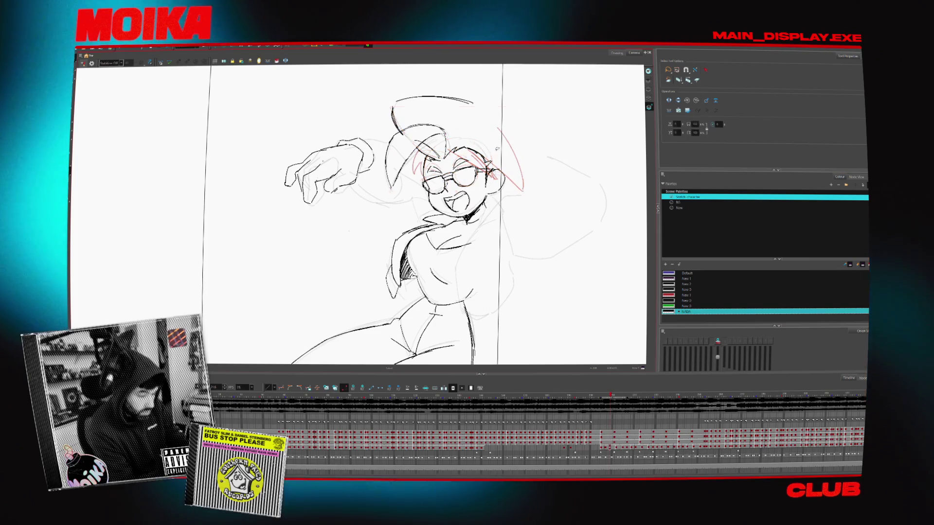
{"action": "key", "text": "ctrl+a"}
{"action": "left_click_drag", "start_coordinate": [474, 150], "coordinate": [445, 137]}
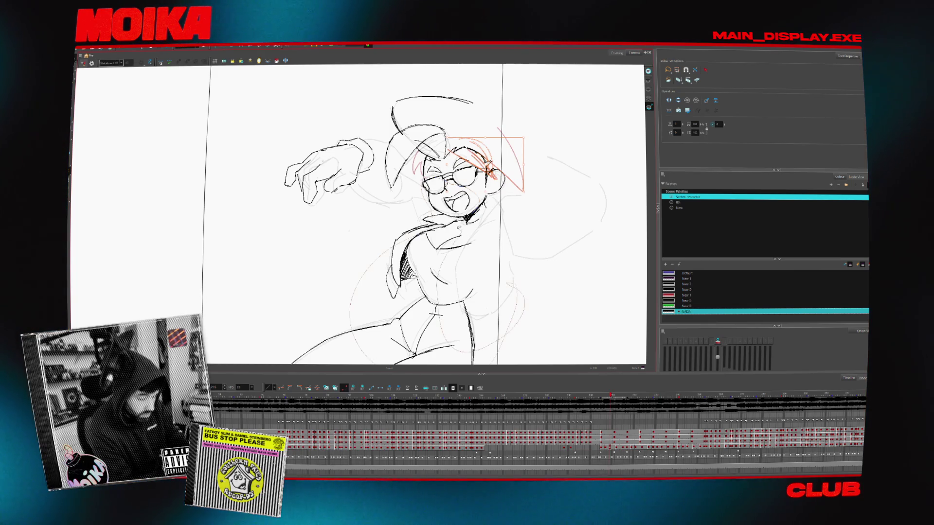
{"action": "scroll", "coordinate": [430, 219], "scroll_direction": "down", "scroll_amount": 3}
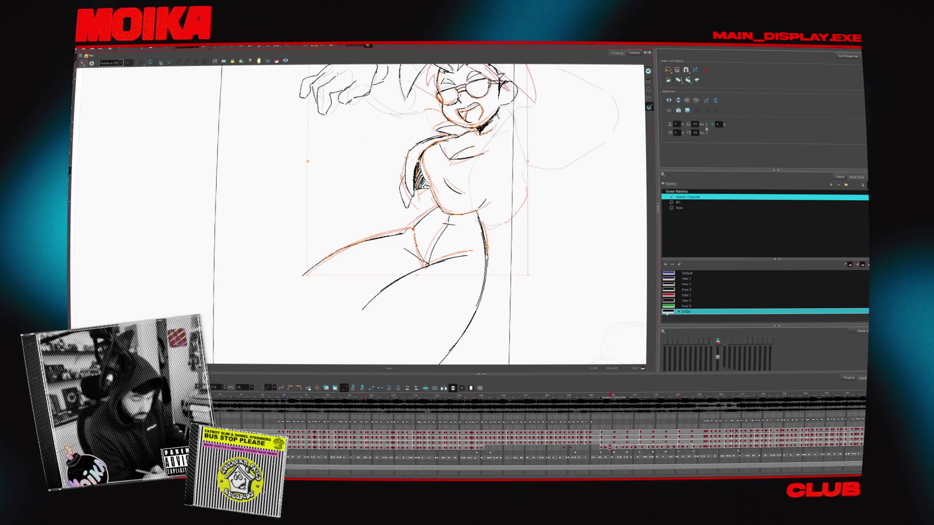
{"action": "scroll", "coordinate": [430, 219], "scroll_direction": "up", "scroll_amount": 4}
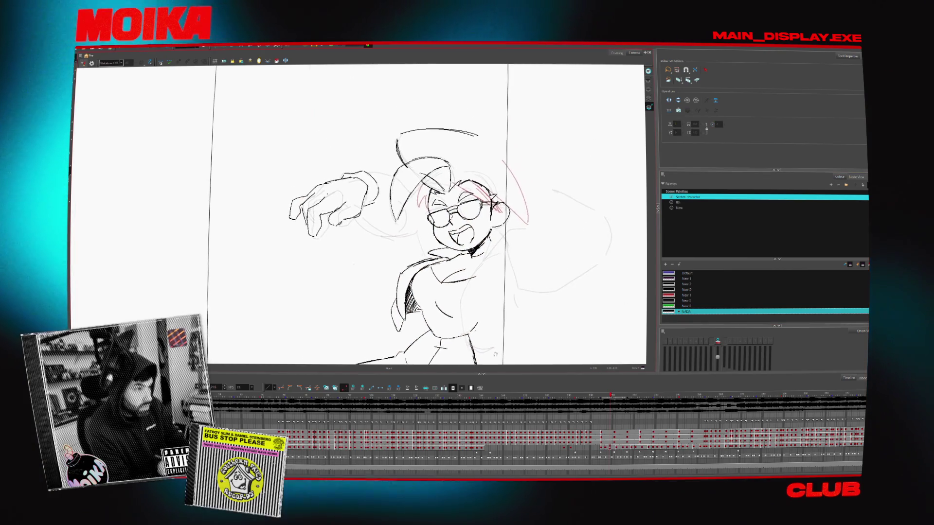
Touch up the ear line, then delete the leftover rough sketch strokes inside the girl's hand
{"action": "key", "text": "Escape"}
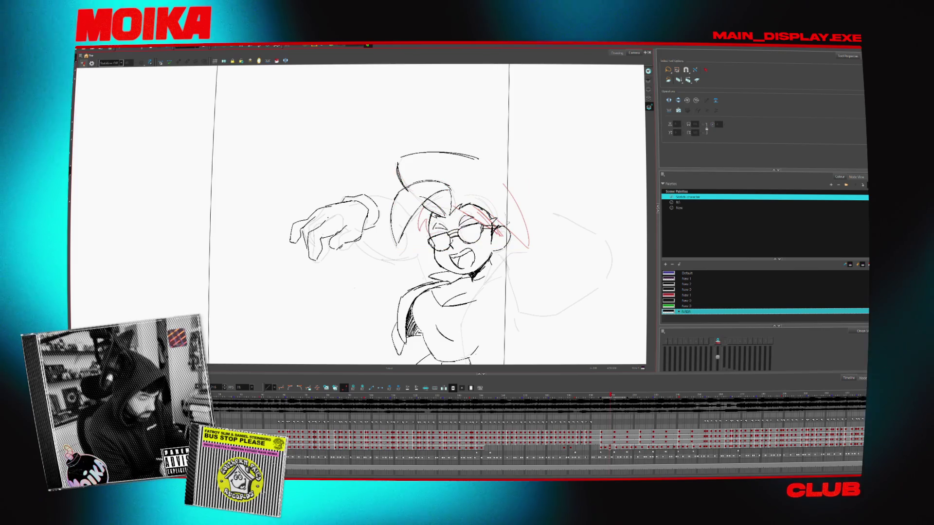
{"action": "left_click_drag", "start_coordinate": [495, 228], "coordinate": [502, 238]}
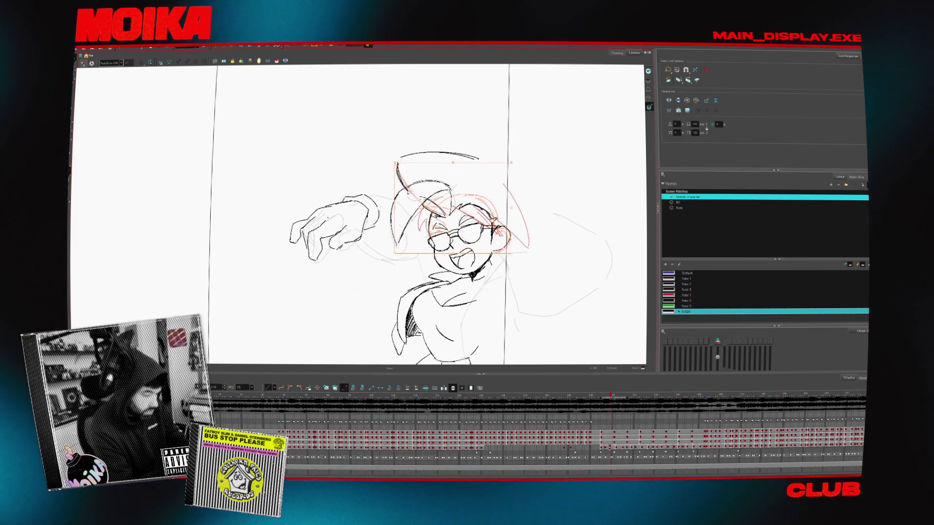
{"action": "left_click_drag", "start_coordinate": [478, 121], "coordinate": [467, 123]}
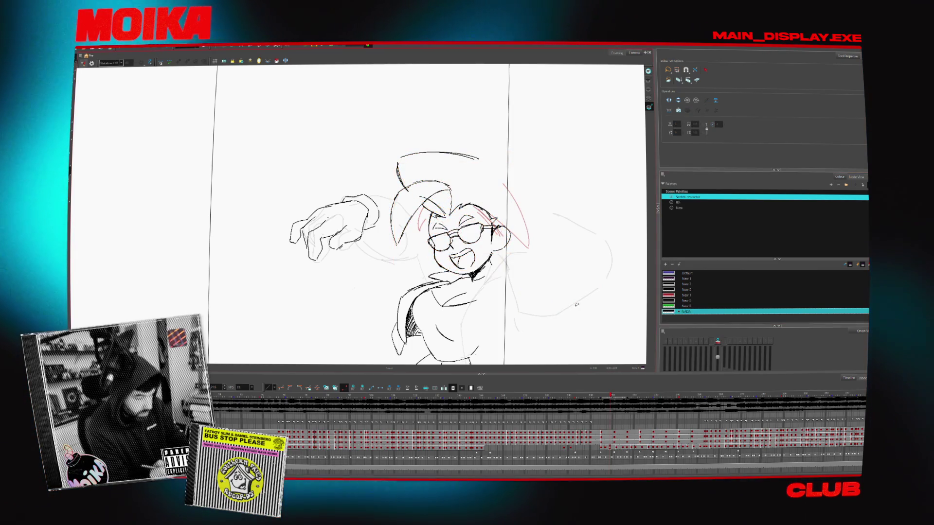
{"action": "key", "text": "Escape"}
{"action": "left_click_drag", "start_coordinate": [307, 204], "coordinate": [405, 266]}
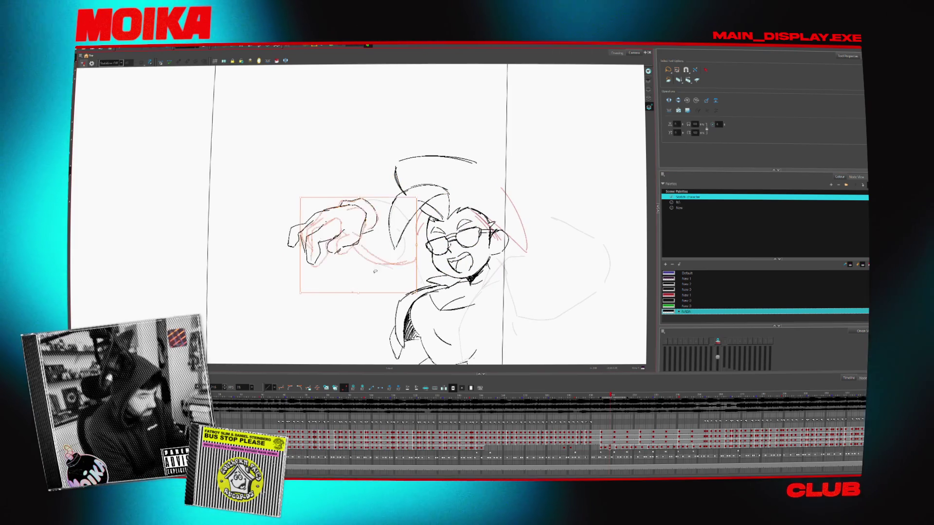
{"action": "key", "text": "Delete"}
Step forward through the later drawings, selecting body strokes, until the lower-seated pose appears
{"action": "key", "text": "period"}
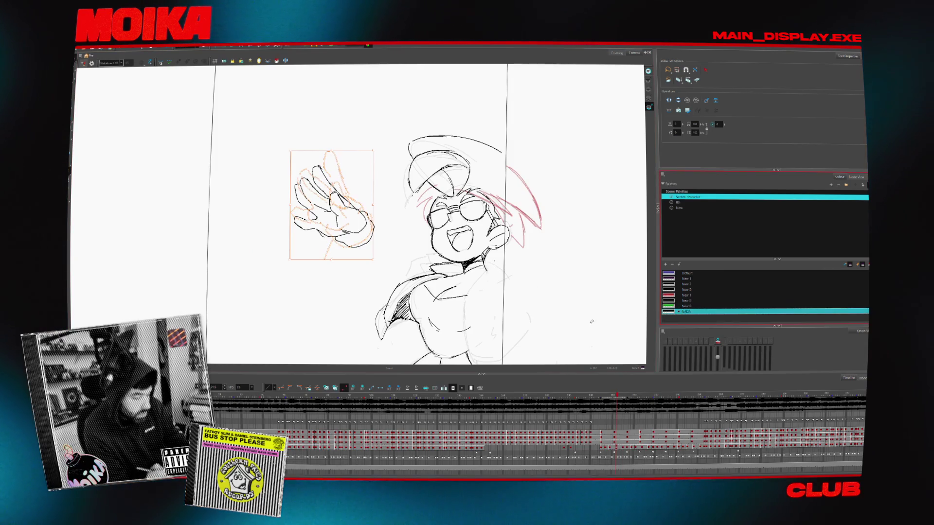
{"action": "key", "text": "period"}
{"action": "key", "text": "period"}
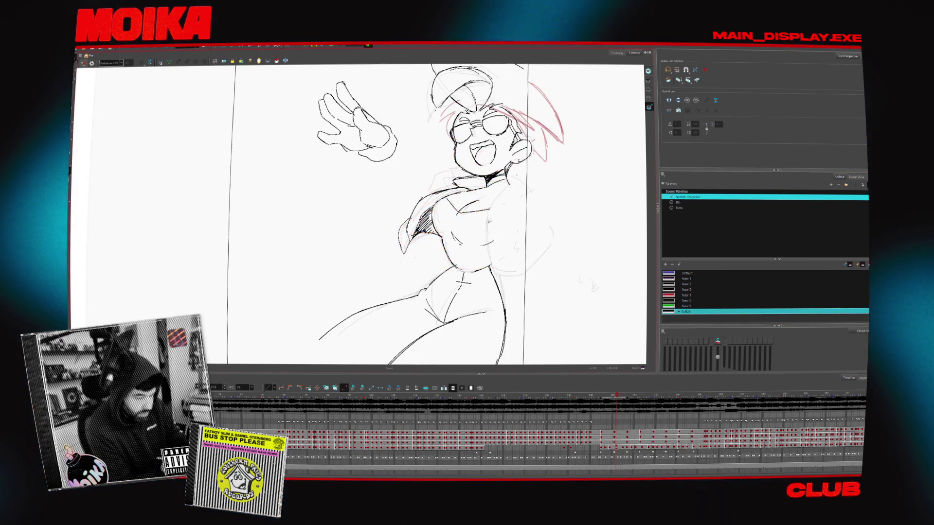
{"action": "key", "text": "period"}
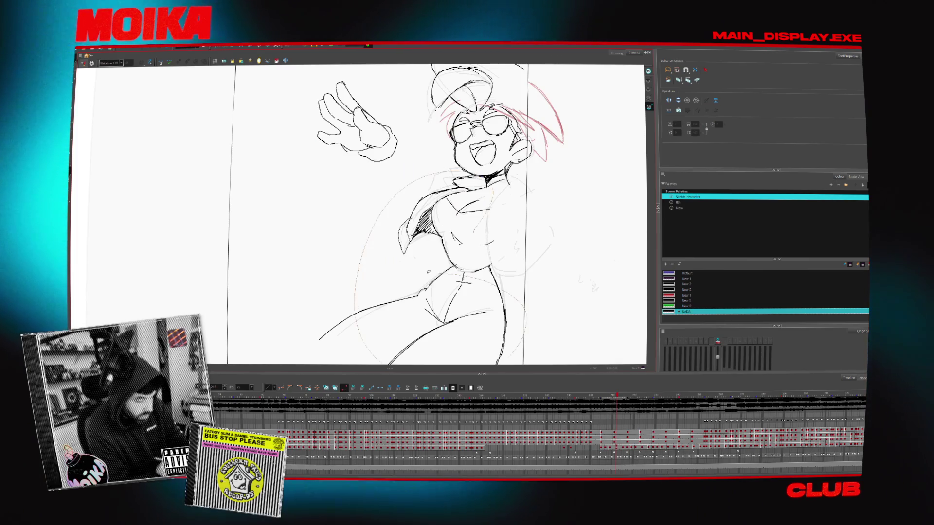
{"action": "left_click_drag", "start_coordinate": [336, 154], "coordinate": [496, 336]}
{"action": "key", "text": "period"}
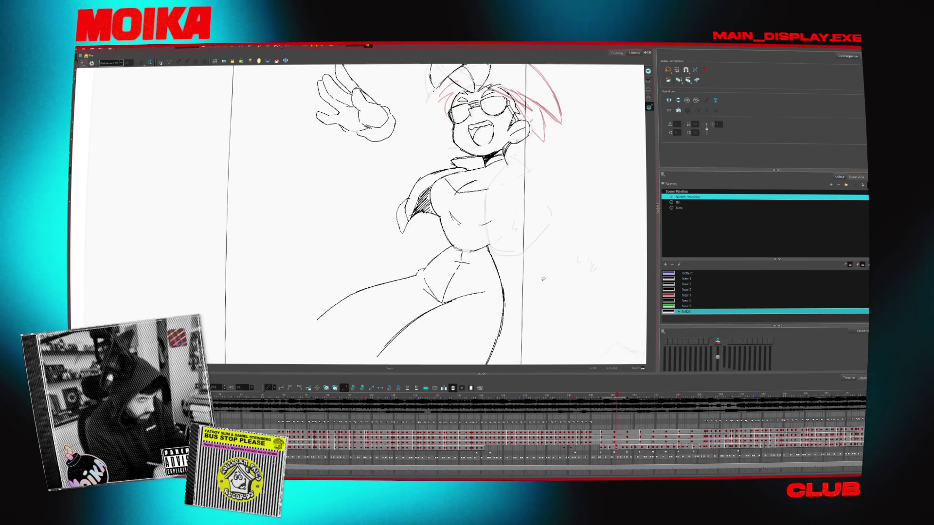
{"action": "key", "text": "period"}
{"action": "key", "text": "period"}
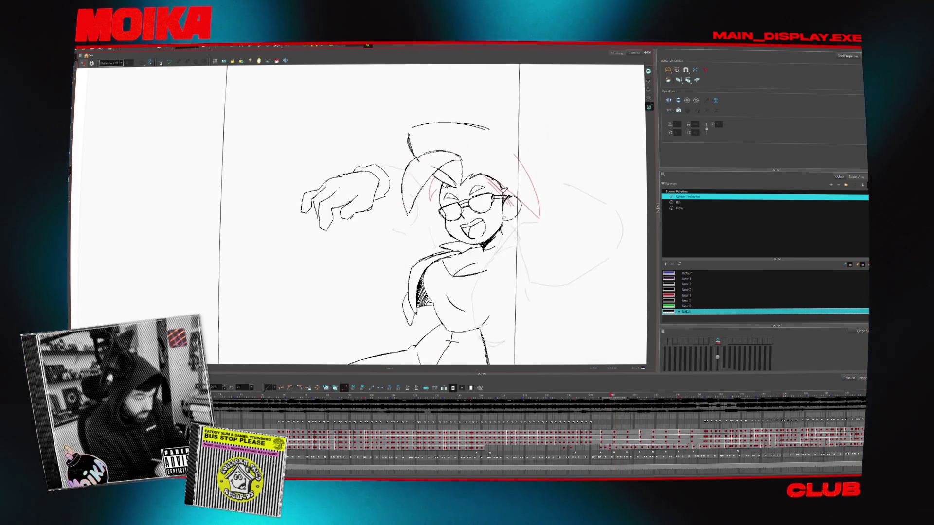
{"action": "key", "text": "period"}
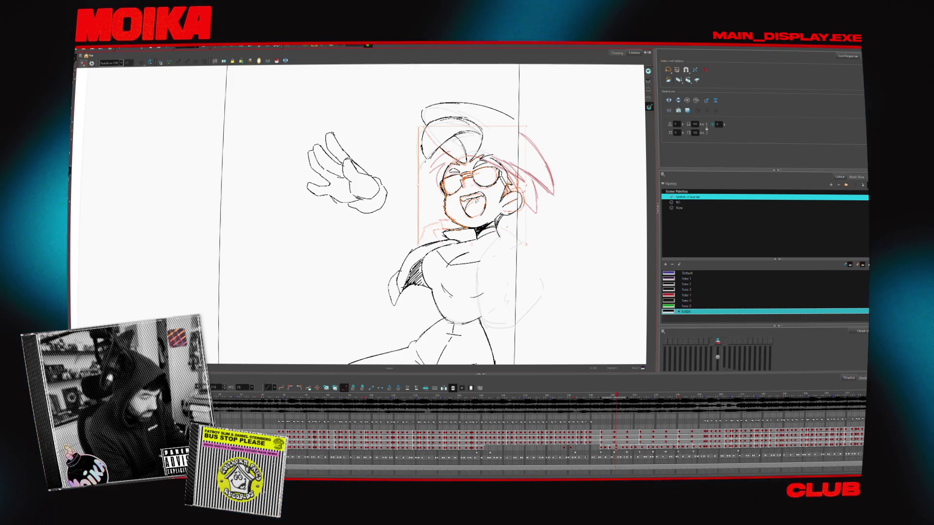
{"action": "key", "text": "period"}
{"action": "key", "text": "period"}
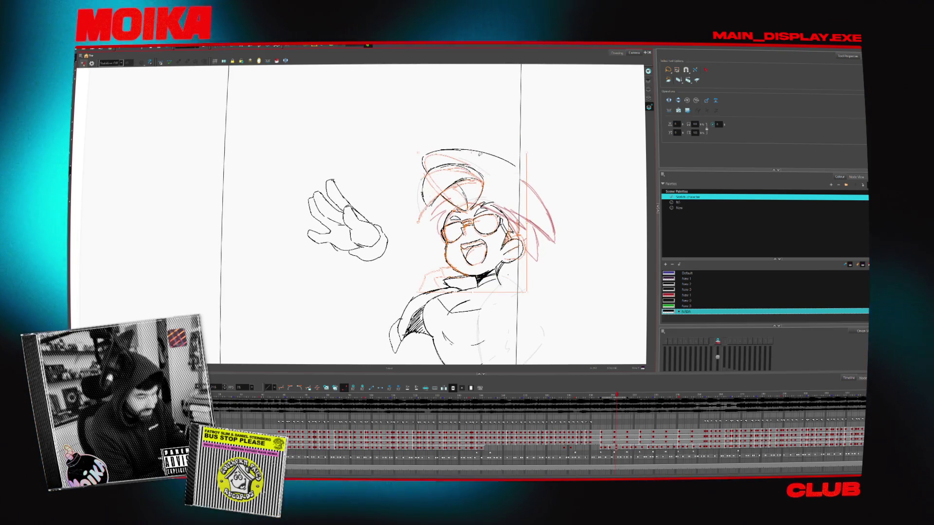
{"action": "key", "text": "period"}
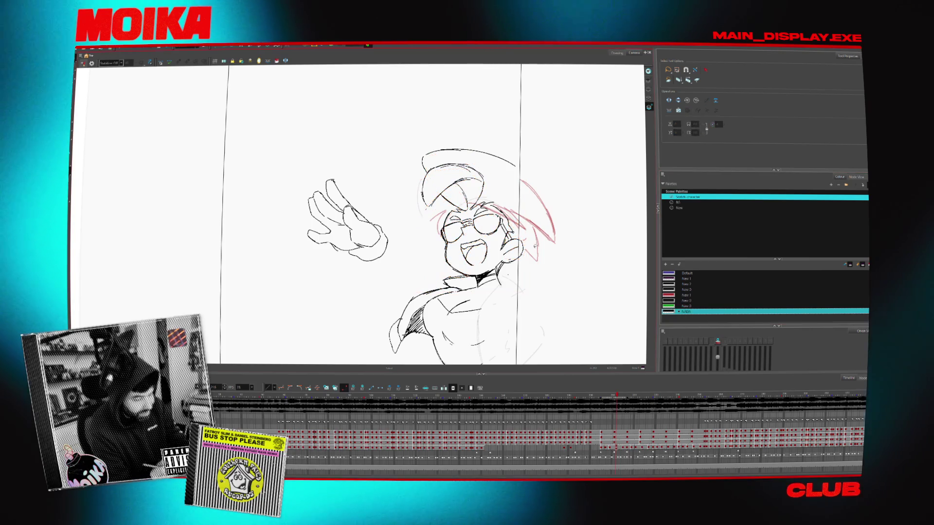
{"action": "left_click", "coordinate": [669, 316]}
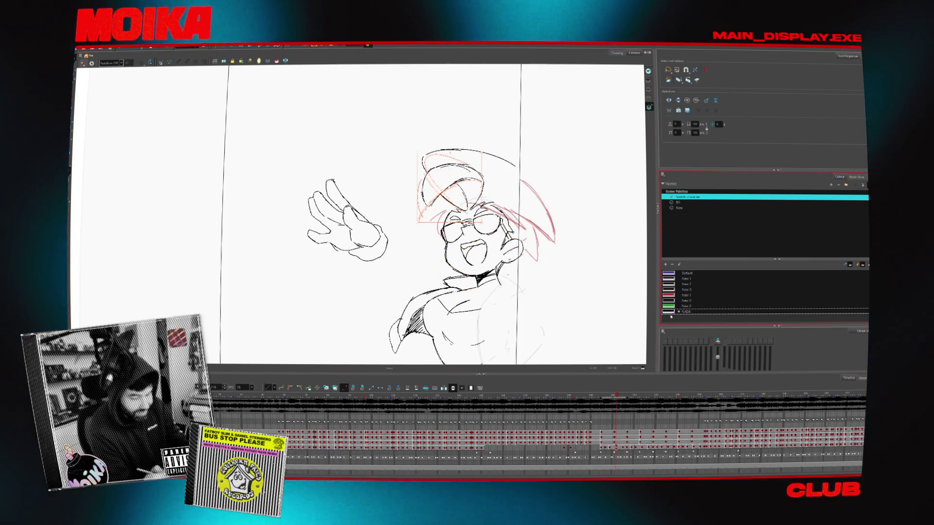
{"action": "key", "text": "period"}
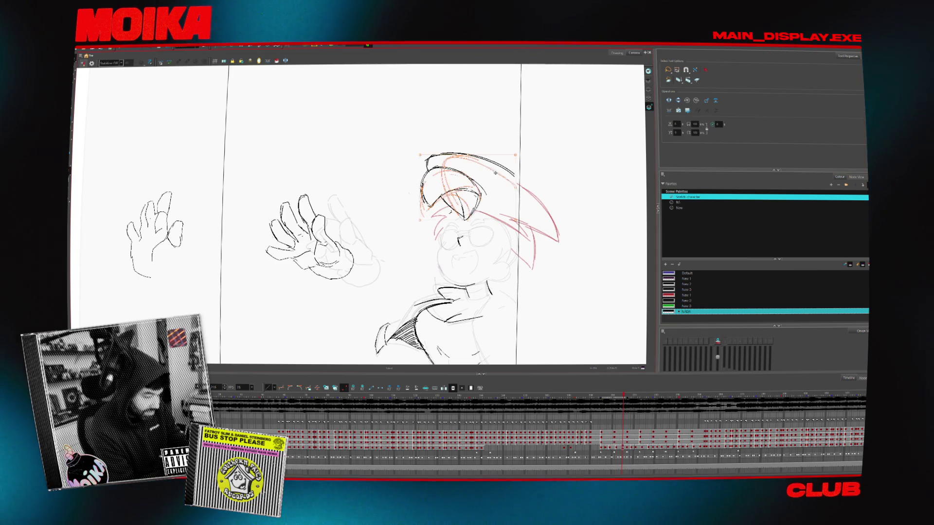
Shift the view up to the body and select the torso, legs and collar strokes
{"action": "left_click_drag", "start_coordinate": [439, 219], "coordinate": [444, 175]}
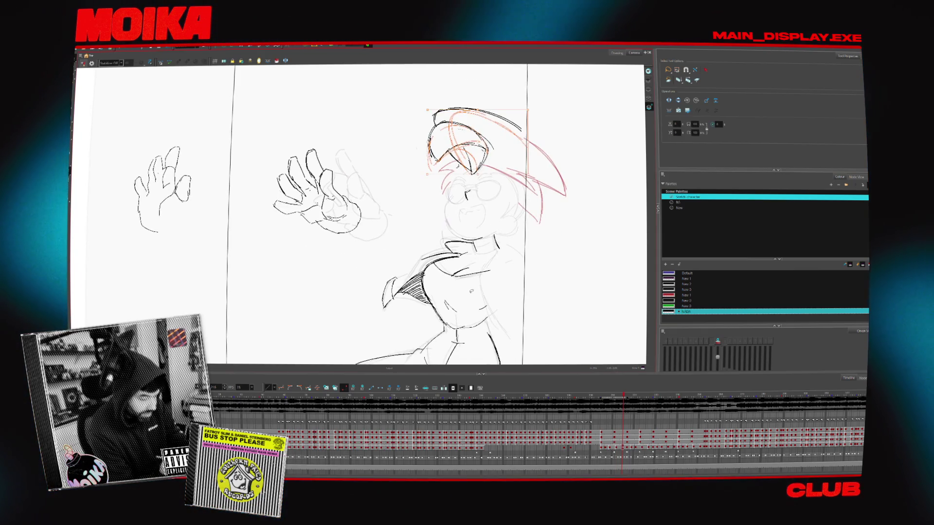
{"action": "left_click_drag", "start_coordinate": [388, 322], "coordinate": [385, 278]}
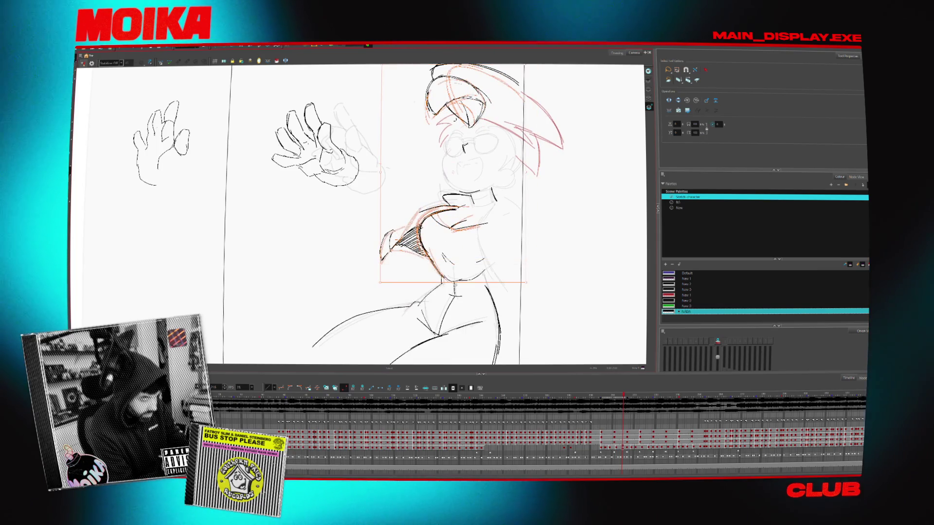
{"action": "left_click_drag", "start_coordinate": [438, 233], "coordinate": [448, 183]}
{"action": "mouse_move", "coordinate": [329, 134]}
{"action": "left_mouse_down"}
{"action": "mouse_move", "coordinate": [537, 281]}
{"action": "mouse_move", "coordinate": [530, 350]}
{"action": "left_mouse_up"}
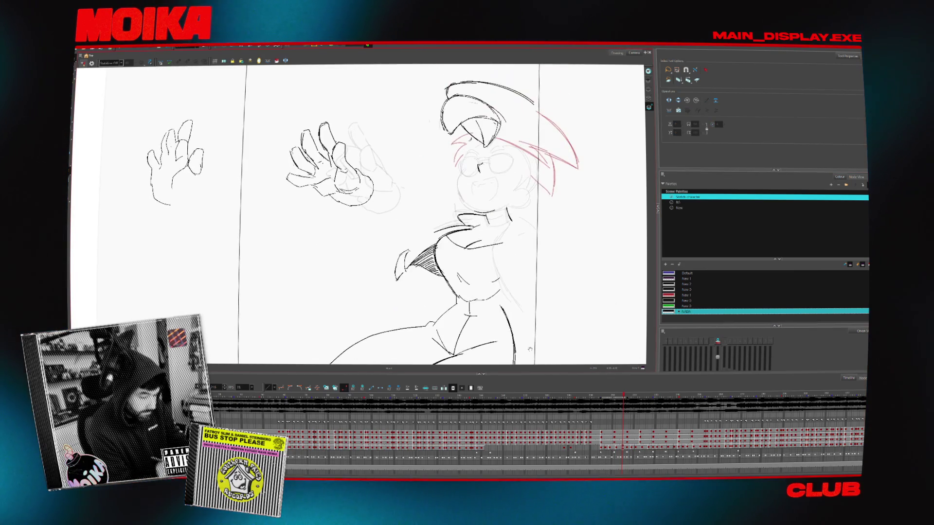
{"action": "left_click_drag", "start_coordinate": [429, 202], "coordinate": [489, 275]}
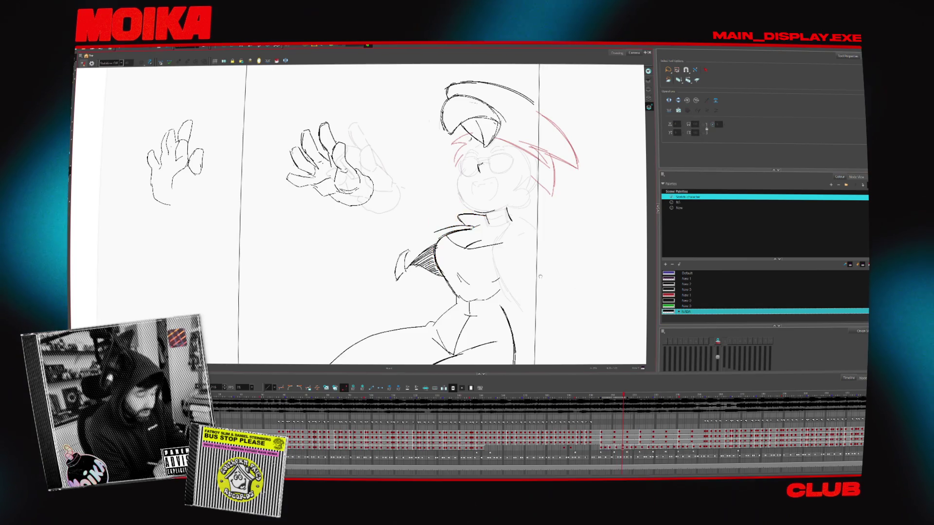
{"action": "left_click_drag", "start_coordinate": [427, 207], "coordinate": [438, 216]}
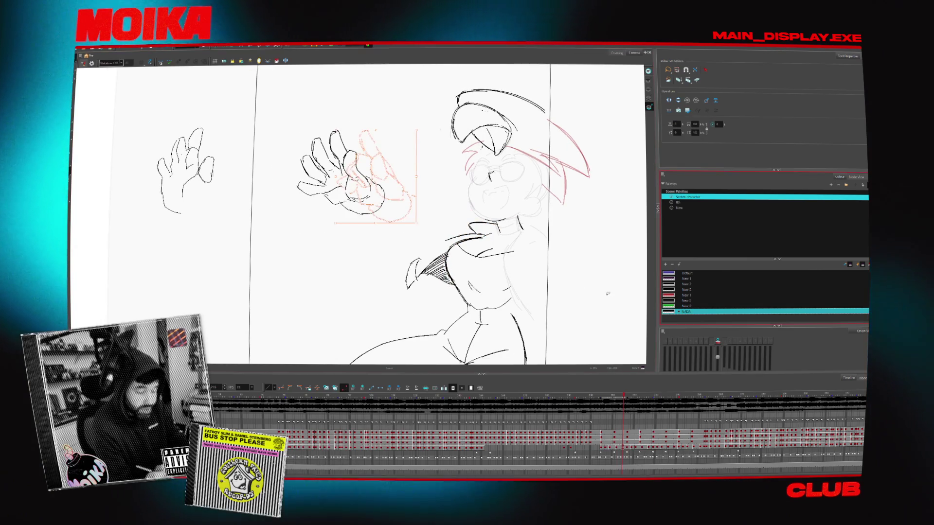
Delete the red rough hand sketch on this drawing and on the earlier hand drawing
{"action": "key", "text": "Delete"}
{"action": "key", "text": "period"}
{"action": "key", "text": "comma"}
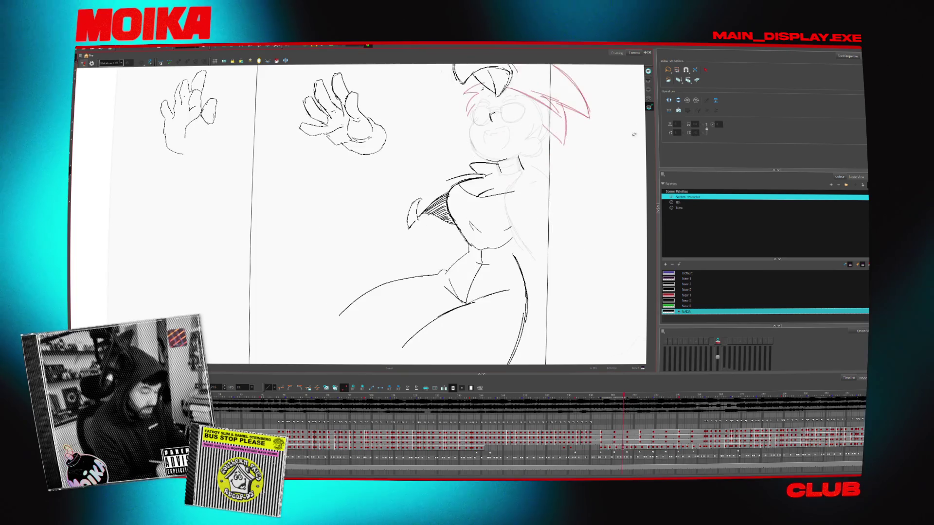
{"action": "key", "text": "comma"}
{"action": "key", "text": "Delete"}
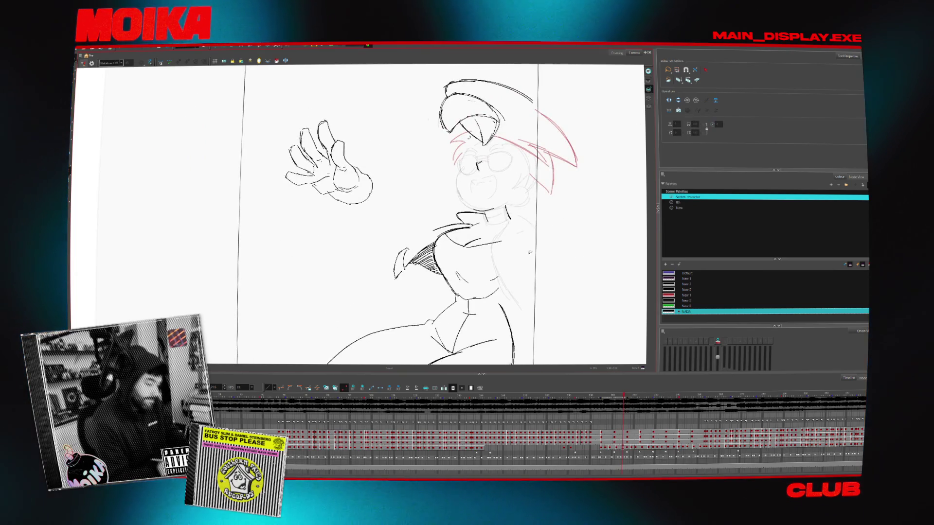
Flip through the waving poses to check the motion, then pick a hair stroke under the cap
{"action": "key", "text": "period"}
{"action": "key", "text": "comma"}
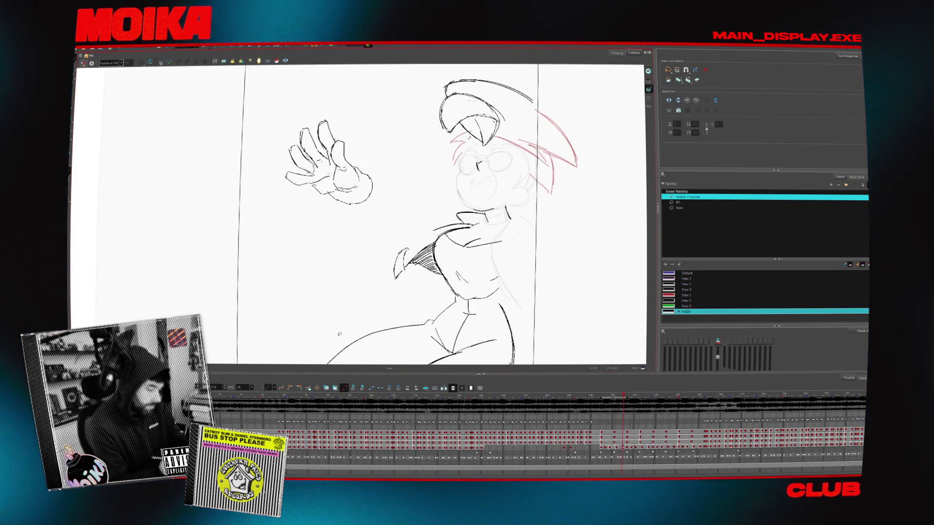
{"action": "key", "text": "comma"}
{"action": "key", "text": "period"}
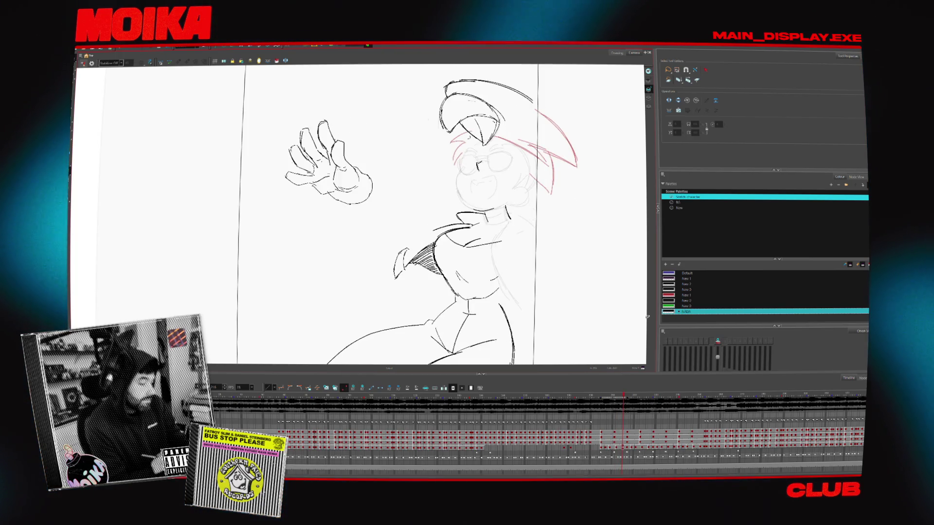
{"action": "key", "text": "comma"}
{"action": "key", "text": "comma"}
{"action": "key", "text": "period"}
{"action": "key", "text": "period"}
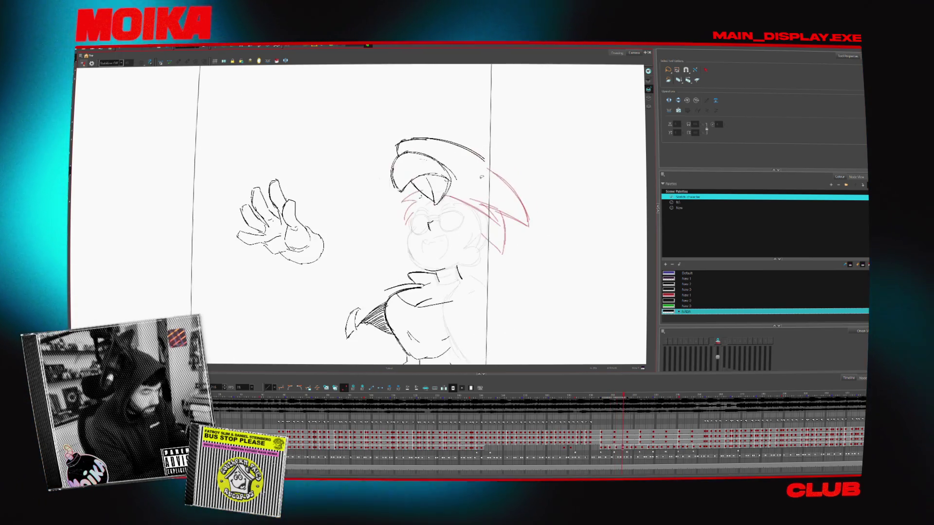
{"action": "key", "text": "period"}
{"action": "key", "text": "comma"}
{"action": "key", "text": "period"}
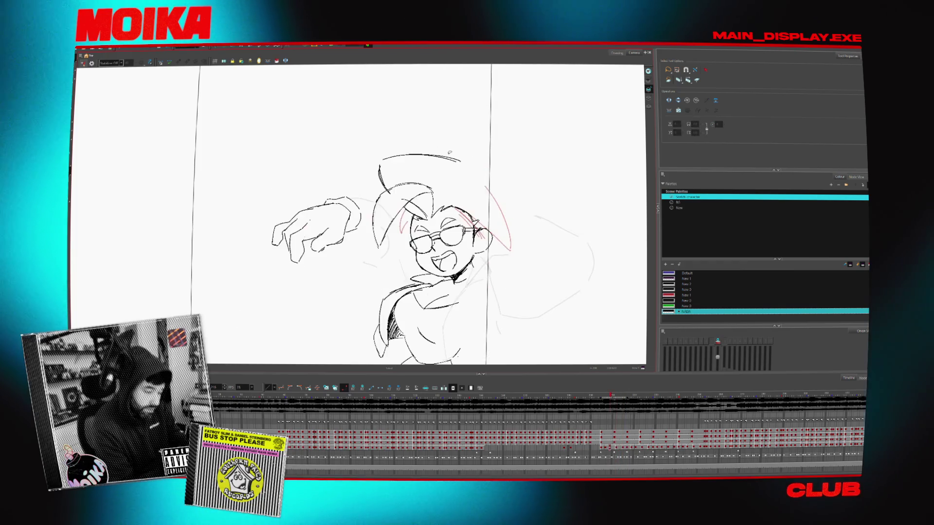
{"action": "key", "text": "period"}
{"action": "key", "text": "comma"}
{"action": "key", "text": "comma"}
{"action": "left_click", "coordinate": [442, 152]}
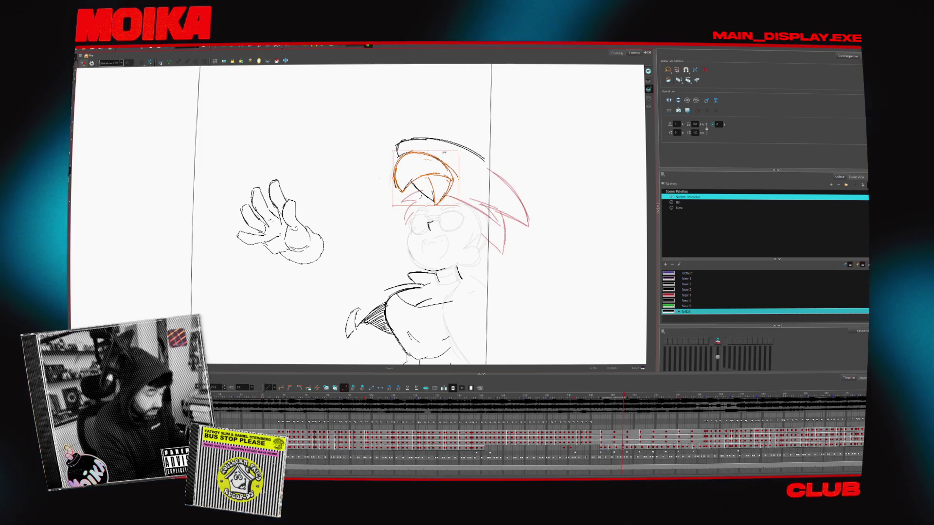
Rotate and reshape the selected hair stroke and flip drawings to compare the change
{"action": "left_click_drag", "start_coordinate": [423, 175], "coordinate": [427, 178]}
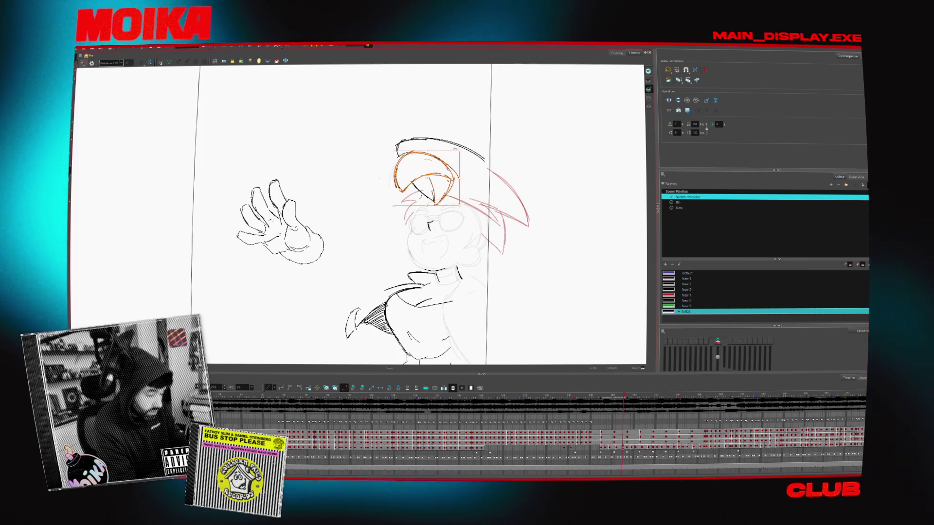
{"action": "key", "text": "period"}
{"action": "key", "text": "period"}
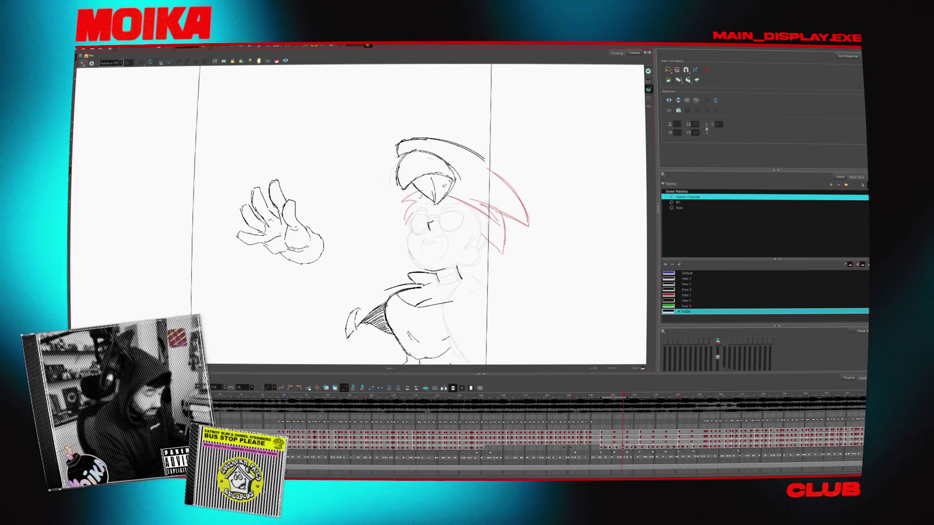
{"action": "key", "text": "comma"}
{"action": "key", "text": "comma"}
{"action": "left_click_drag", "start_coordinate": [467, 212], "coordinate": [510, 122]}
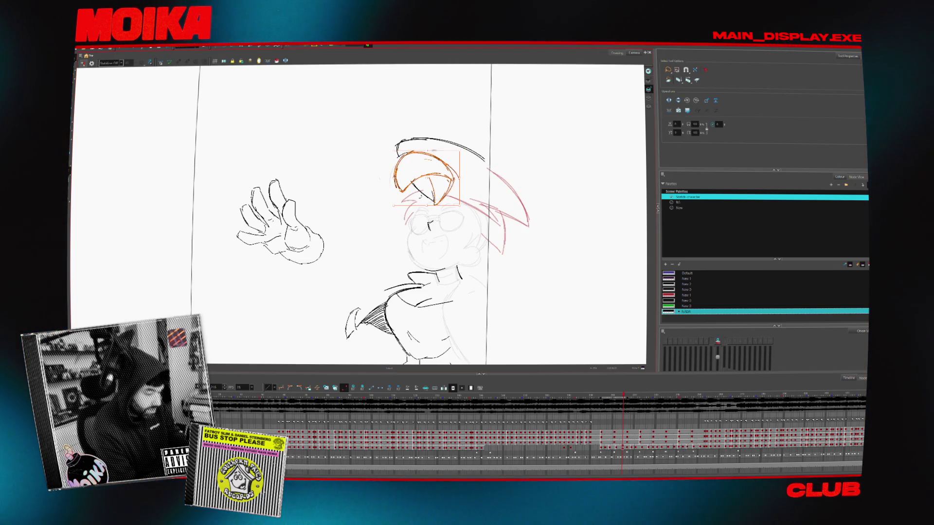
{"action": "key", "text": "period"}
{"action": "key", "text": "period"}
{"action": "key", "text": "period"}
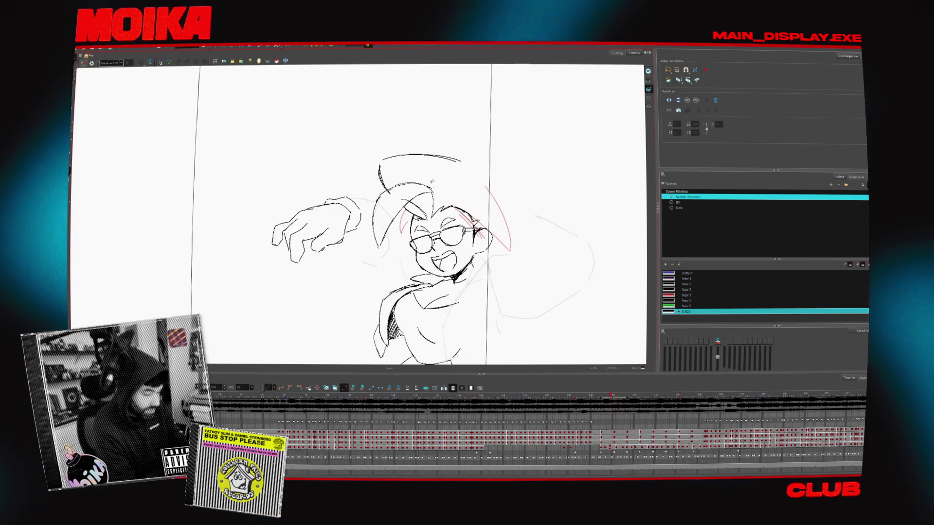
{"action": "key", "text": "comma"}
{"action": "key", "text": "comma"}
{"action": "key", "text": "comma"}
Reselect the inner hair stroke under the cap and reposition it, checking against the next drawing
{"action": "left_click_drag", "start_coordinate": [467, 212], "coordinate": [510, 123]}
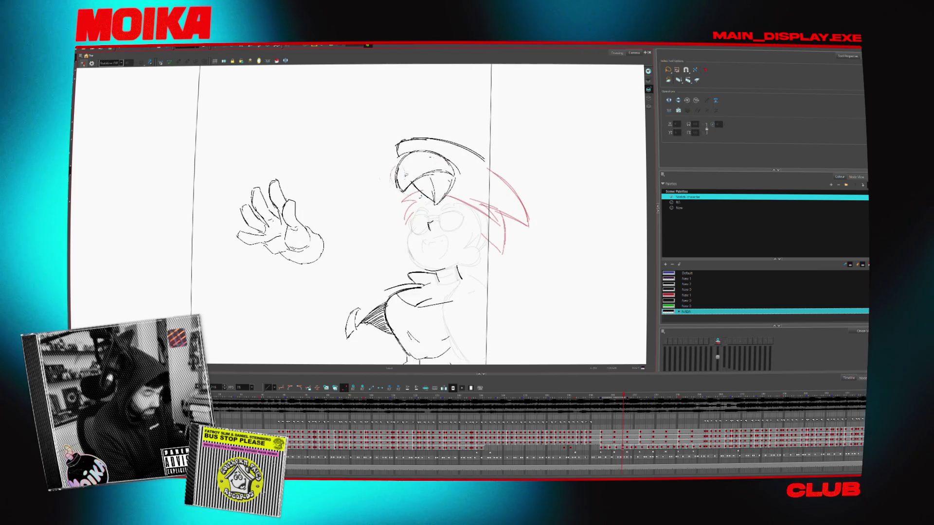
{"action": "left_click_drag", "start_coordinate": [398, 182], "coordinate": [453, 157]}
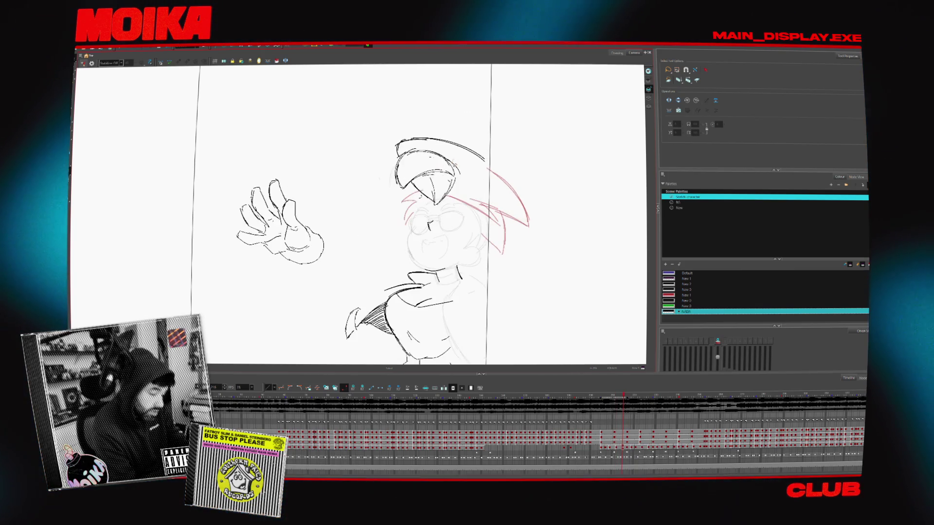
{"action": "key", "text": "period"}
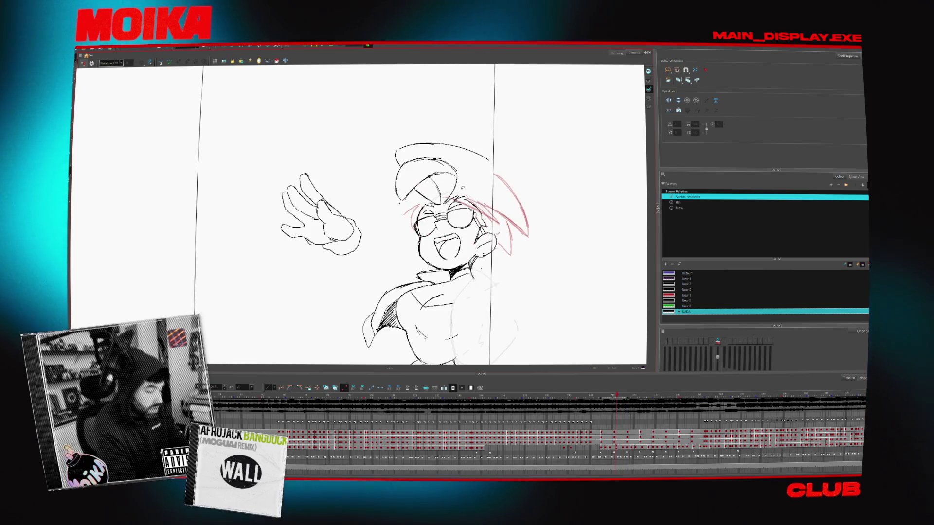
Flip between the rough and cleaner waving drawings to compare faces and poses, ending on the waving girl
{"action": "key", "text": "comma"}
{"action": "key", "text": "comma"}
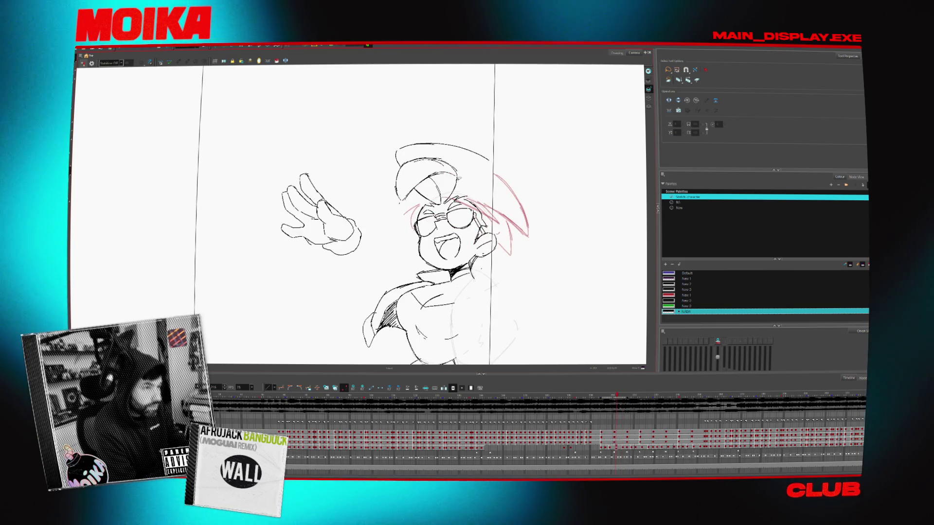
{"action": "key", "text": "period"}
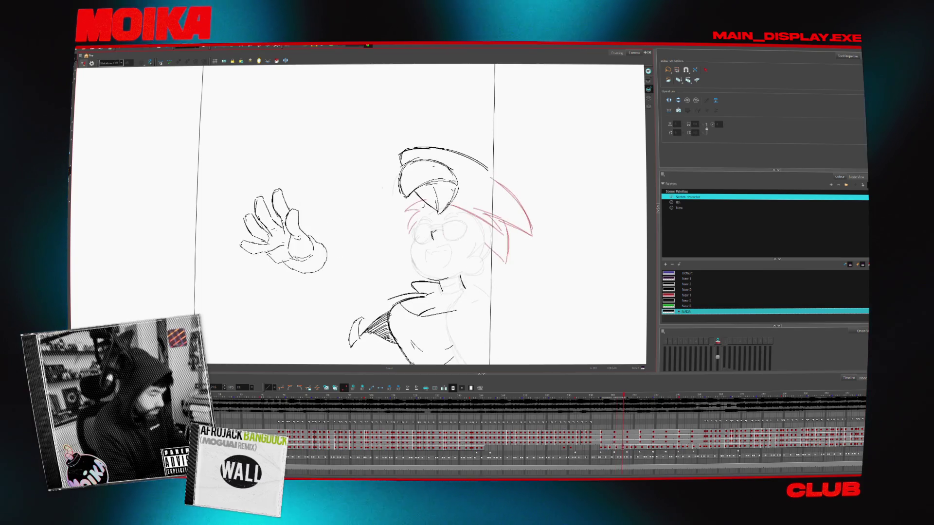
{"action": "key", "text": "period"}
{"action": "key", "text": "period"}
{"action": "key", "text": "period"}
{"action": "key", "text": "comma"}
{"action": "key", "text": "period"}
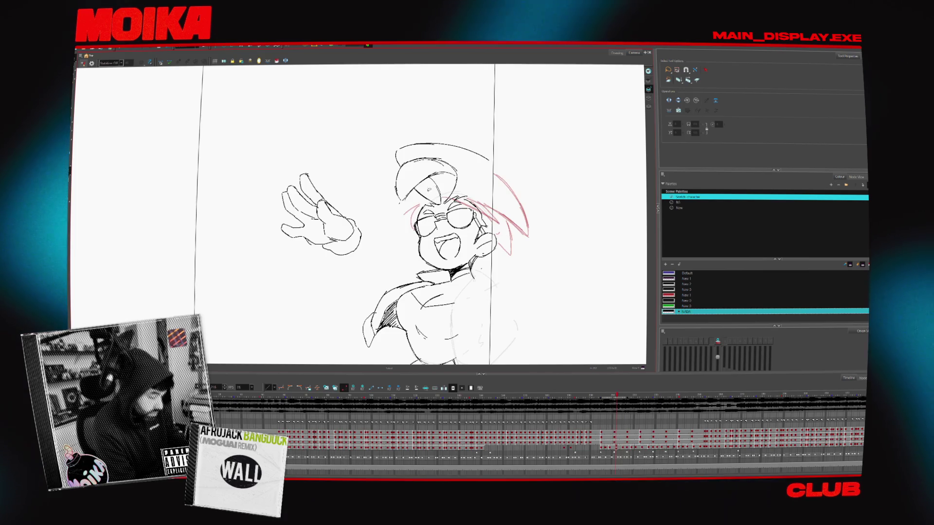
{"action": "key", "text": "comma"}
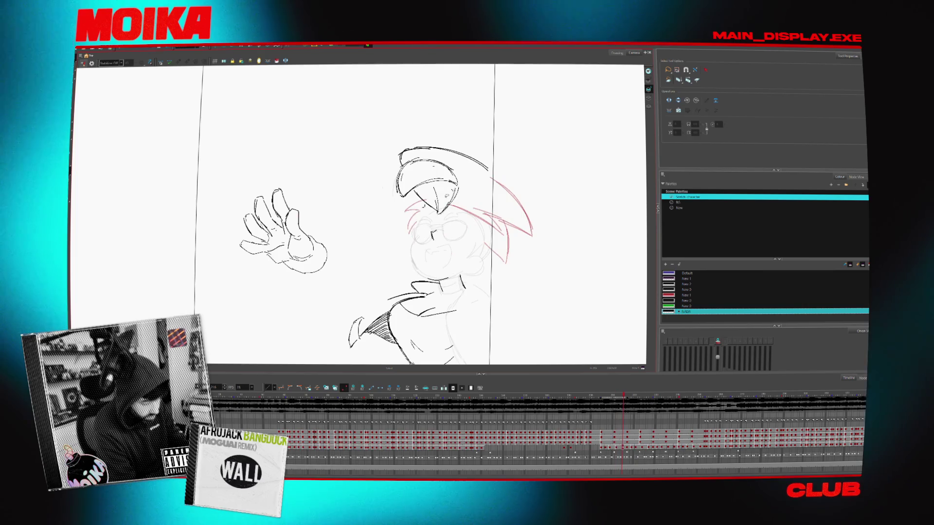
{"action": "key", "text": "period"}
{"action": "key", "text": "period"}
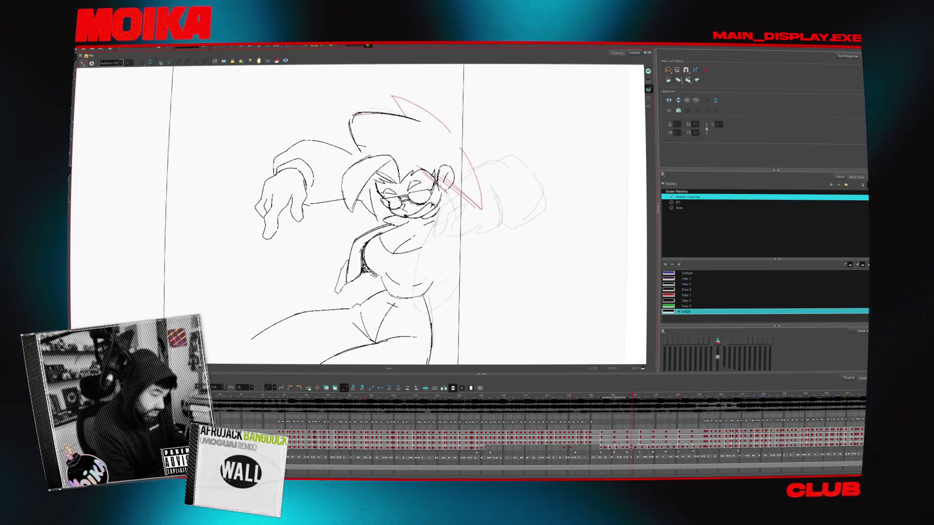
{"action": "key", "text": "comma"}
{"action": "key", "text": "period"}
{"action": "key", "text": "period"}
{"action": "key", "text": "period"}
{"action": "key", "text": "period"}
{"action": "key", "text": "period"}
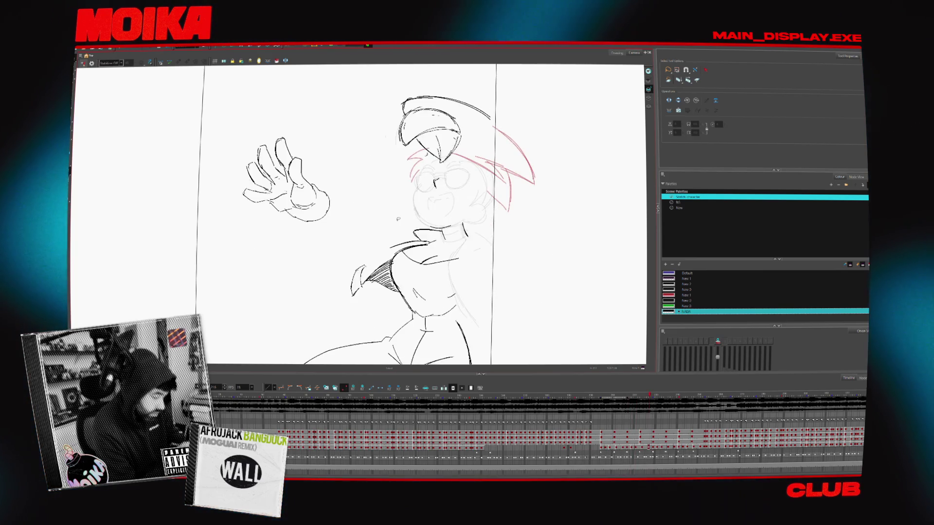
{"action": "key", "text": "comma"}
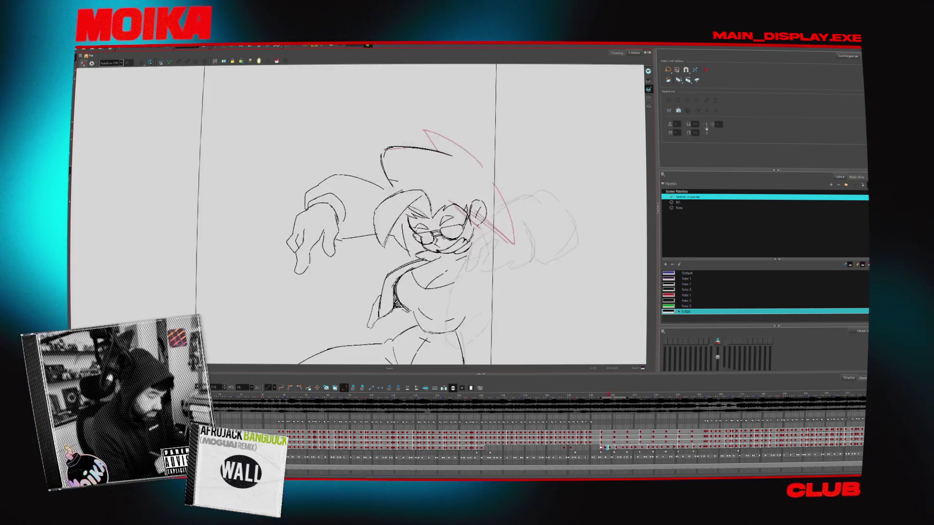
{"action": "key", "text": "period"}
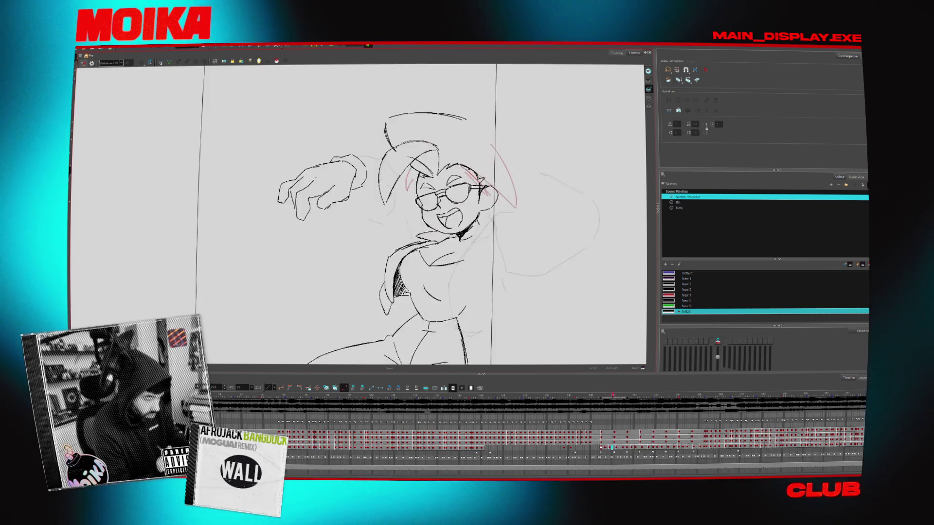
{"action": "key", "text": "period"}
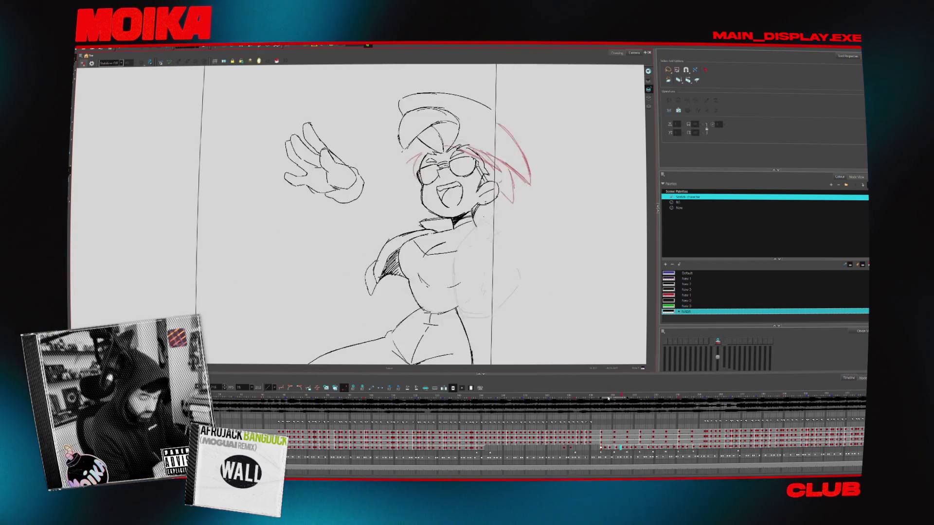
{"action": "key", "text": "comma"}
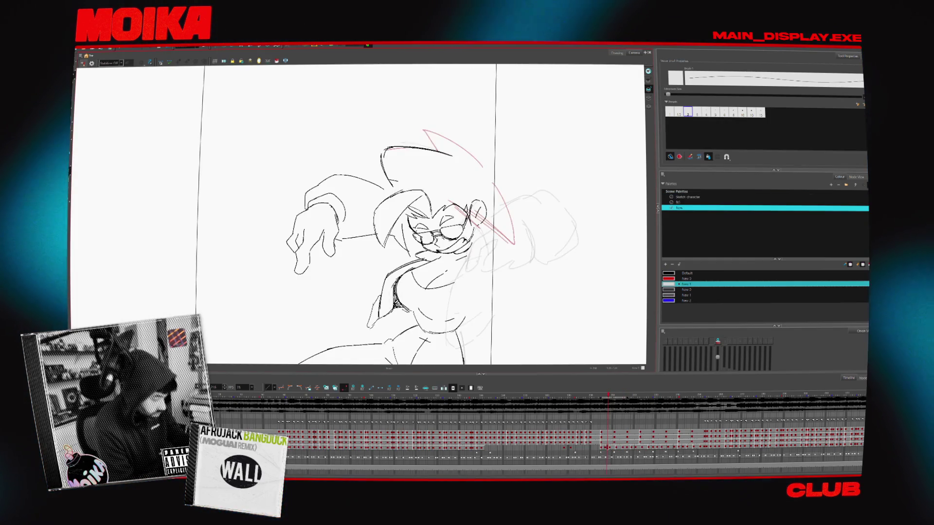
Pick the black Default colour, return to the rough waving face drawing and zoom in on the face
{"action": "left_click", "coordinate": [686, 274]}
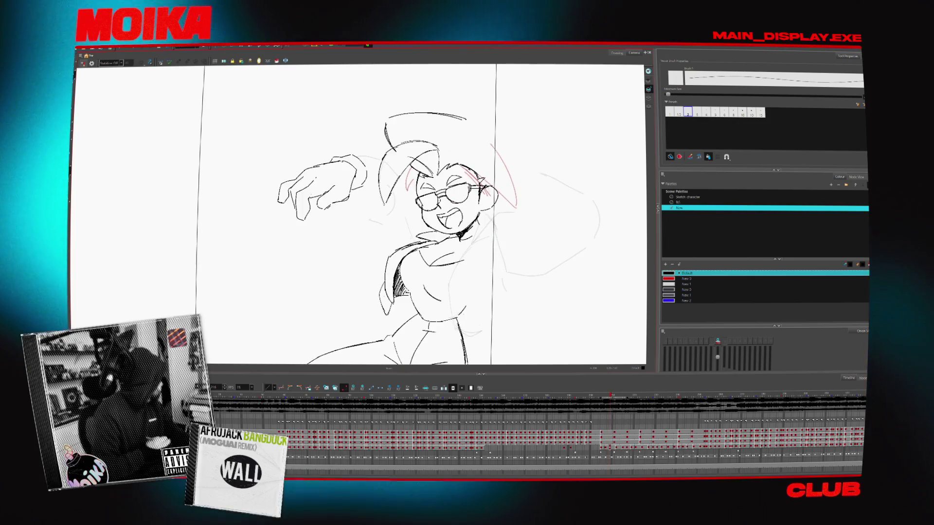
{"action": "key", "text": "period"}
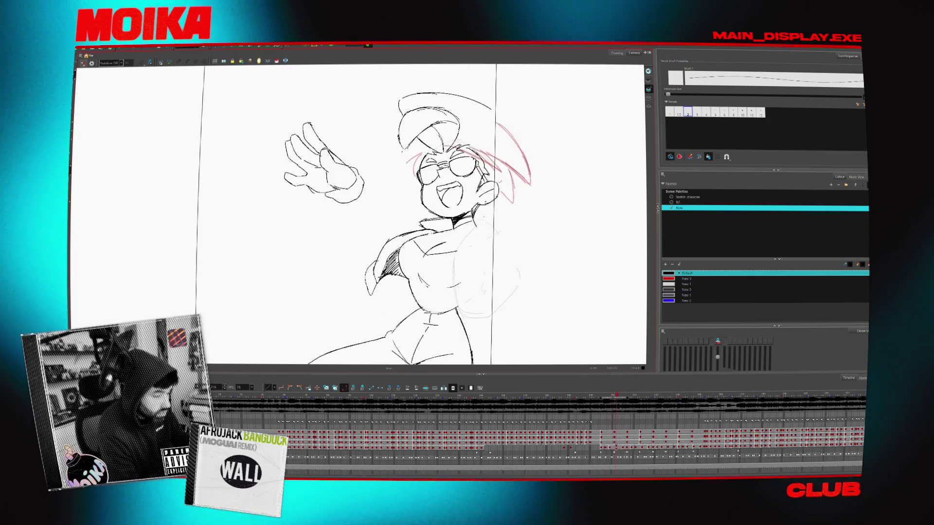
{"action": "key", "text": "period"}
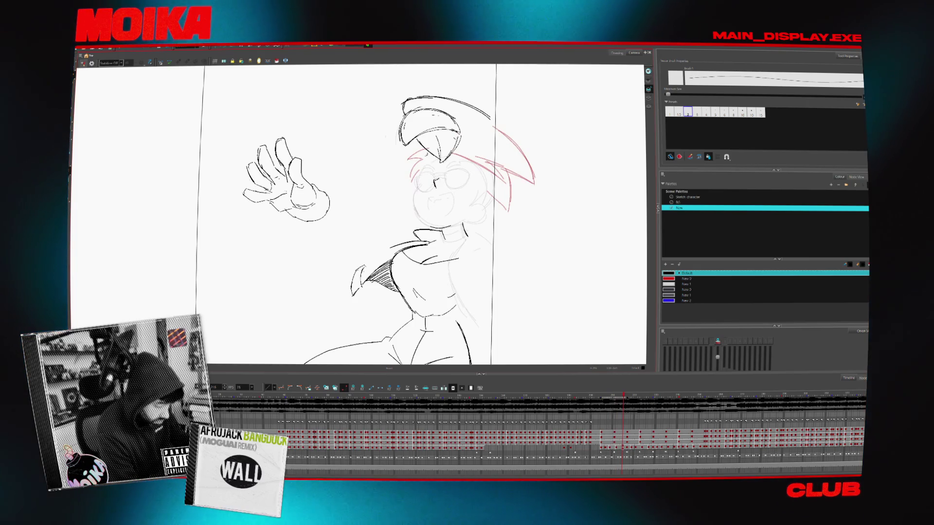
{"action": "key", "text": "period"}
{"action": "key", "text": "period"}
{"action": "key", "text": "period"}
{"action": "key", "text": "period"}
{"action": "key", "text": "comma"}
{"action": "key", "text": "comma"}
{"action": "key", "text": "comma"}
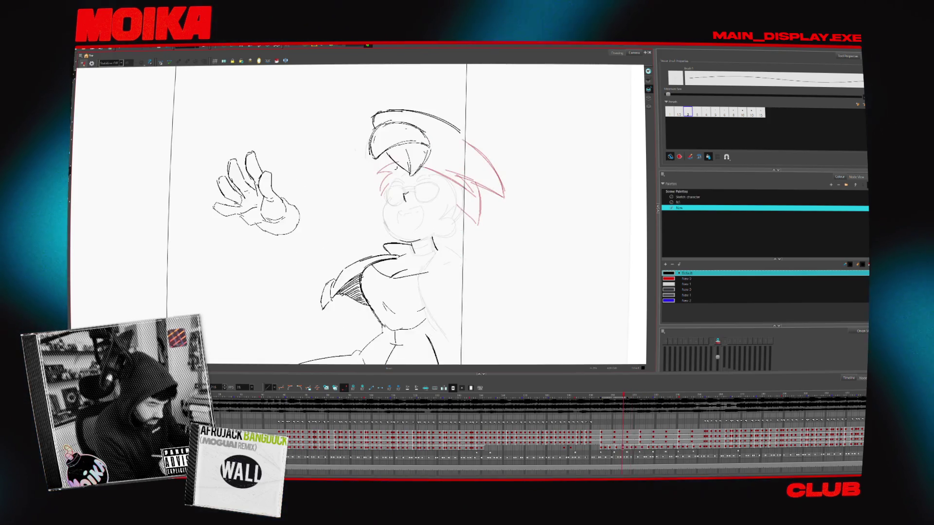
{"action": "key", "text": "comma"}
{"action": "key", "text": "period"}
{"action": "key", "text": "period"}
{"action": "key", "text": "alt+z"}
{"action": "left_click", "coordinate": [423, 205]}
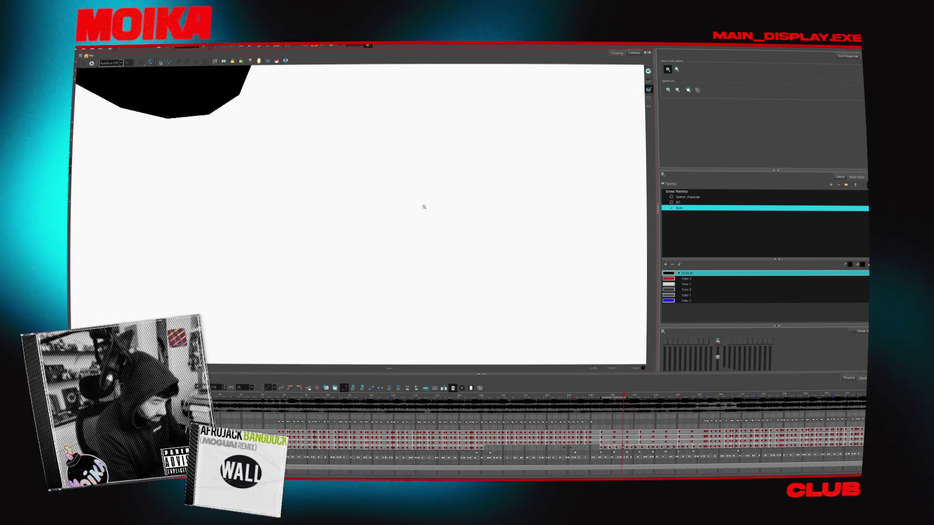
{"action": "scroll", "coordinate": [434, 222], "scroll_direction": "down", "scroll_amount": 2}
{"action": "scroll", "coordinate": [435, 222], "scroll_direction": "down", "scroll_amount": 2}
{"action": "scroll", "coordinate": [434, 223], "scroll_direction": "down", "scroll_amount": 2}
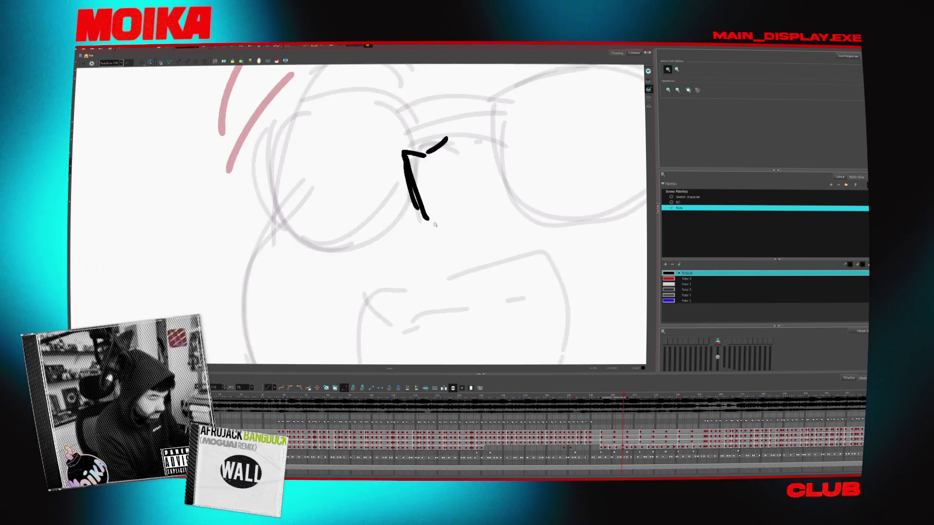
{"action": "scroll", "coordinate": [433, 226], "scroll_direction": "down", "scroll_amount": 2}
{"action": "scroll", "coordinate": [434, 226], "scroll_direction": "down", "scroll_amount": 2}
{"action": "scroll", "coordinate": [433, 219], "scroll_direction": "down", "scroll_amount": 2}
Brush a short vertical black line inside the open mouth, then switch to the Sketch character palette
{"action": "key", "text": "alt+b"}
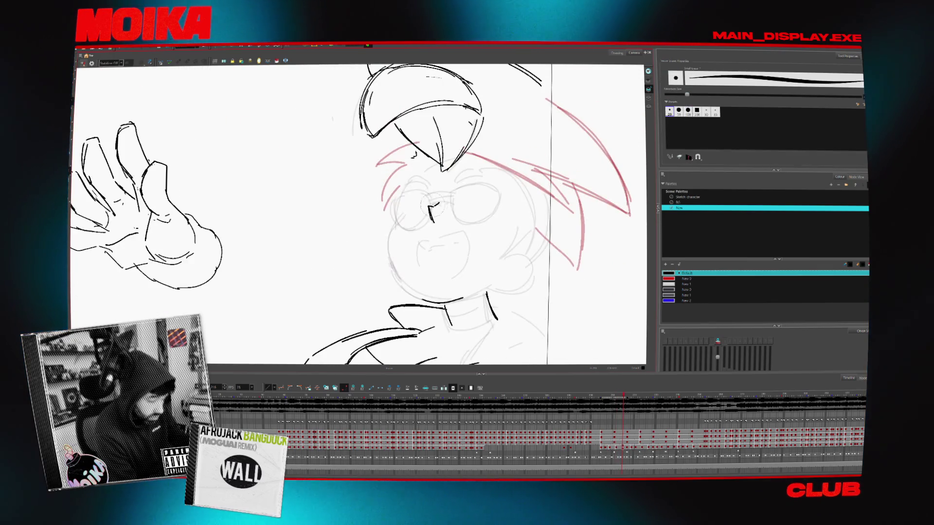
{"action": "key", "text": "period"}
{"action": "key", "text": "period"}
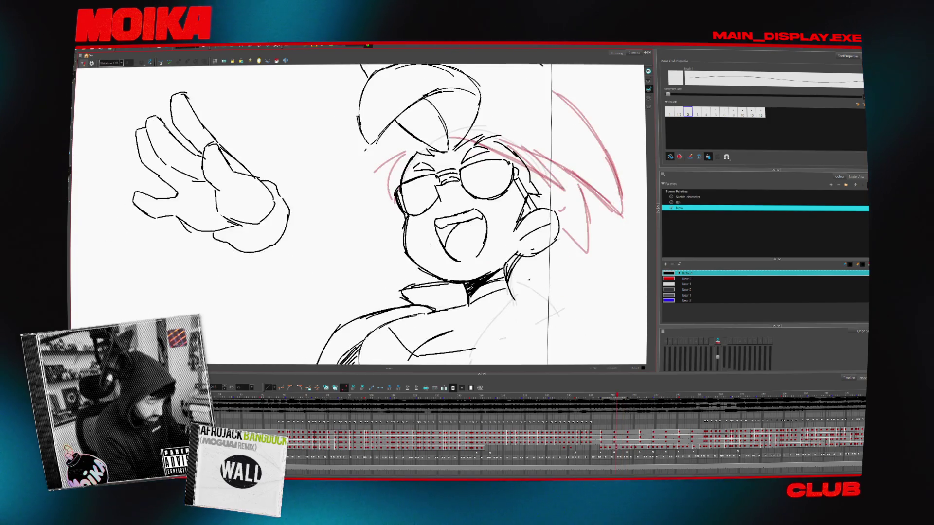
{"action": "key", "text": "comma"}
{"action": "key", "text": "comma"}
{"action": "left_click_drag", "start_coordinate": [424, 241], "coordinate": [424, 254]}
{"action": "key", "text": "period"}
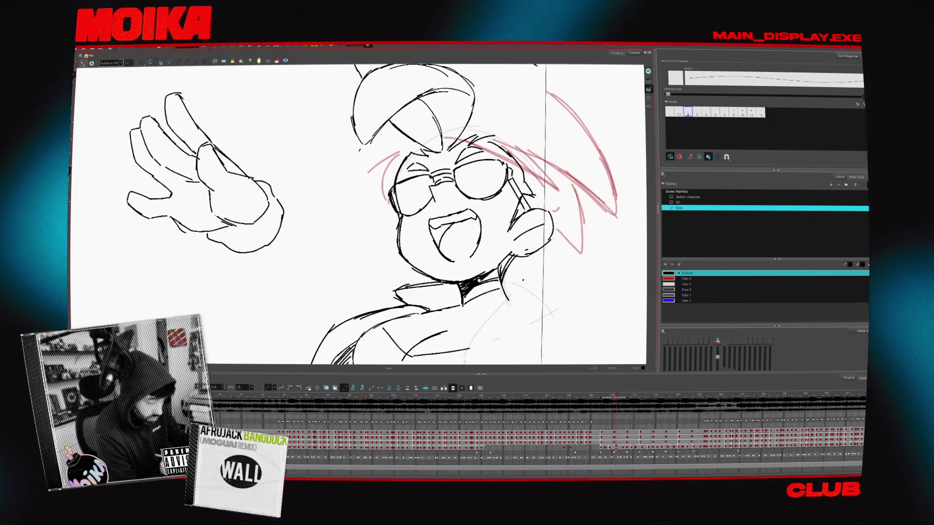
{"action": "key", "text": "comma"}
{"action": "left_click_drag", "start_coordinate": [438, 220], "coordinate": [332, 219]}
{"action": "left_click", "coordinate": [690, 197]}
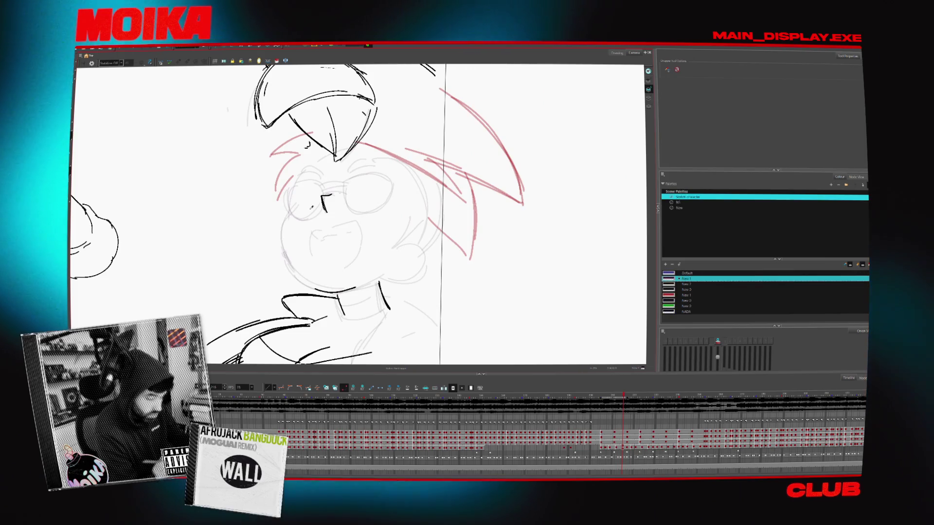
Check a sketch swatch's colour, enable onion skin and brush a short curved black stroke on the face
{"action": "double_click", "coordinate": [668, 278]}
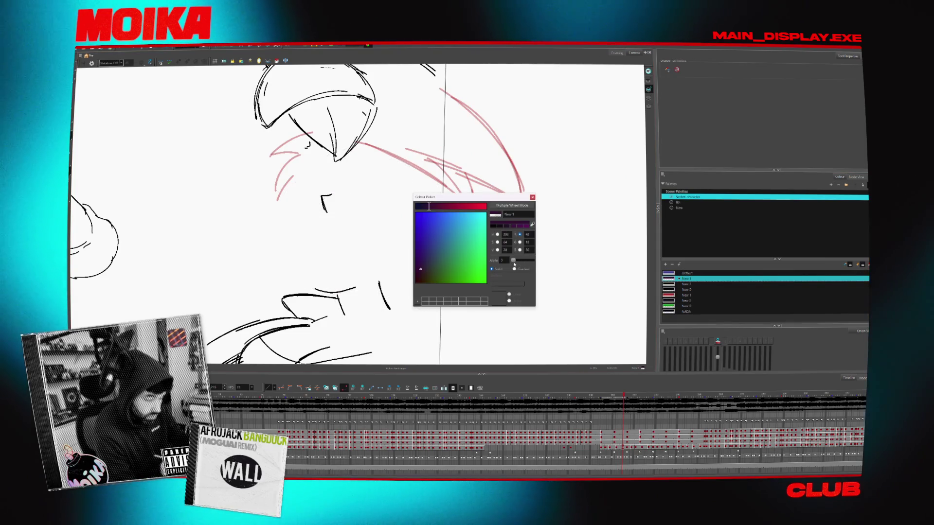
{"action": "key", "text": "alt+o"}
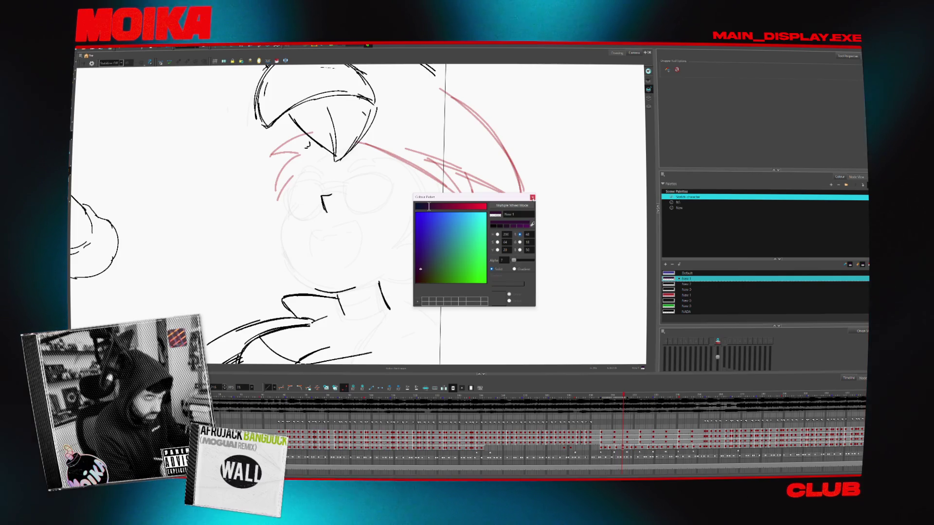
{"action": "left_click", "coordinate": [531, 198]}
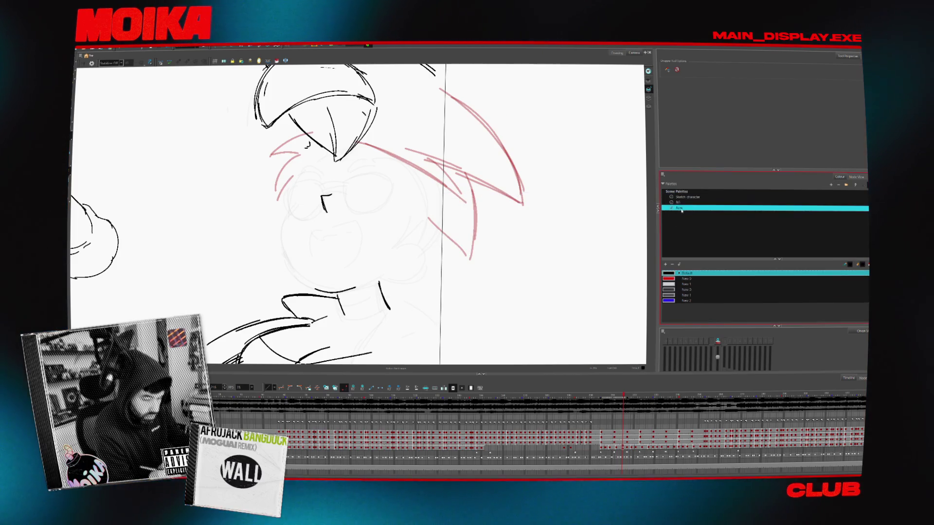
{"action": "key", "text": "alt+b"}
{"action": "left_click_drag", "start_coordinate": [390, 233], "coordinate": [382, 251]}
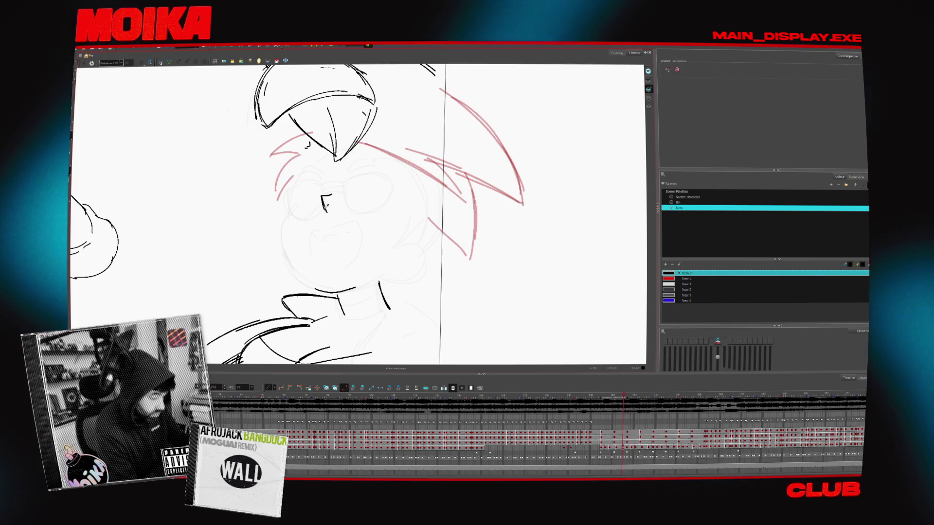
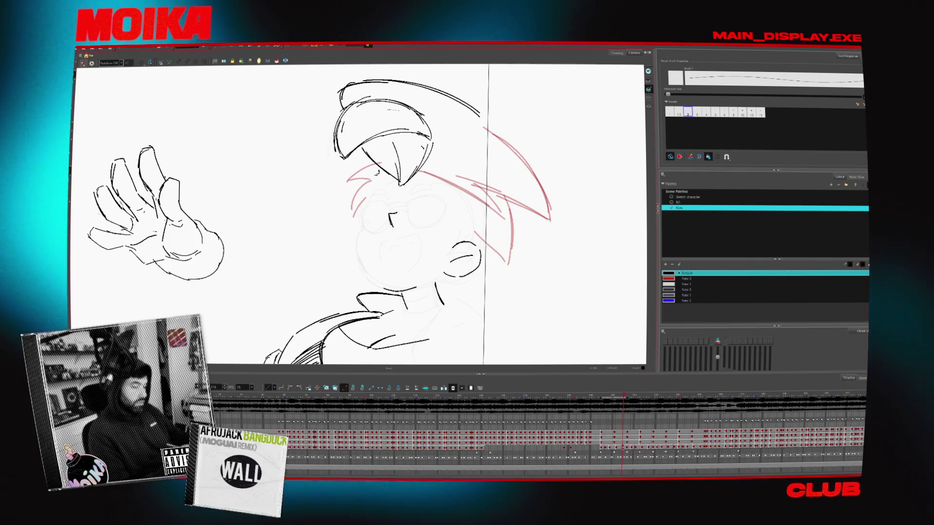
Select and firm up the ear strokes, then sketch a cheek line down the face
{"action": "left_click", "coordinate": [442, 254]}
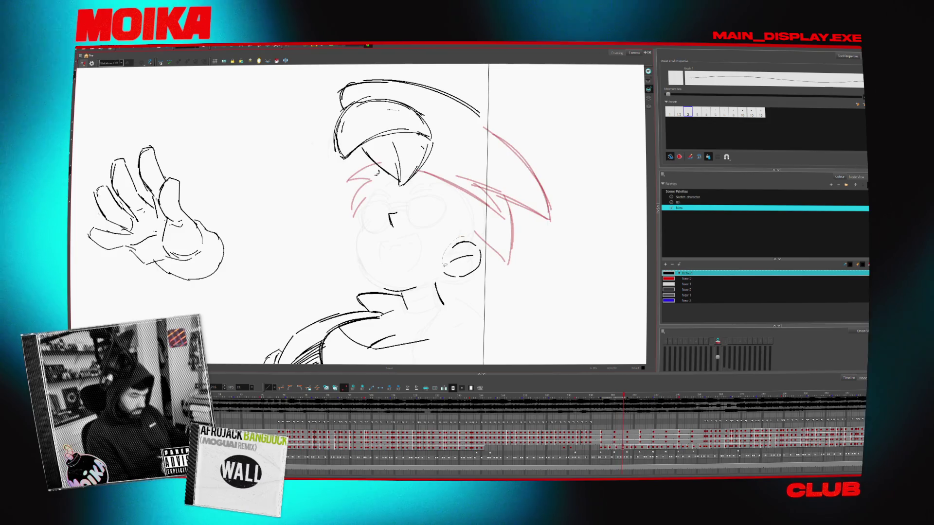
{"action": "left_click", "coordinate": [464, 264]}
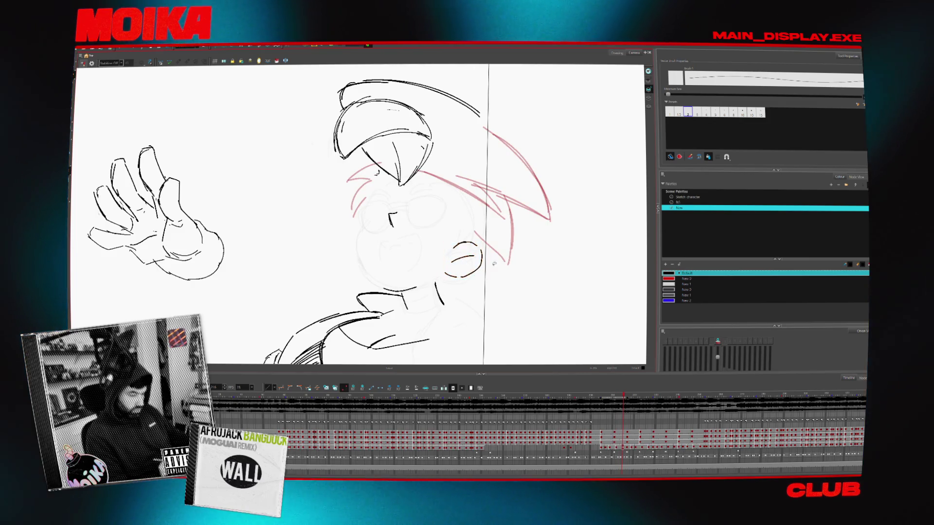
{"action": "left_click_drag", "start_coordinate": [369, 223], "coordinate": [380, 277]}
Check the face against the neighbouring drawing mirrored, then reset the view upright with the Brush ready
{"action": "key", "text": "period"}
{"action": "key", "text": "4"}
{"action": "key", "text": "4"}
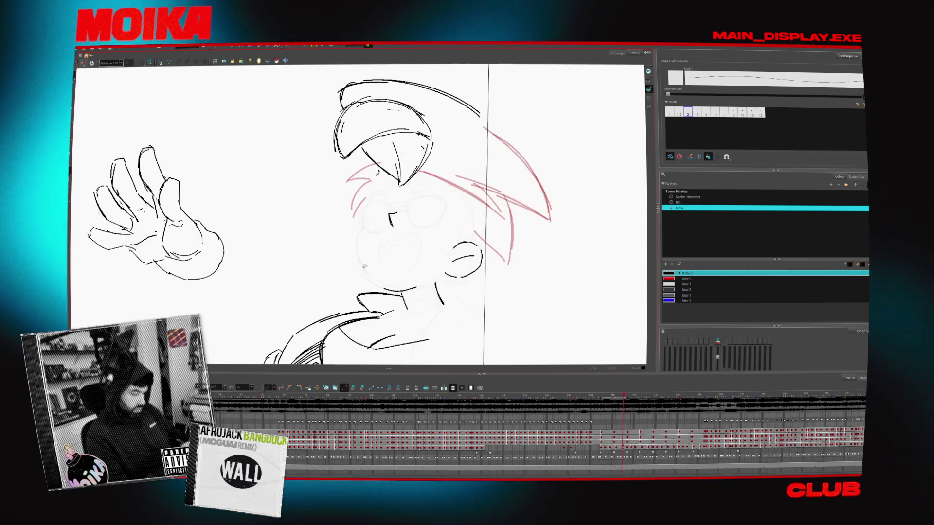
{"action": "left_click", "coordinate": [82, 62]}
{"action": "key", "text": "period"}
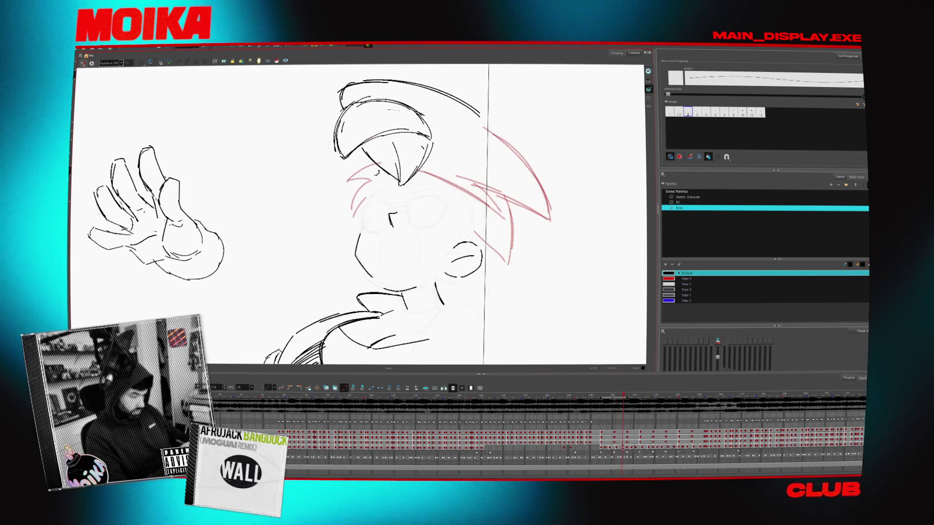
{"action": "key", "text": "v"}
{"action": "key", "text": "period"}
{"action": "key", "text": "comma"}
{"action": "key", "text": "alt+b"}
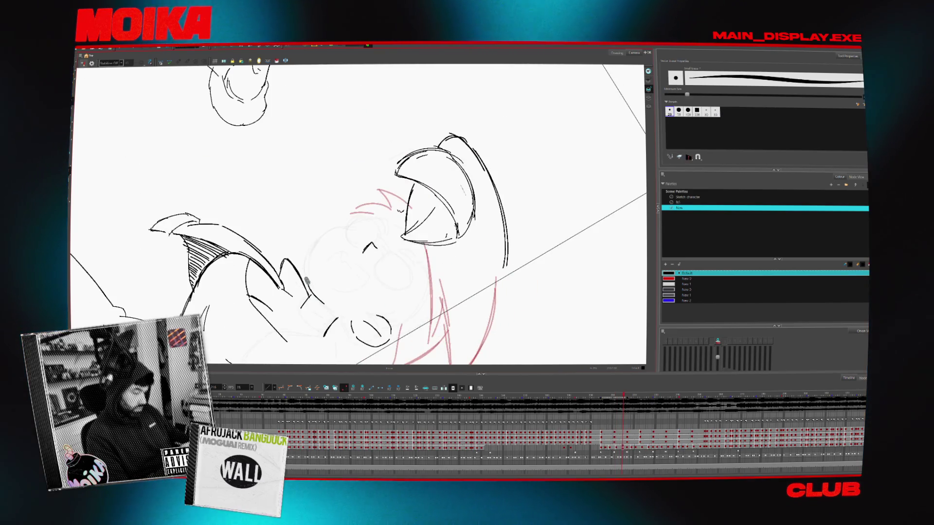
{"action": "key", "text": "shift+m"}
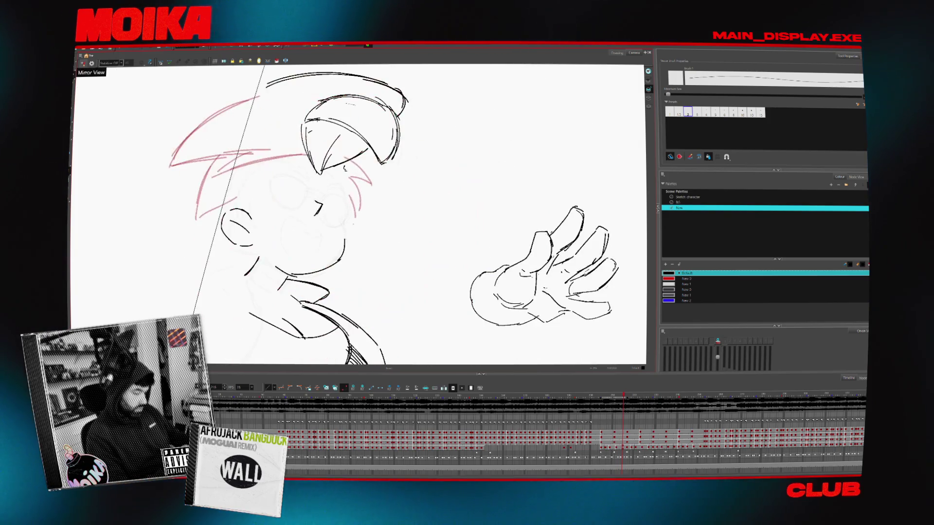
{"action": "left_click", "coordinate": [83, 63]}
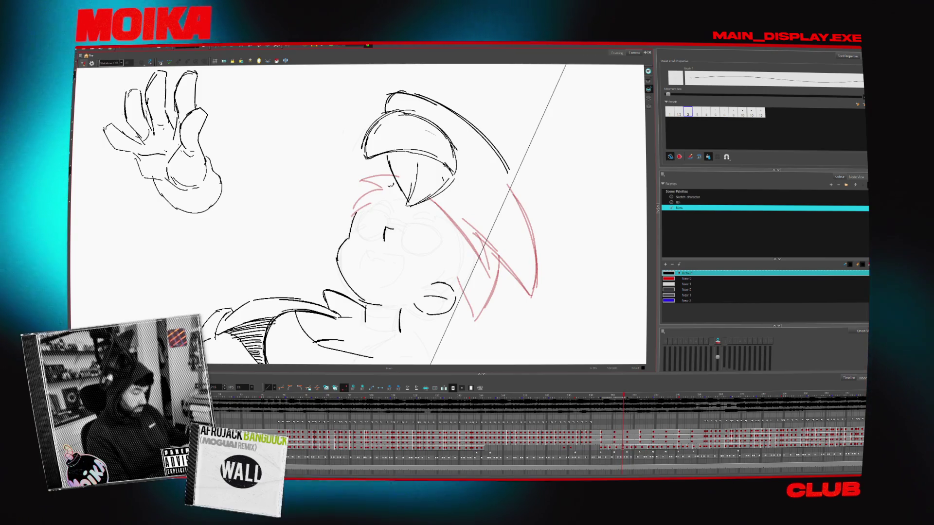
Compare the poses by flipping drawings, then hatch the character's shoulder with two strokes
{"action": "key", "text": "x"}
{"action": "key", "text": "period"}
{"action": "key", "text": "comma"}
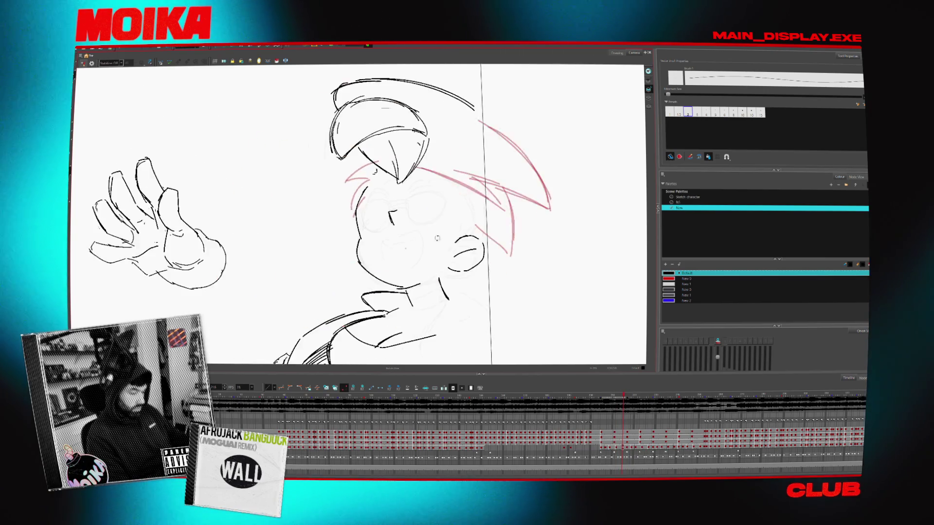
{"action": "key", "text": "period"}
{"action": "key", "text": "comma"}
{"action": "key", "text": "x"}
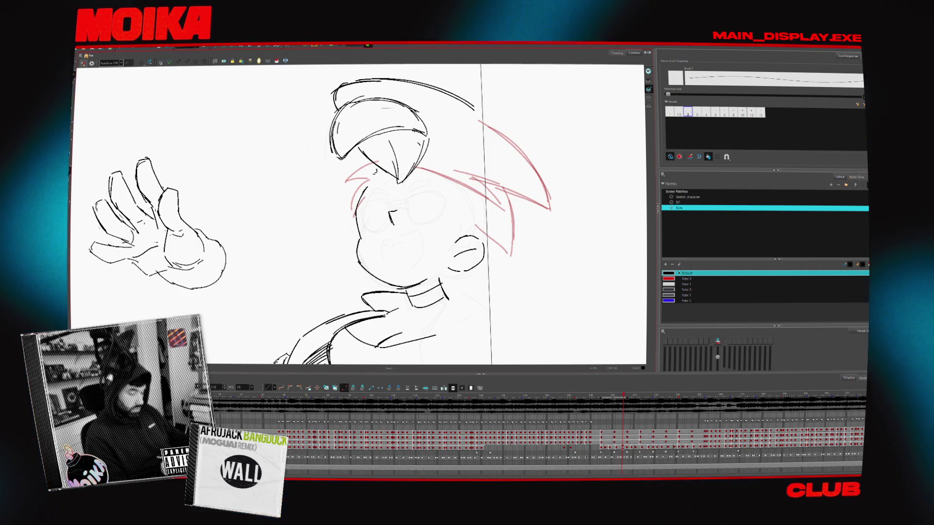
{"action": "key", "text": "4"}
{"action": "key", "text": "4"}
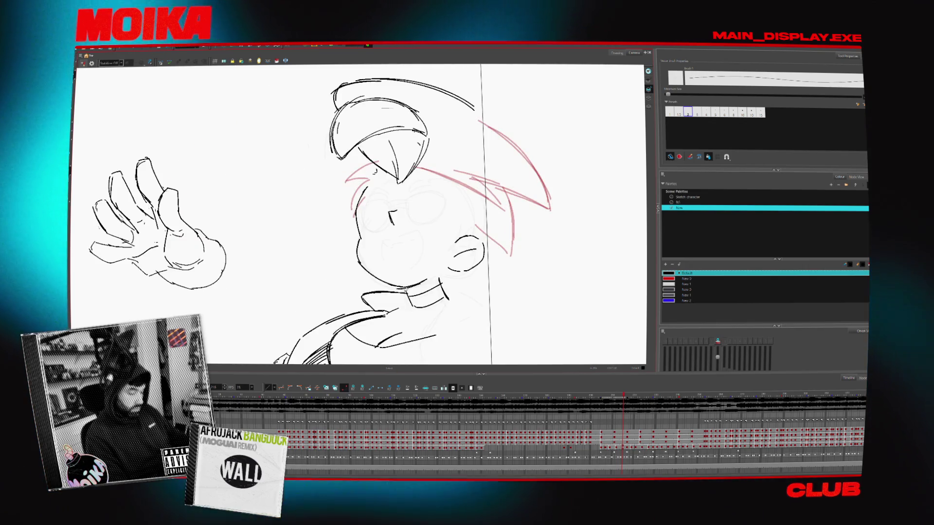
{"action": "left_click_drag", "start_coordinate": [307, 343], "coordinate": [350, 361]}
{"action": "left_click_drag", "start_coordinate": [366, 219], "coordinate": [383, 193]}
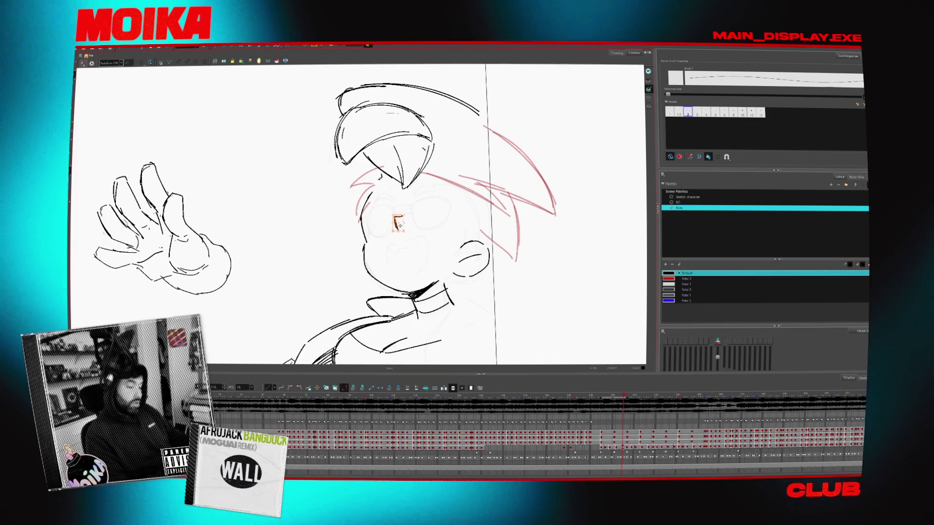
Rework the nose with short strokes above and below it, checking neighbouring frames between strokes
{"action": "left_click_drag", "start_coordinate": [394, 216], "coordinate": [399, 228]}
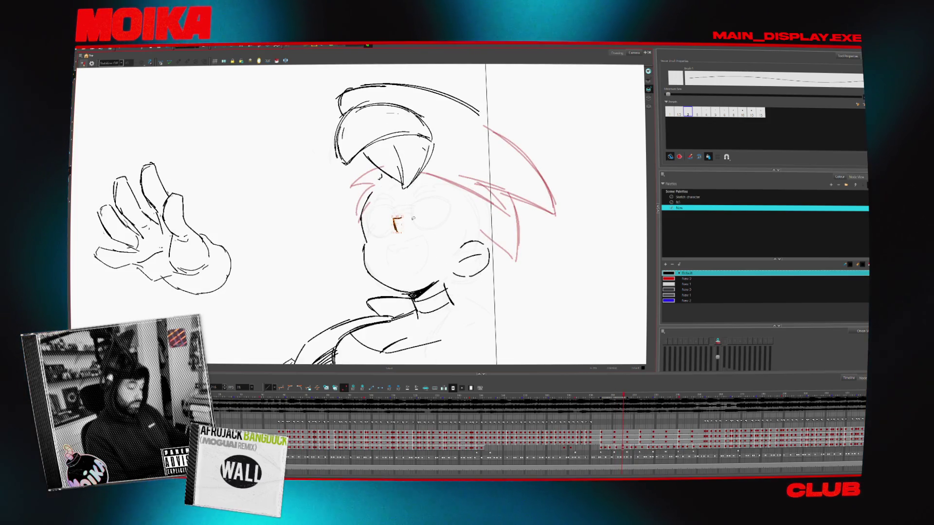
{"action": "key", "text": "period"}
{"action": "key", "text": "comma"}
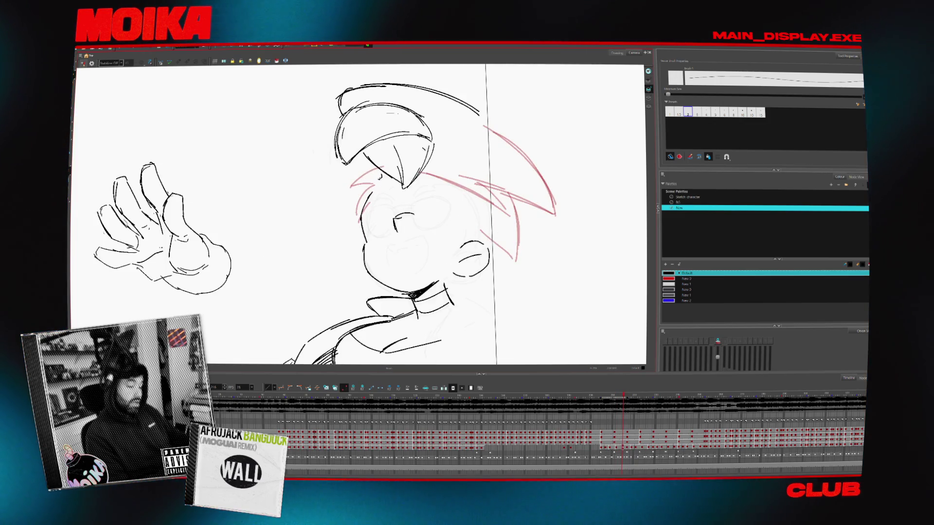
{"action": "key", "text": "period"}
{"action": "key", "text": "comma"}
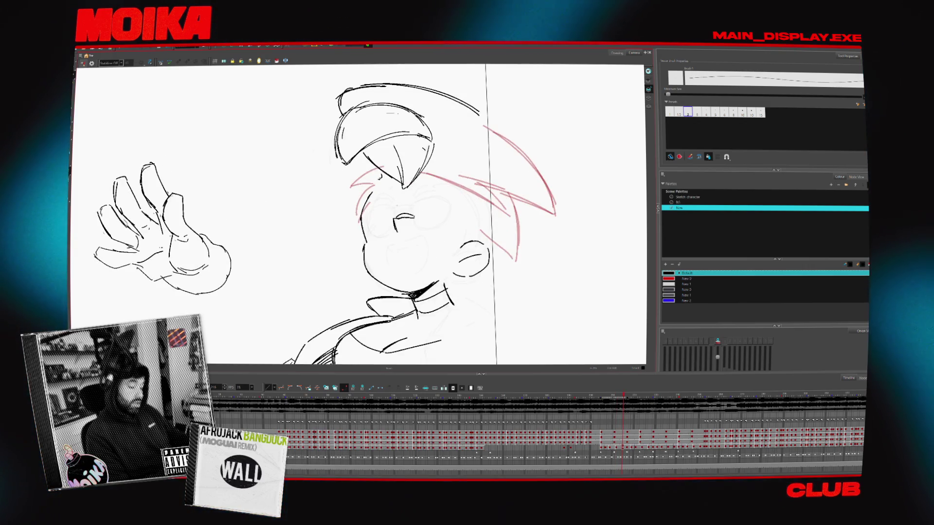
{"action": "left_click_drag", "start_coordinate": [396, 208], "coordinate": [415, 206]}
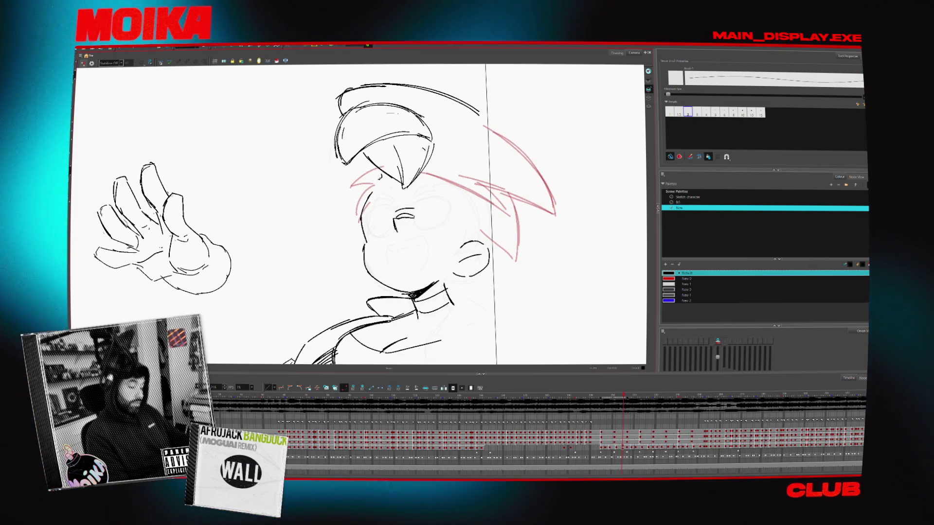
{"action": "key", "text": "4"}
{"action": "key", "text": "4"}
{"action": "key", "text": "period"}
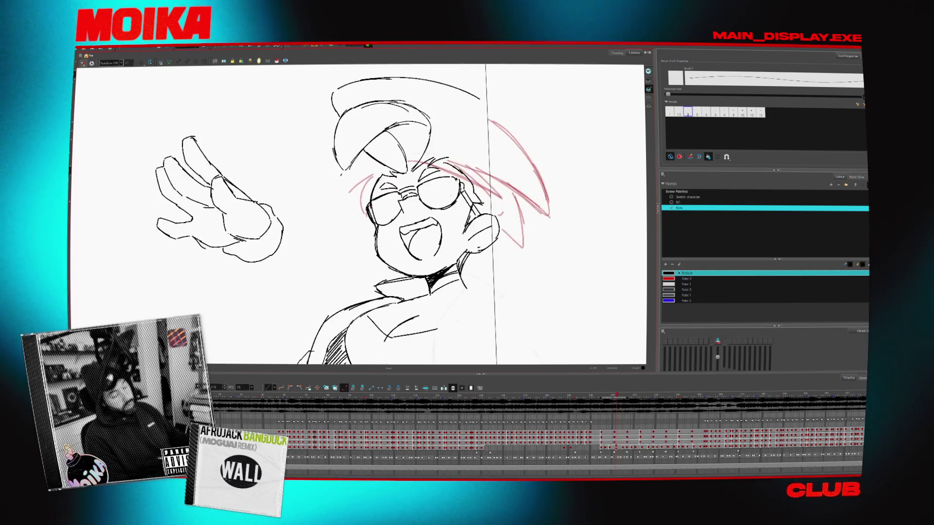
{"action": "key", "text": "period"}
{"action": "key", "text": "comma"}
{"action": "key", "text": "comma"}
{"action": "left_click_drag", "start_coordinate": [395, 215], "coordinate": [412, 213]}
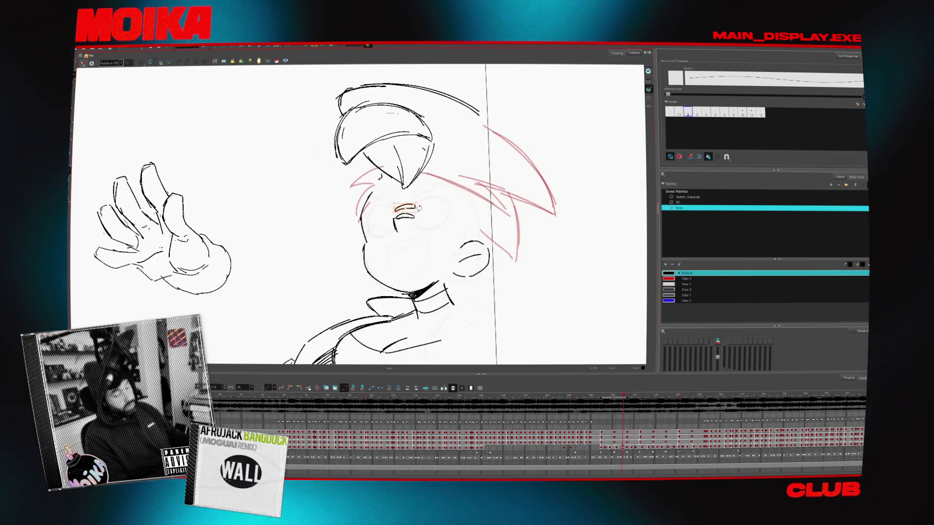
Compare the face with the sunglasses drawing, mirrored and then unmirrored
{"action": "key", "text": "period"}
{"action": "key", "text": "comma"}
{"action": "key", "text": "4"}
{"action": "key", "text": "period"}
{"action": "key", "text": "period"}
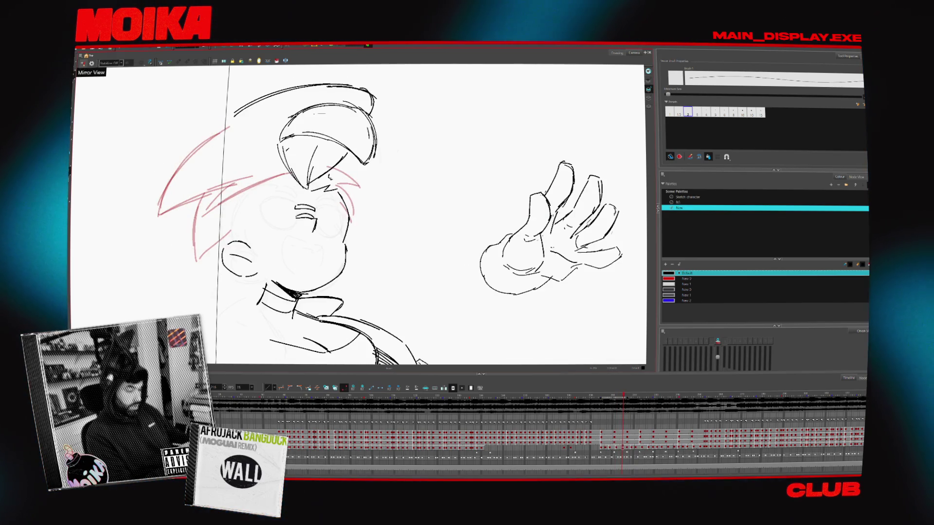
{"action": "key", "text": "4"}
{"action": "key", "text": "comma"}
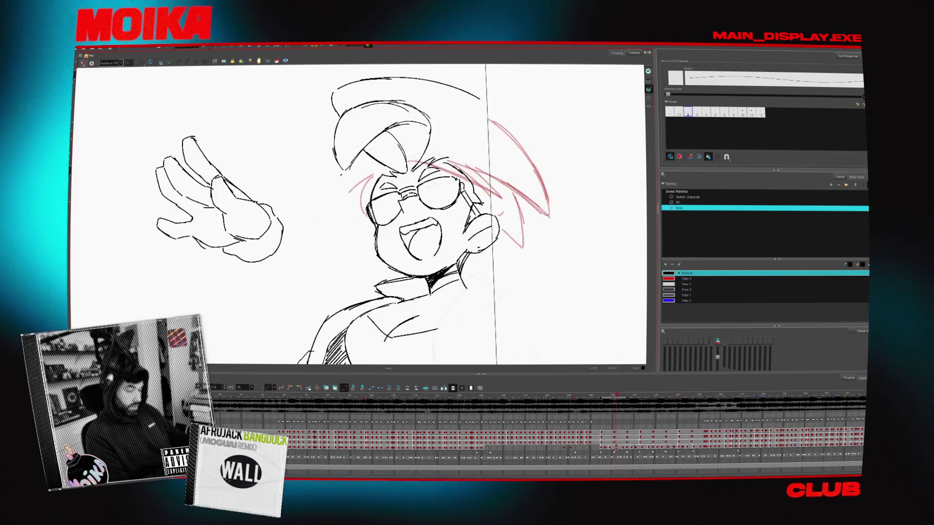
{"action": "key", "text": "period"}
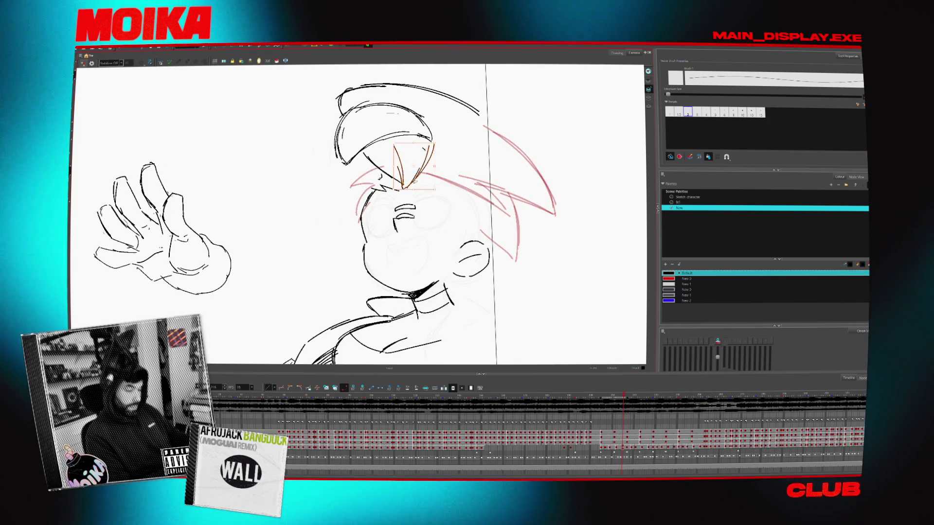
Select the V-shaped hair strokes and check them against the sunglasses drawing, mirrored and normal
{"action": "left_click_drag", "start_coordinate": [433, 146], "coordinate": [400, 187]}
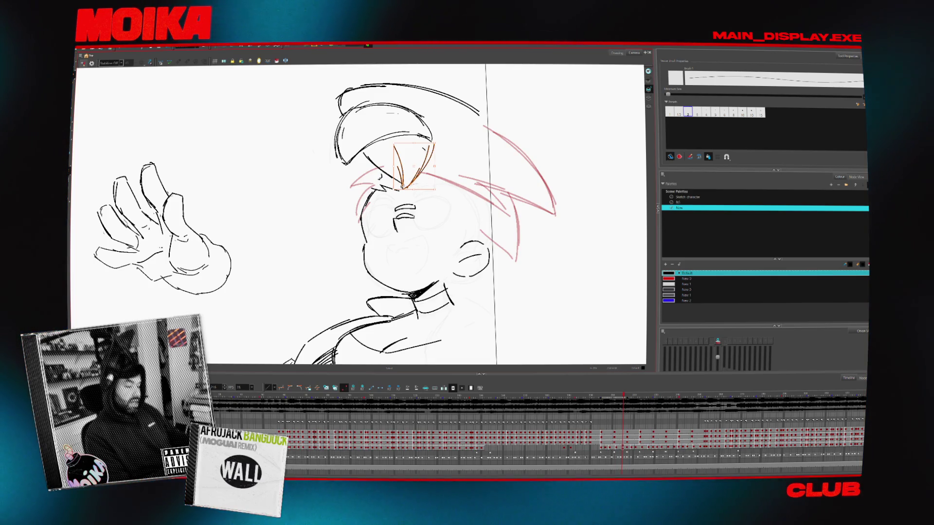
{"action": "key", "text": "comma"}
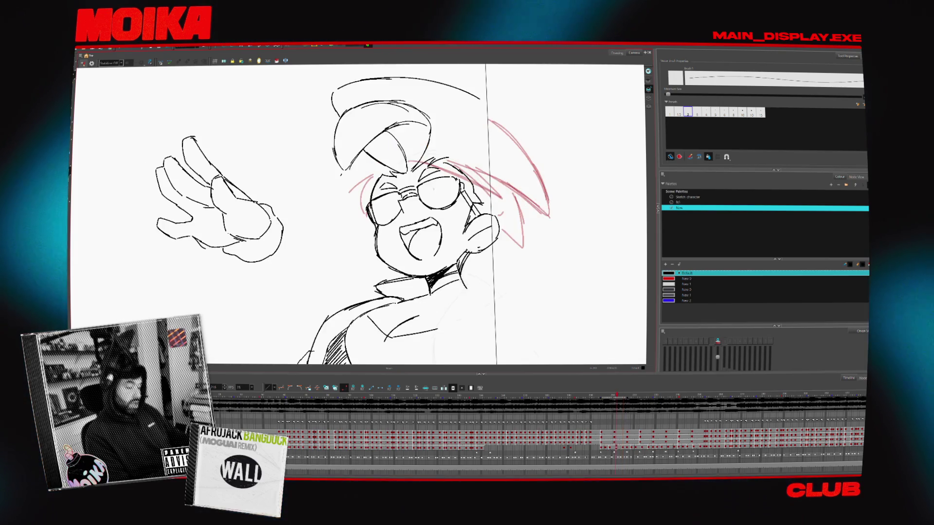
{"action": "key", "text": "period"}
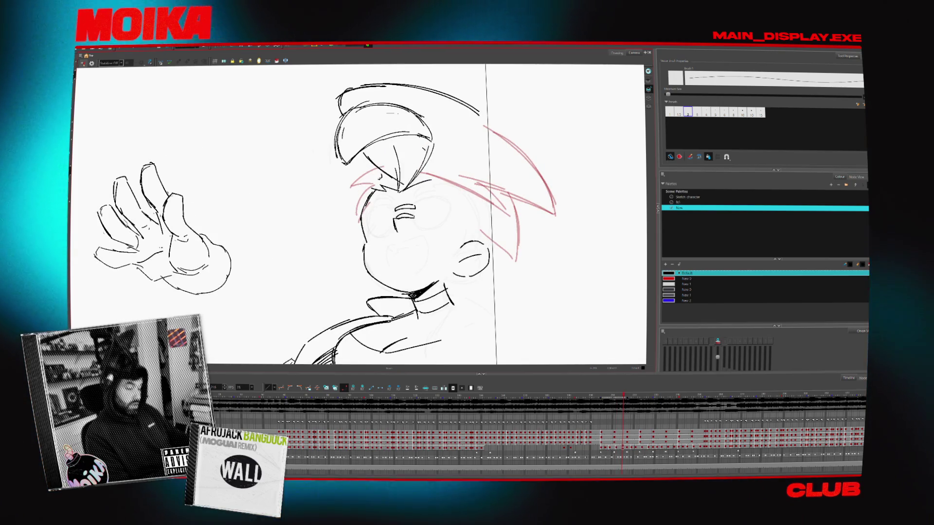
{"action": "left_click", "coordinate": [82, 63]}
{"action": "key", "text": "comma"}
{"action": "key", "text": "period"}
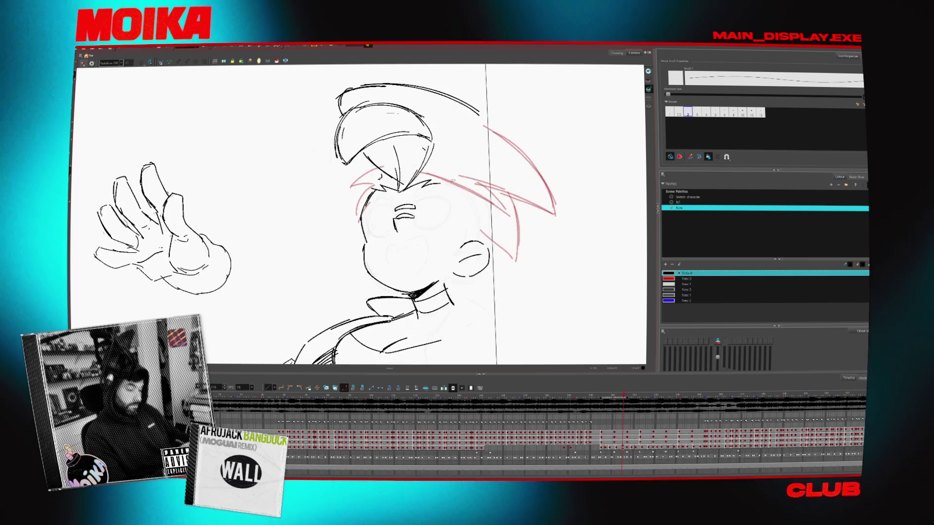
{"action": "key", "text": "comma"}
Toggle rapidly between the in-between face and the sunglasses drawing to judge the spacing
{"action": "key", "text": "period"}
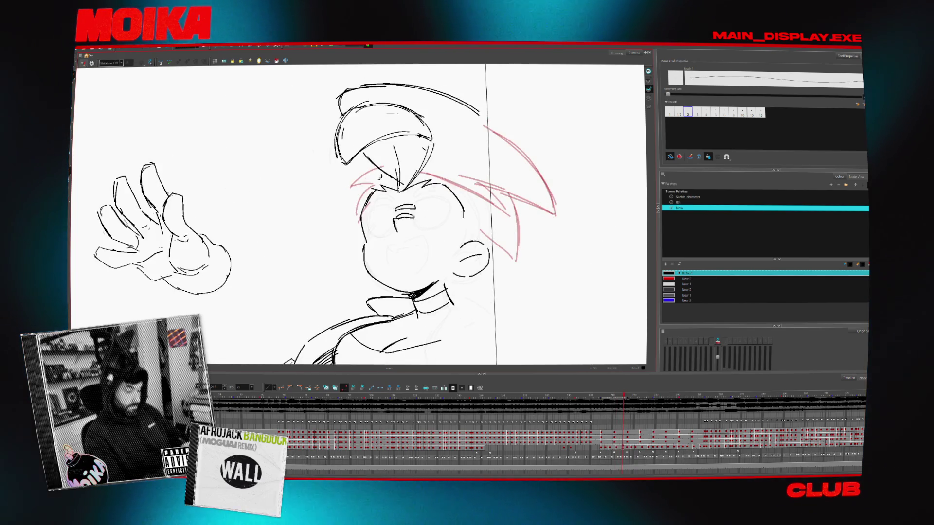
{"action": "key", "text": "comma"}
{"action": "key", "text": "period"}
{"action": "key", "text": "comma"}
{"action": "key", "text": "period"}
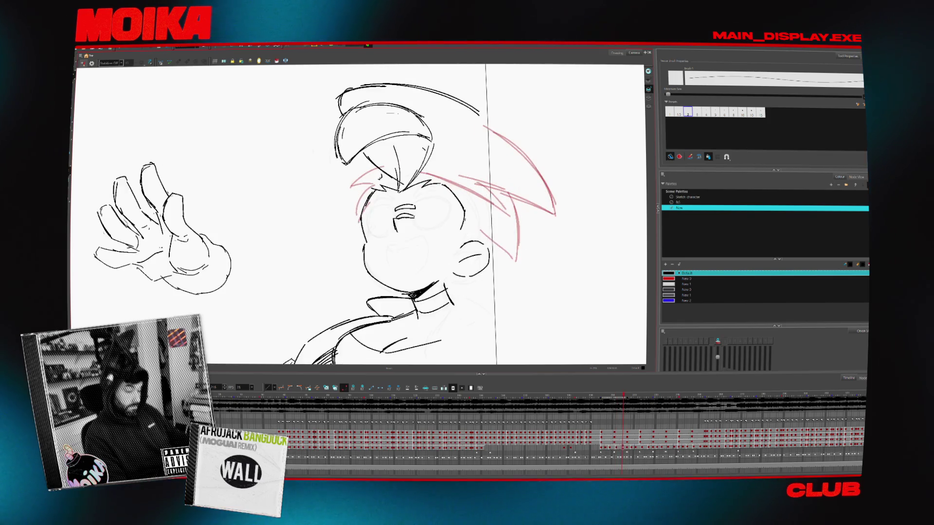
{"action": "key", "text": "comma"}
{"action": "key", "text": "period"}
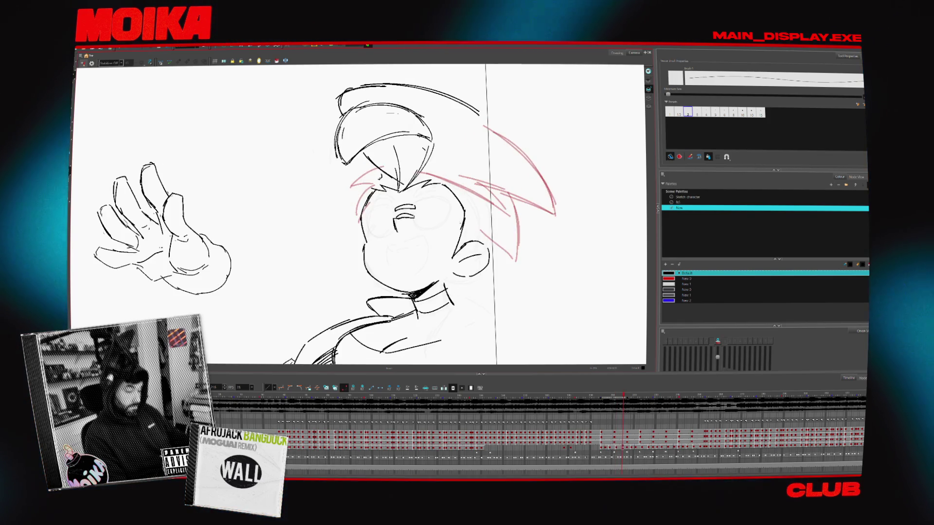
{"action": "key", "text": "comma"}
{"action": "key", "text": "period"}
{"action": "key", "text": "comma"}
{"action": "key", "text": "period"}
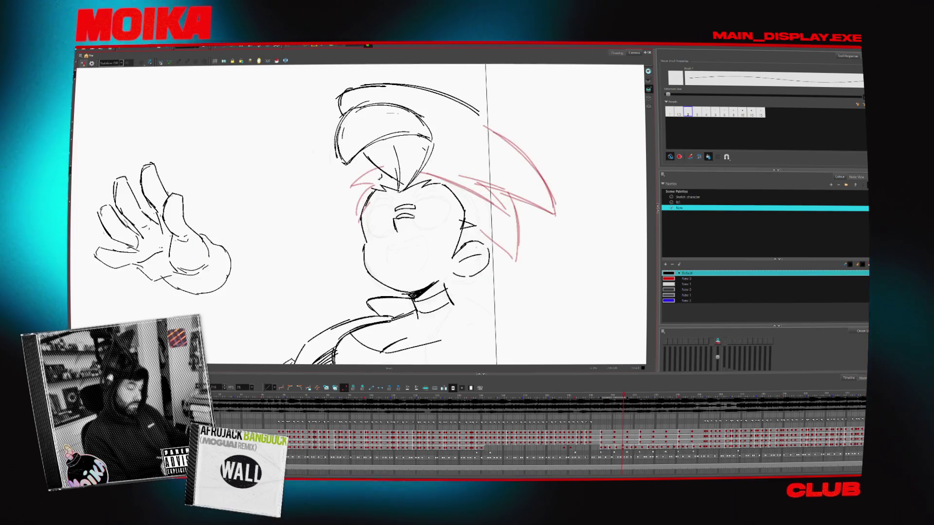
{"action": "key", "text": "comma"}
{"action": "key", "text": "period"}
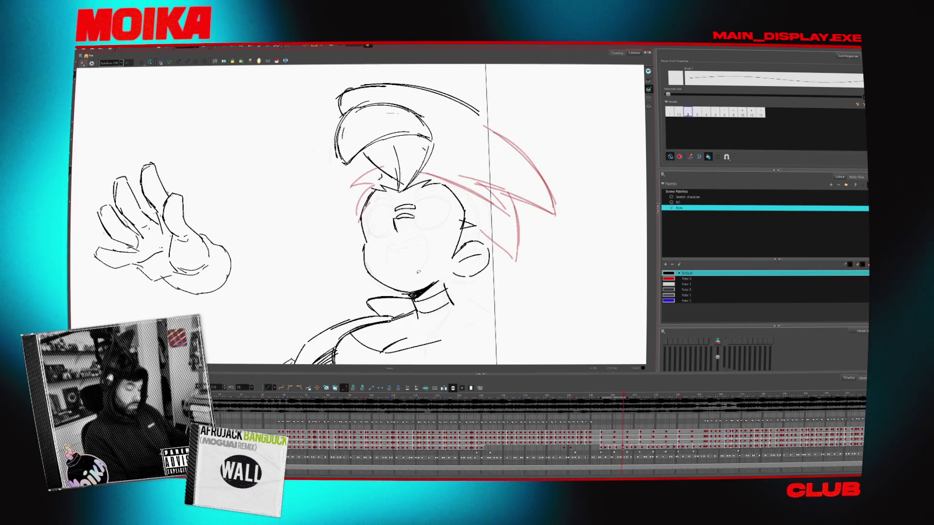
{"action": "scroll", "coordinate": [357, 215], "scroll_direction": "down", "scroll_amount": 3}
Step to the sunglasses drawing, mirror the view and move on through the next poses
{"action": "key", "text": "period"}
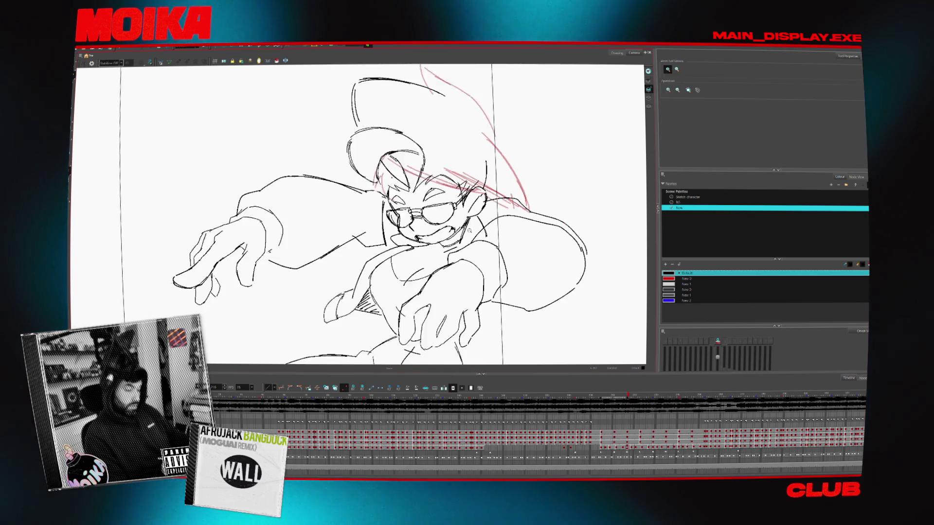
{"action": "key", "text": "period"}
{"action": "key", "text": "comma"}
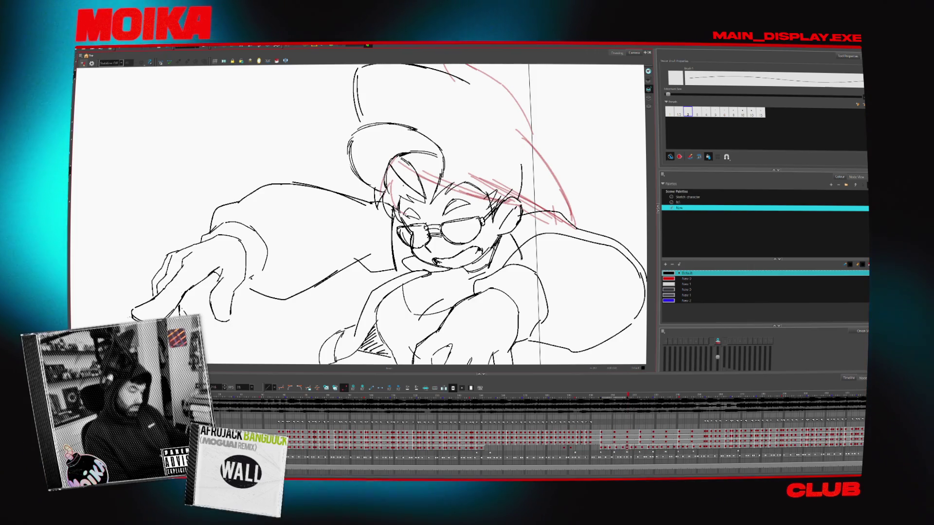
{"action": "left_click", "coordinate": [83, 64]}
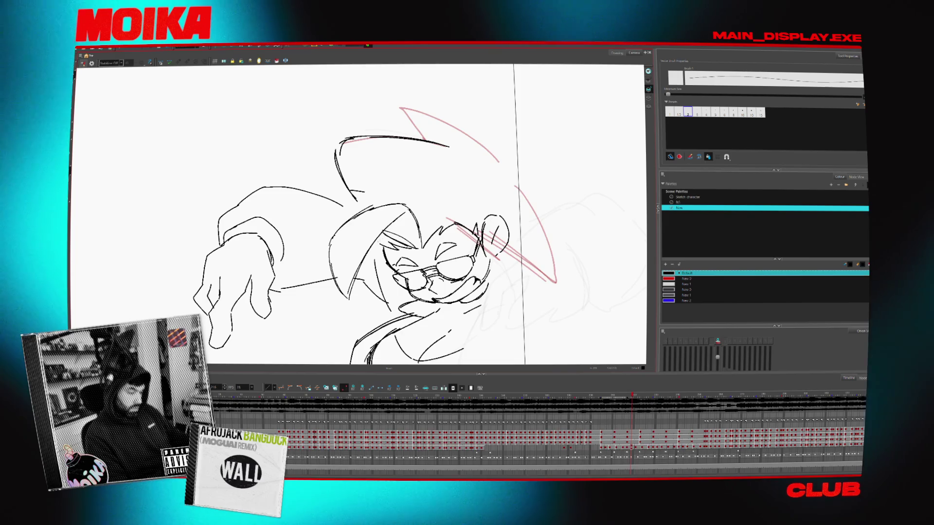
{"action": "key", "text": "period"}
{"action": "key", "text": "period"}
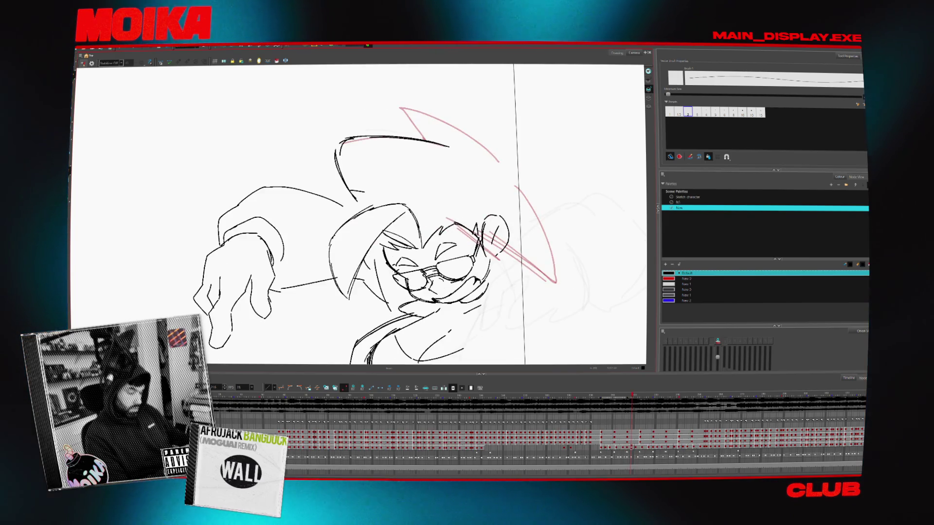
{"action": "key", "text": "period"}
Sketch a short stroke near the hair and check it against the neighbouring pose, flipped and unflipped
{"action": "key", "text": "comma"}
{"action": "left_click_drag", "start_coordinate": [349, 205], "coordinate": [365, 218]}
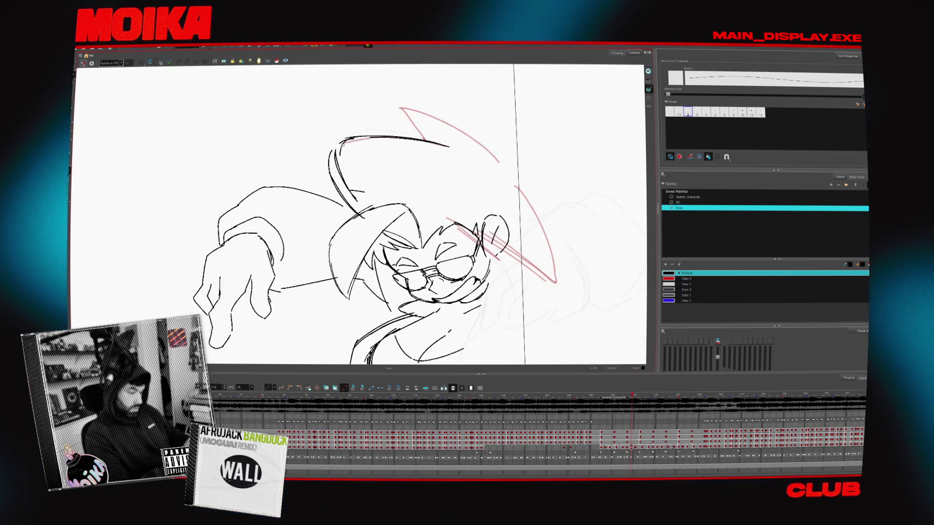
{"action": "key", "text": "period"}
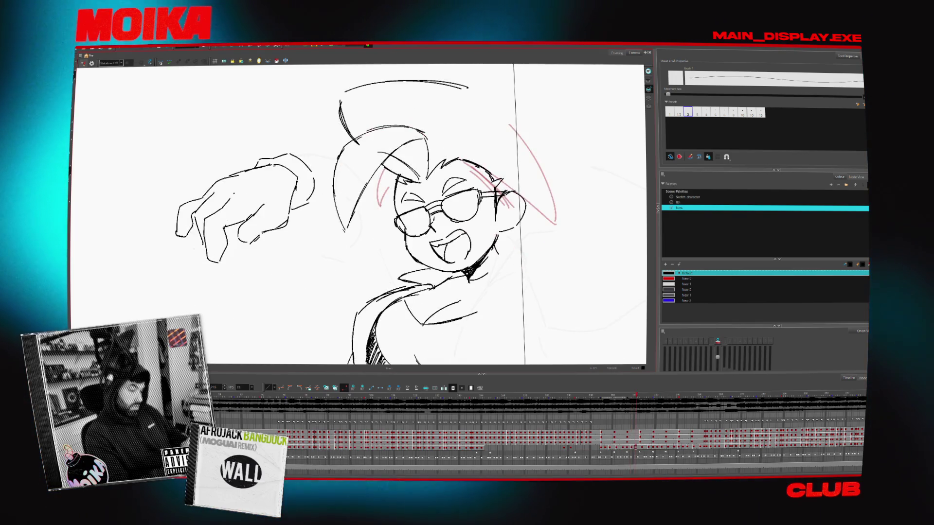
{"action": "key", "text": "comma"}
{"action": "left_click", "coordinate": [83, 63]}
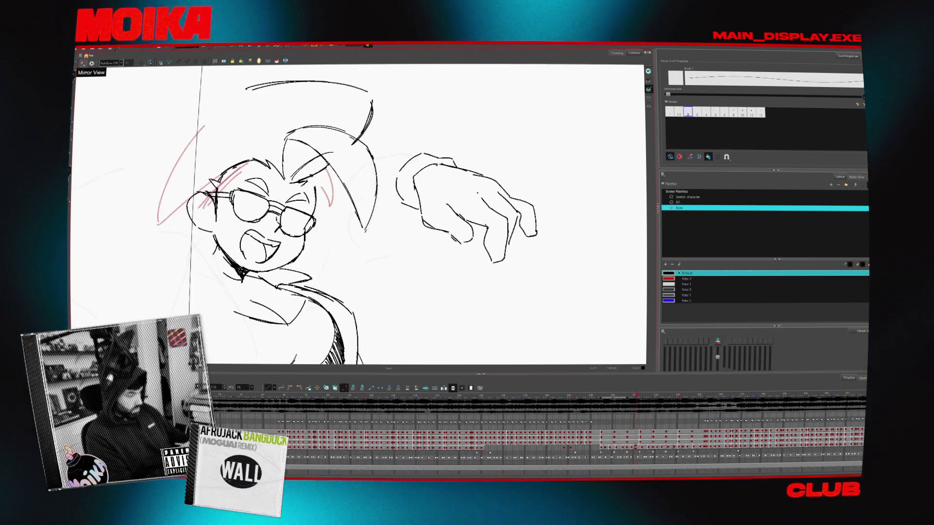
{"action": "left_click", "coordinate": [83, 62]}
Step forward through the wave poses and flip the canvas horizontally to review them
{"action": "key", "text": "period"}
{"action": "key", "text": "period"}
{"action": "key", "text": "comma"}
{"action": "key", "text": "comma"}
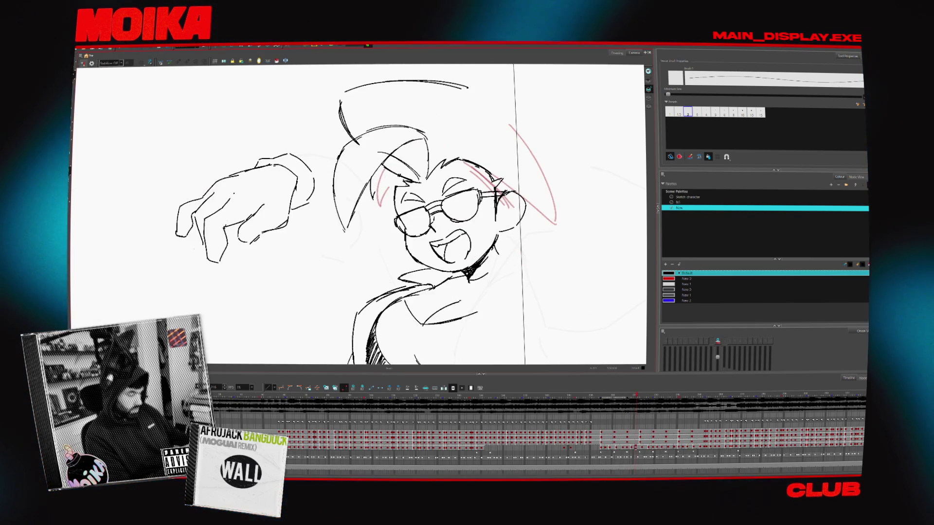
{"action": "key", "text": "period"}
{"action": "key", "text": "period"}
{"action": "key", "text": "period"}
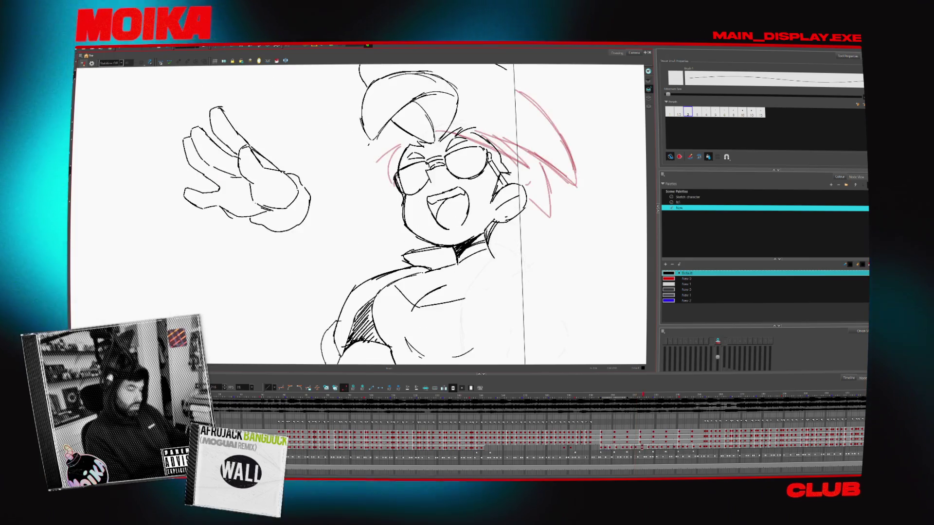
{"action": "key", "text": "period"}
{"action": "key", "text": "period"}
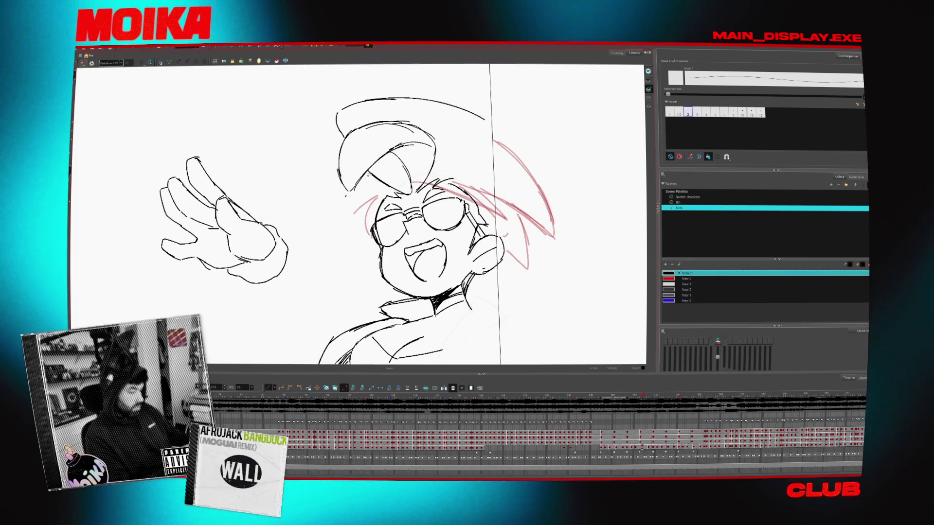
{"action": "left_click", "coordinate": [82, 63]}
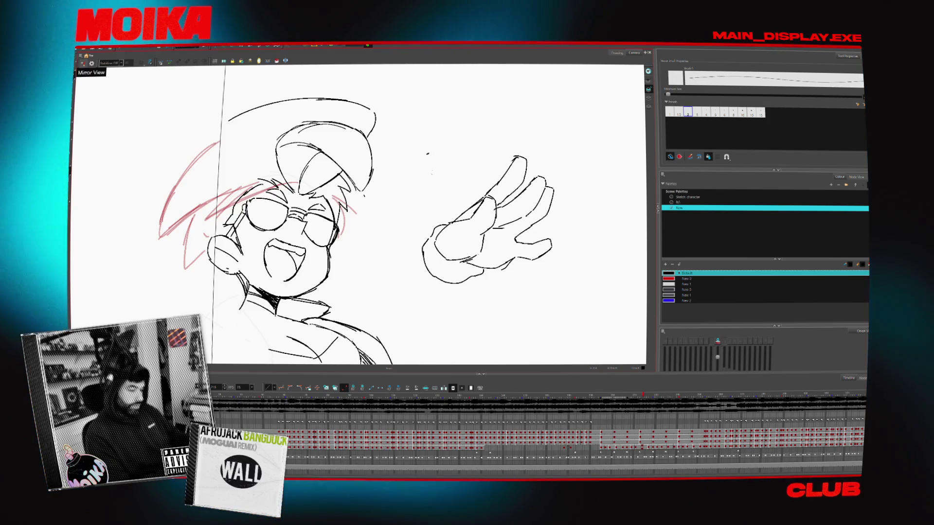
Step through the next drawings, toggling the flipped view, and compare the rough sketch with the glasses drawing
{"action": "key", "text": "period"}
{"action": "key", "text": "period"}
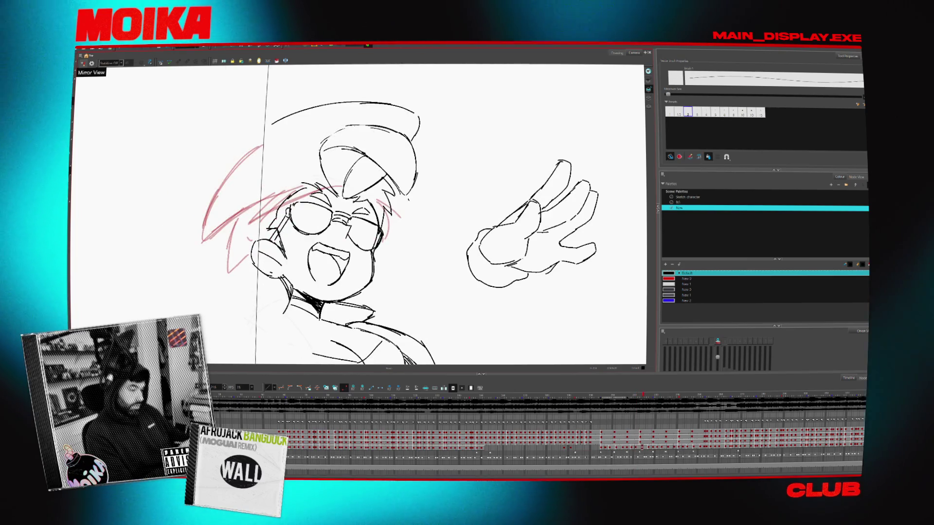
{"action": "key", "text": "period"}
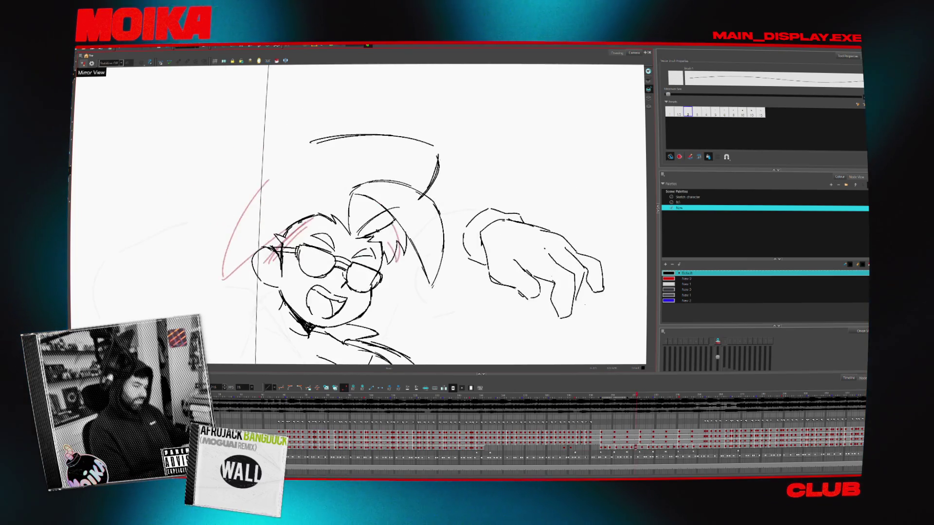
{"action": "key", "text": "comma"}
{"action": "left_click", "coordinate": [82, 63]}
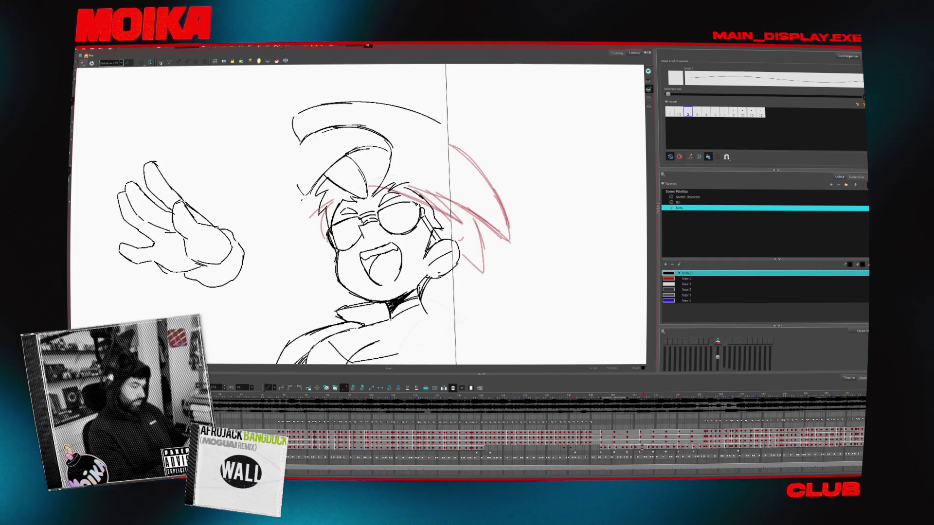
{"action": "left_click", "coordinate": [82, 63]}
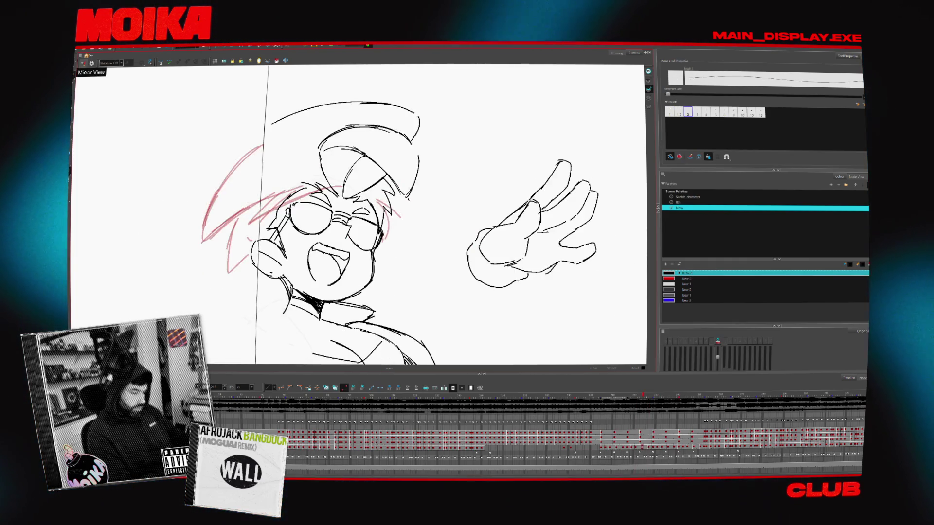
{"action": "left_click", "coordinate": [83, 64]}
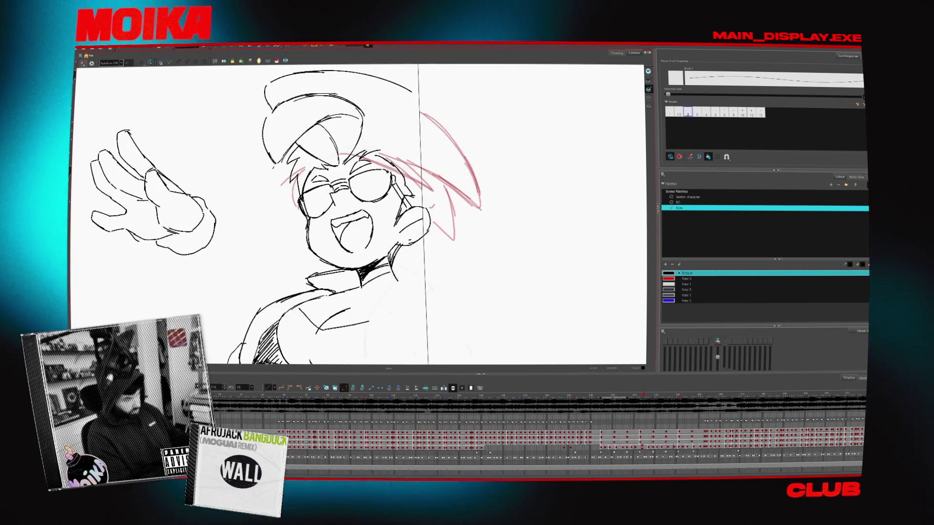
{"action": "key", "text": "period"}
{"action": "key", "text": "comma"}
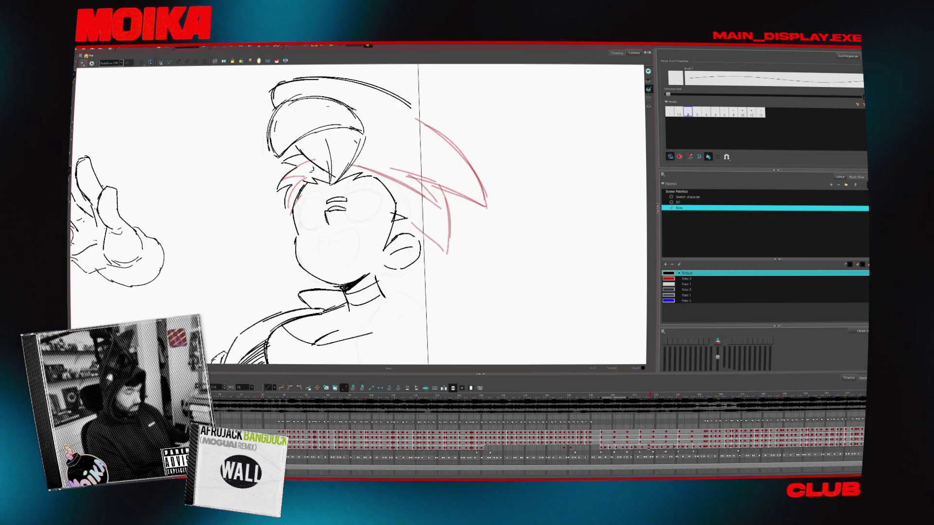
Flip the view once more, step back through the tilted and open-mouth heads to the arms-forward pose, and zoom out
{"action": "left_click", "coordinate": [82, 64]}
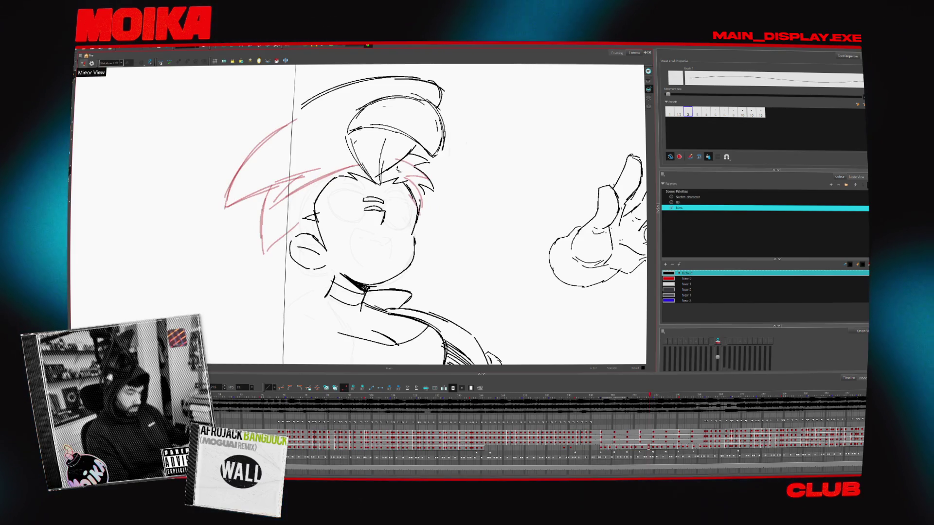
{"action": "left_click", "coordinate": [82, 64]}
{"action": "key", "text": "period"}
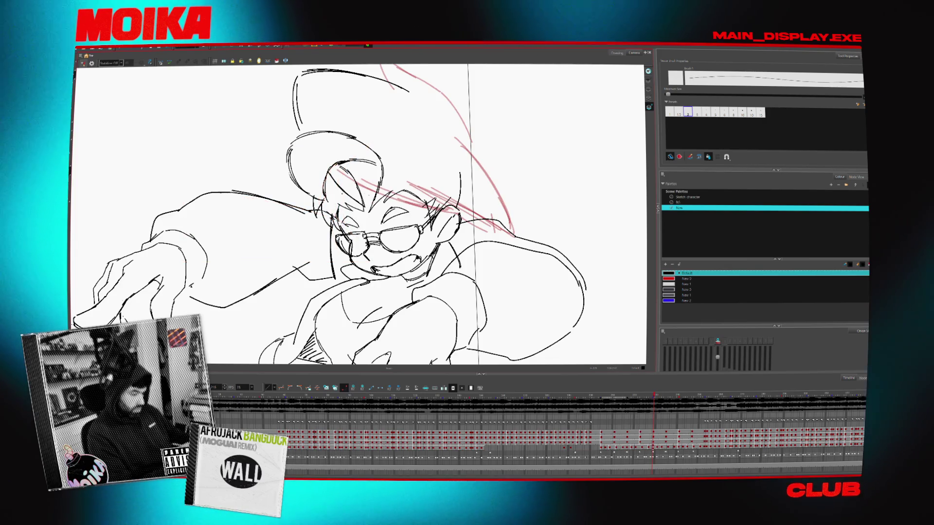
{"action": "key", "text": "comma"}
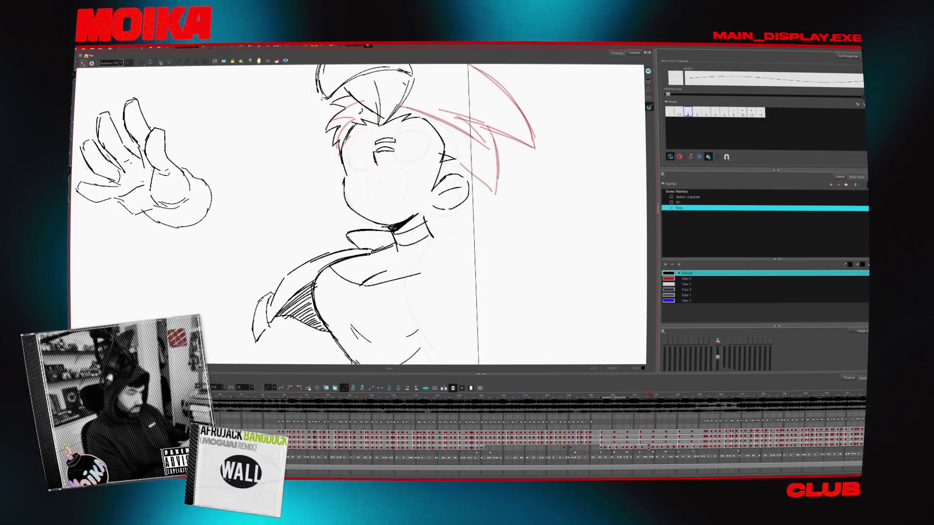
{"action": "key", "text": "comma"}
{"action": "key", "text": "comma"}
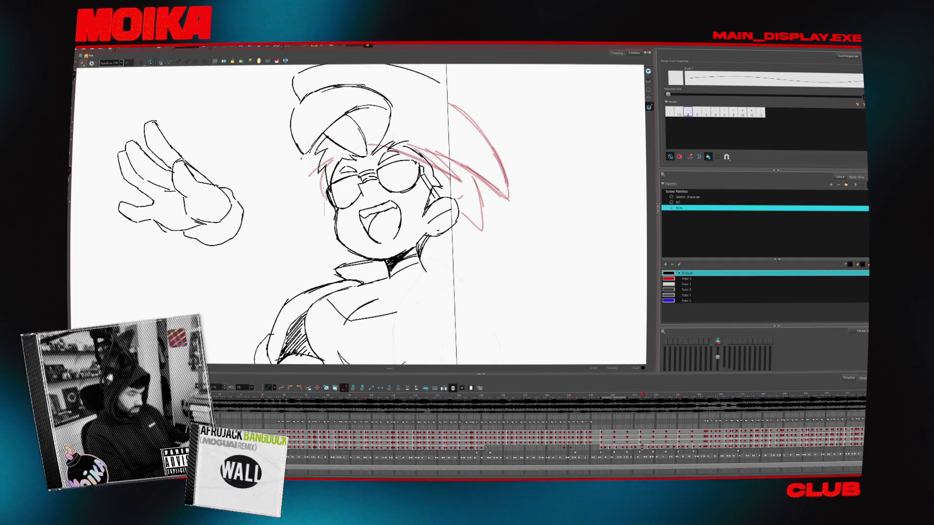
{"action": "key", "text": "comma"}
{"action": "key", "text": "period"}
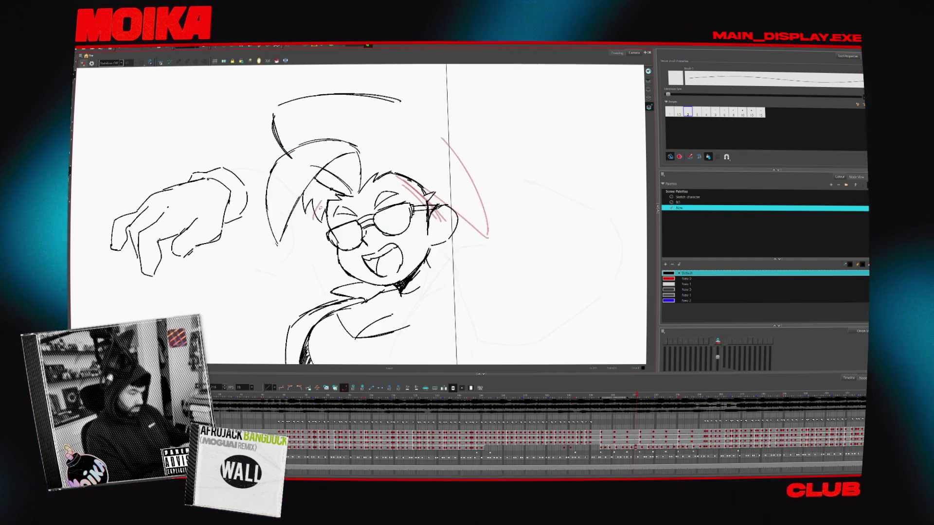
{"action": "key", "text": "comma"}
{"action": "key", "text": "2"}
{"action": "key", "text": "2"}
{"action": "key", "text": "2"}
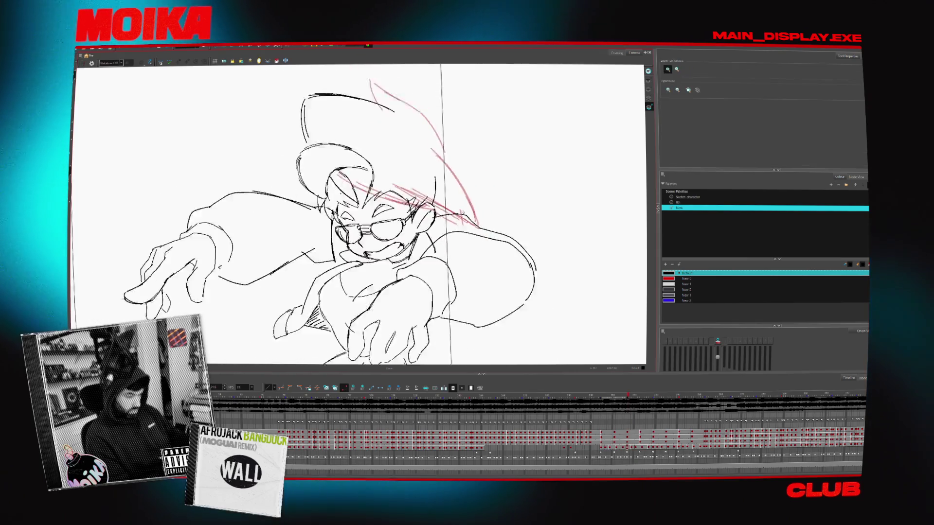
Step through the open-mouth, no-glasses and arms-forward poses, returning to the raised-hand pose
{"action": "key", "text": "comma"}
{"action": "key", "text": "comma"}
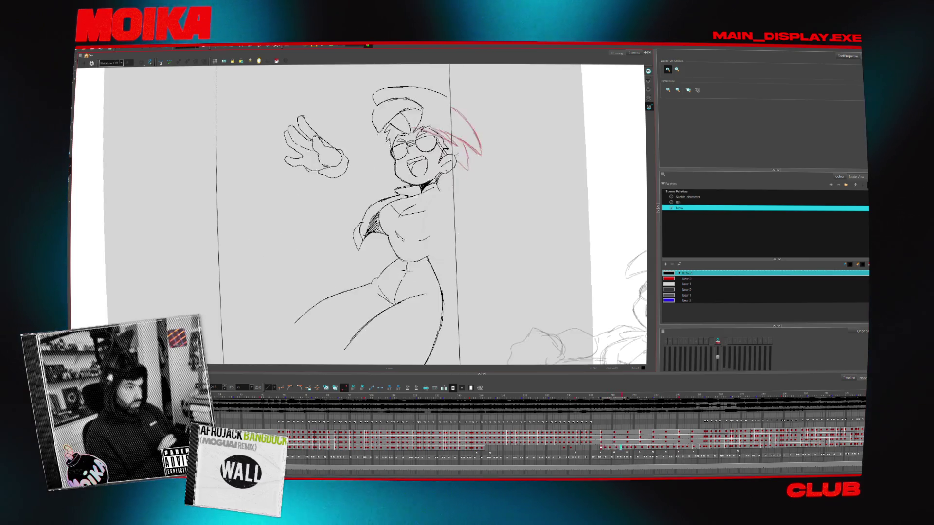
{"action": "key", "text": "period"}
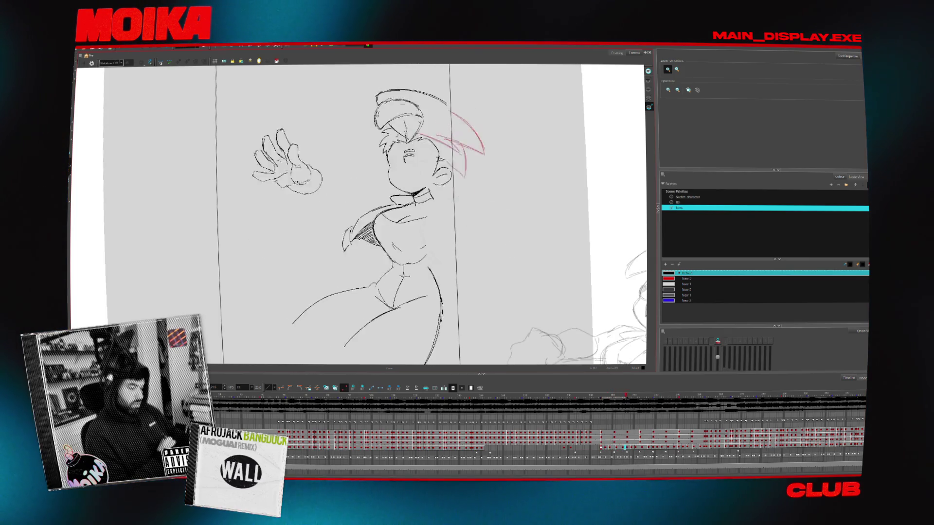
{"action": "key", "text": "period"}
{"action": "key", "text": "comma"}
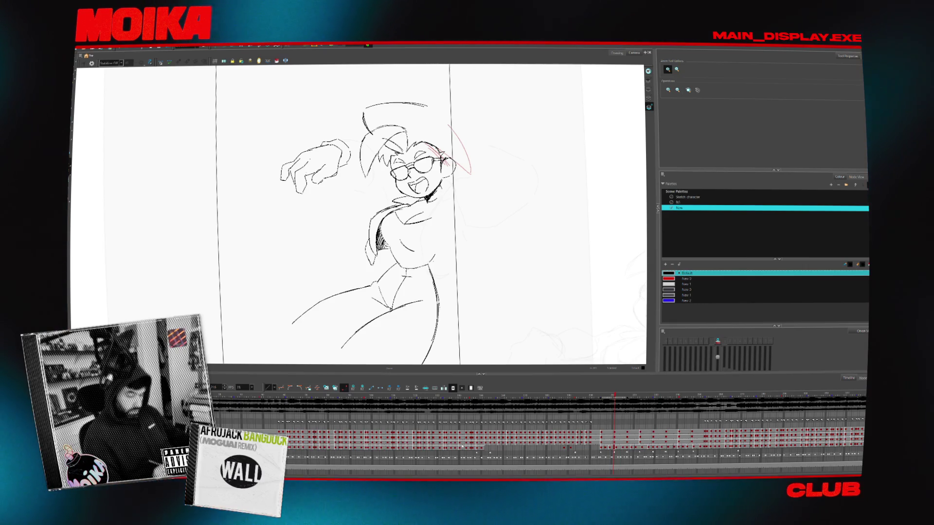
Play back and forth through the wave poses again, finishing on the later raised-hand drawing
{"action": "key", "text": "period"}
{"action": "key", "text": "period"}
{"action": "key", "text": "comma"}
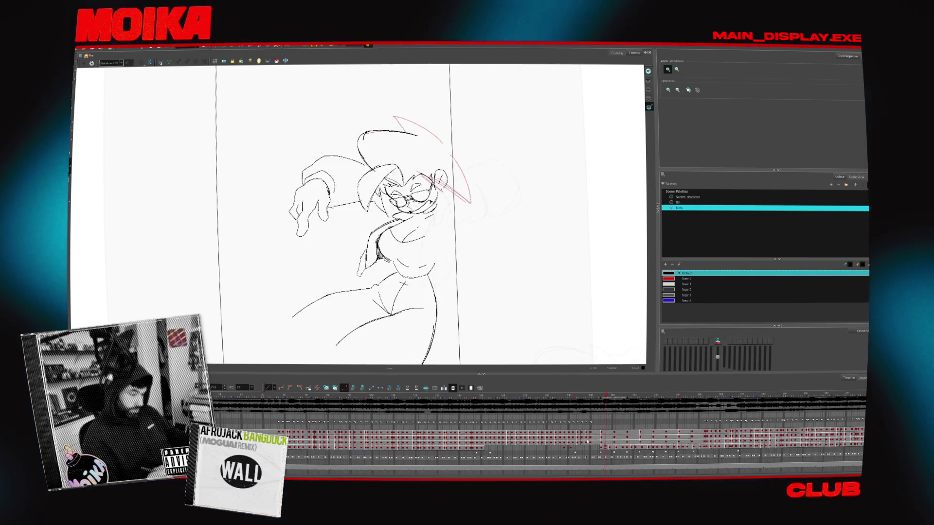
{"action": "key", "text": "period"}
{"action": "key", "text": "period"}
{"action": "key", "text": "period"}
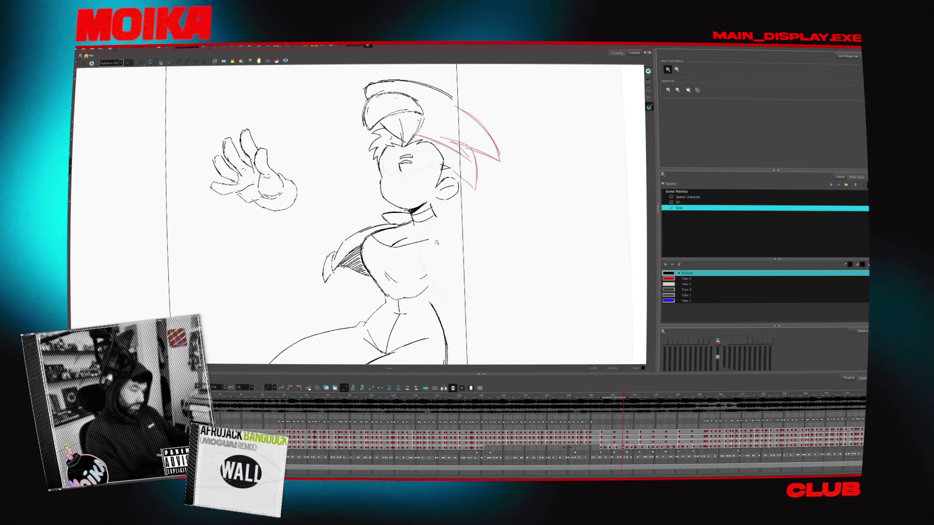
{"action": "key", "text": "period"}
{"action": "key", "text": "comma"}
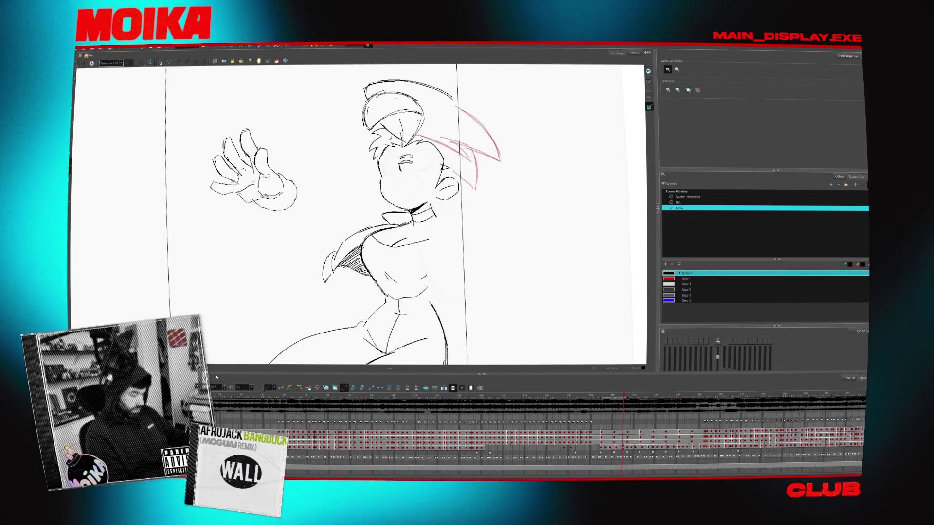
{"action": "key", "text": "period"}
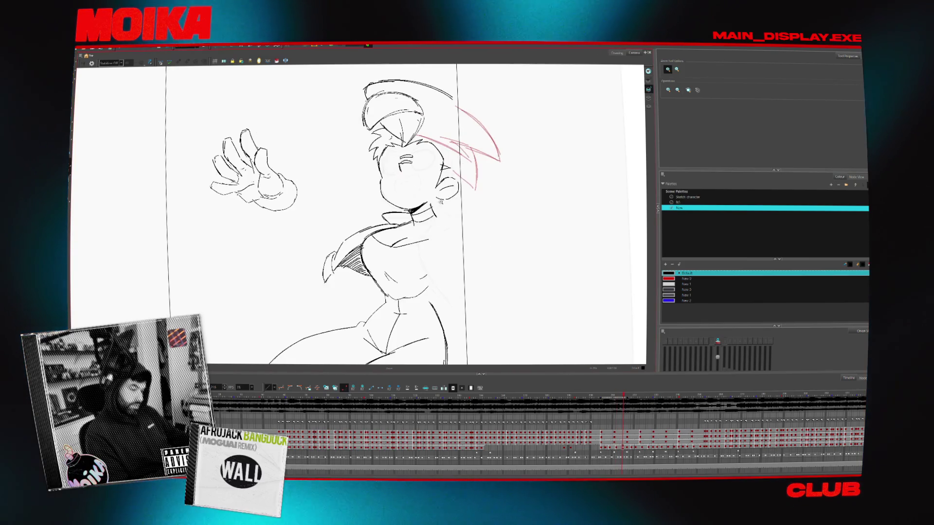
{"action": "key", "text": "alt+b"}
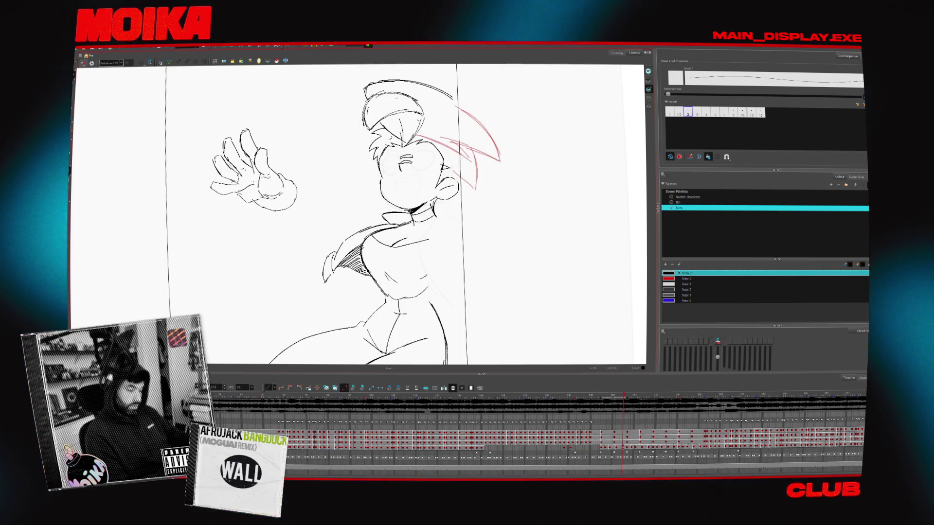
Flip repeatedly between the arms-forward and hand-raised poses to check the motion
{"action": "key", "text": "alt+x"}
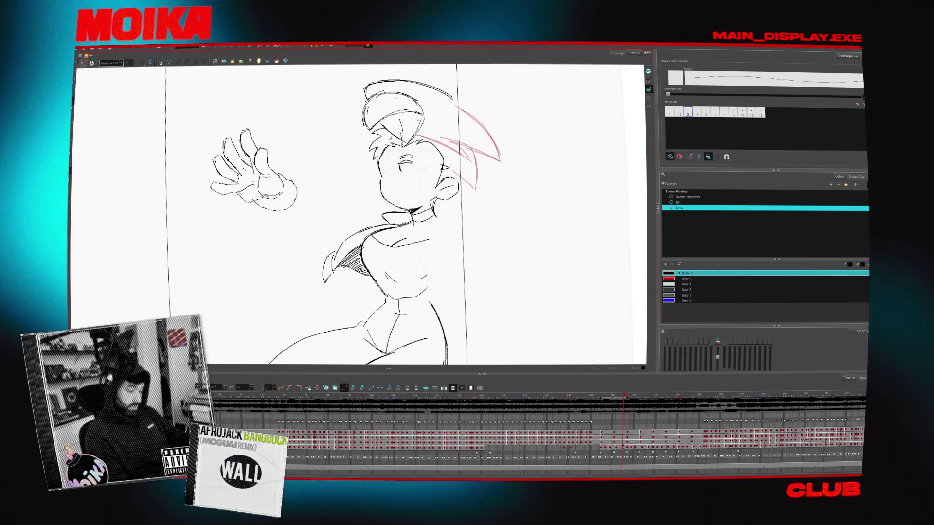
{"action": "key", "text": "period"}
{"action": "key", "text": "period"}
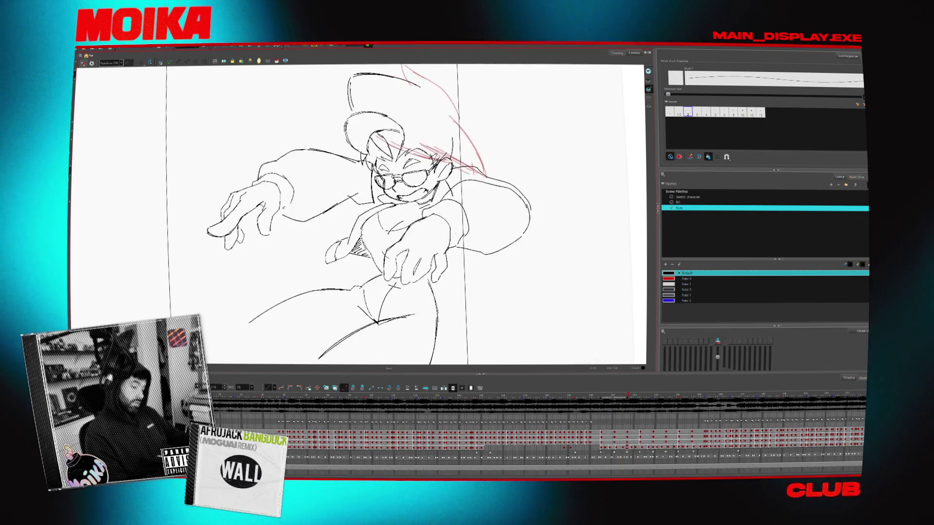
{"action": "key", "text": "comma"}
{"action": "key", "text": "comma"}
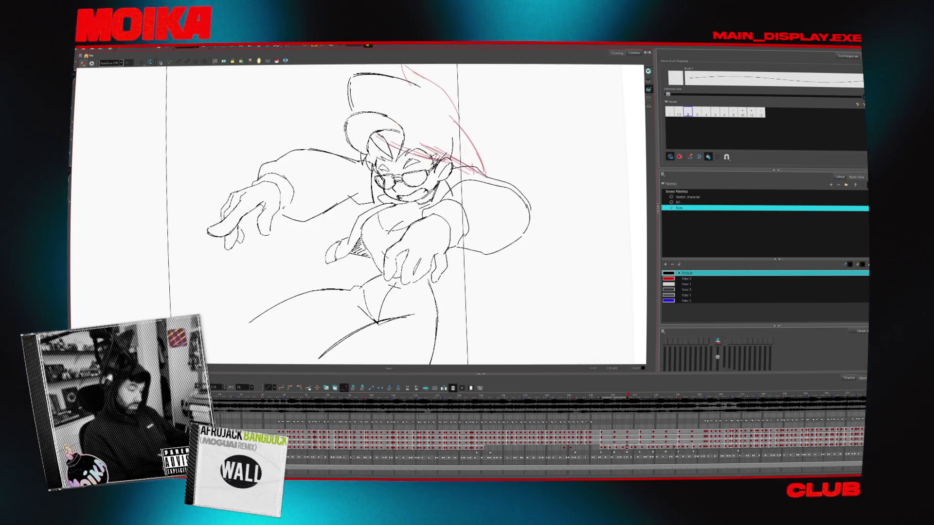
{"action": "key", "text": "period"}
{"action": "key", "text": "comma"}
{"action": "key", "text": "period"}
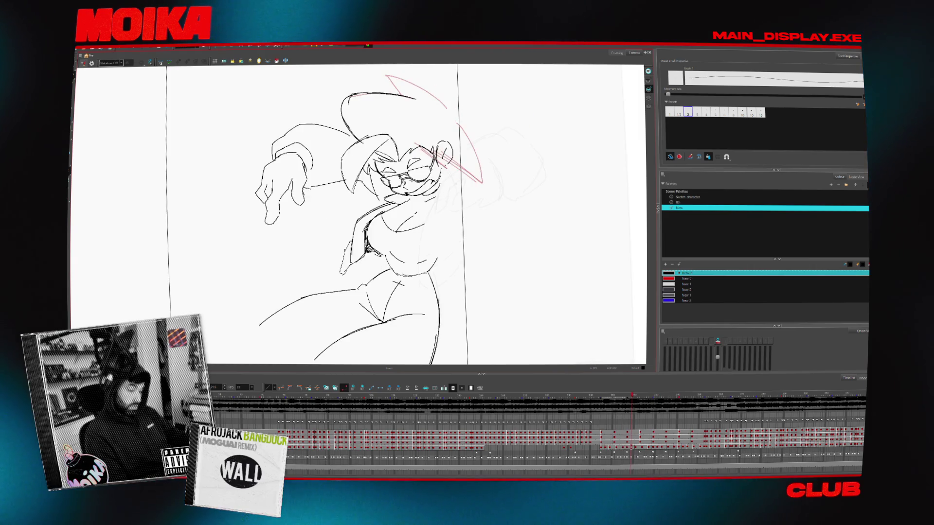
{"action": "key", "text": "comma"}
{"action": "key", "text": "period"}
{"action": "key", "text": "comma"}
{"action": "key", "text": "period"}
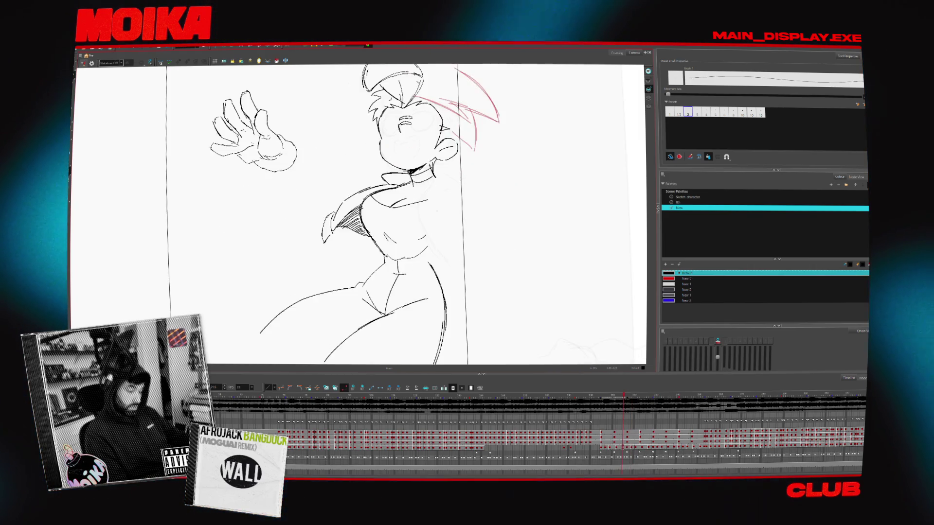
{"action": "key", "text": "comma"}
Flick through the hand-raised and glasses drawings, settling on the arms-forward pose
{"action": "key", "text": "period"}
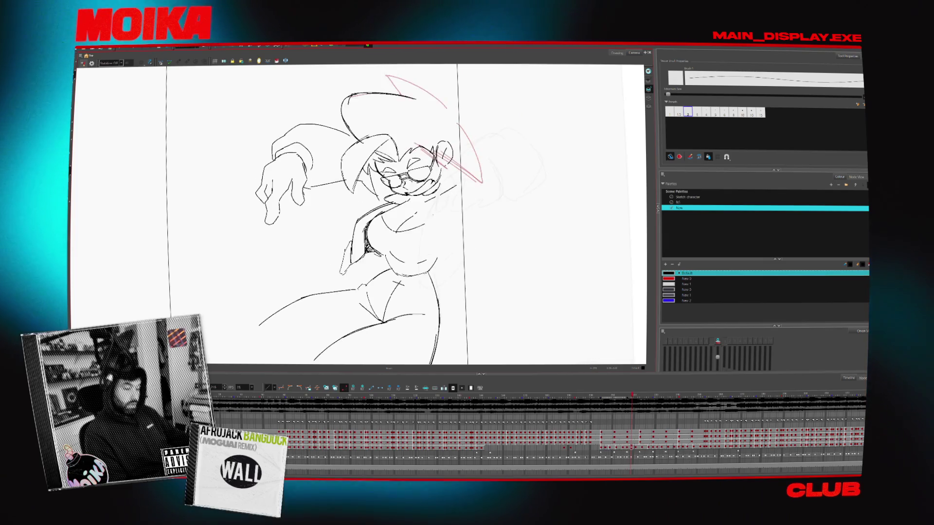
{"action": "key", "text": "comma"}
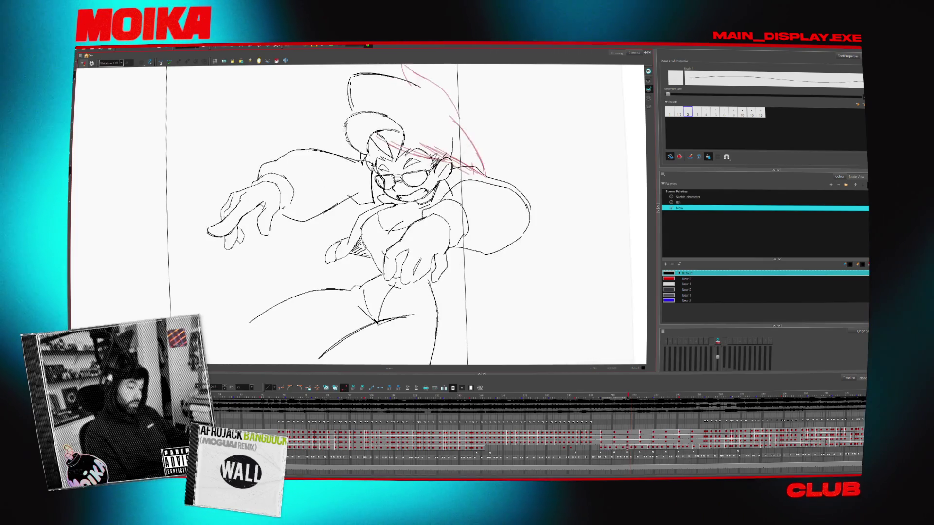
{"action": "key", "text": "comma"}
{"action": "key", "text": "period"}
{"action": "key", "text": "period"}
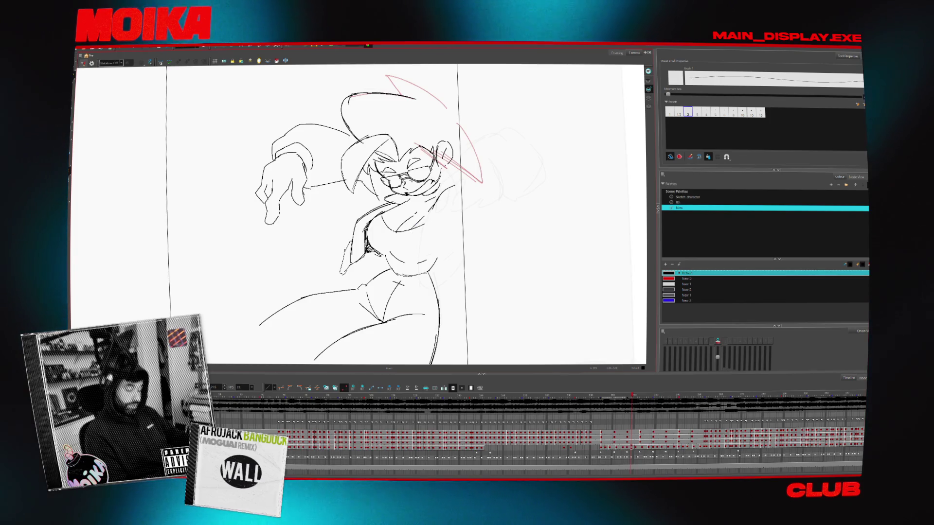
{"action": "key", "text": "comma"}
{"action": "key", "text": "period"}
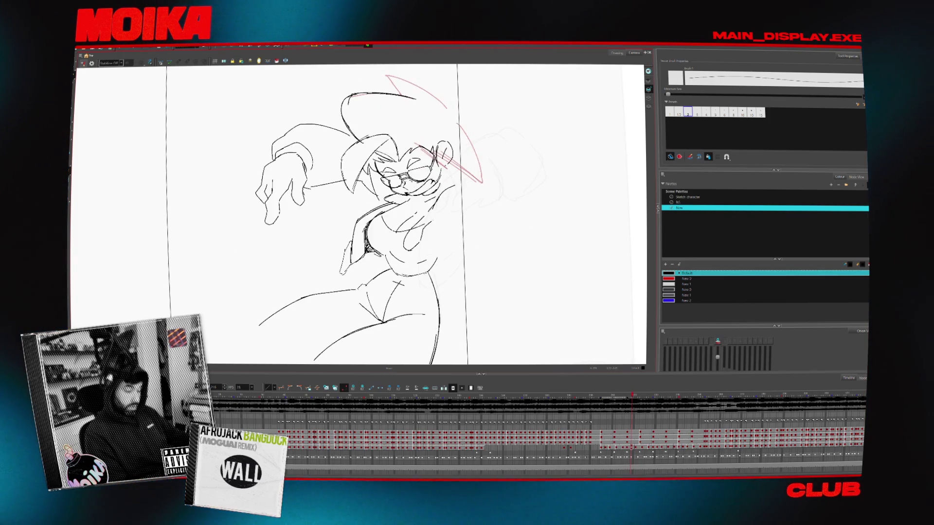
{"action": "key", "text": "period"}
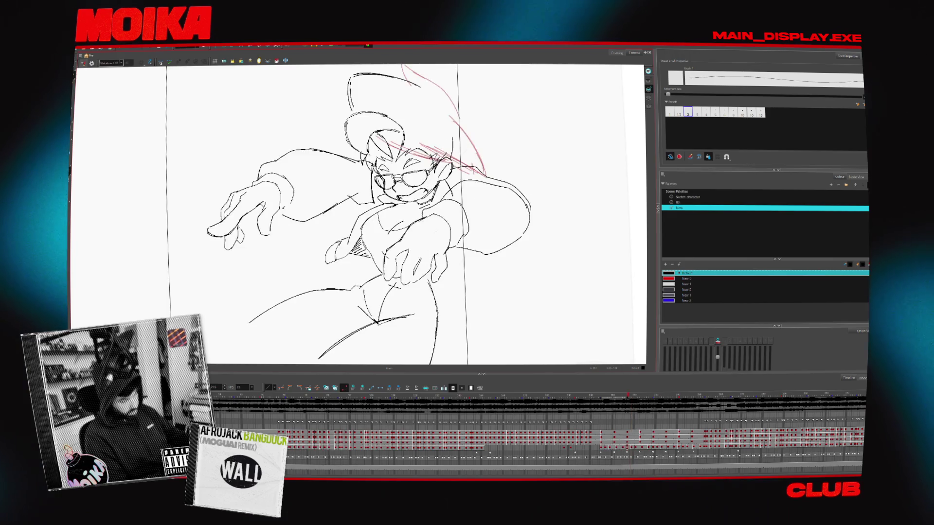
{"action": "key", "text": "comma"}
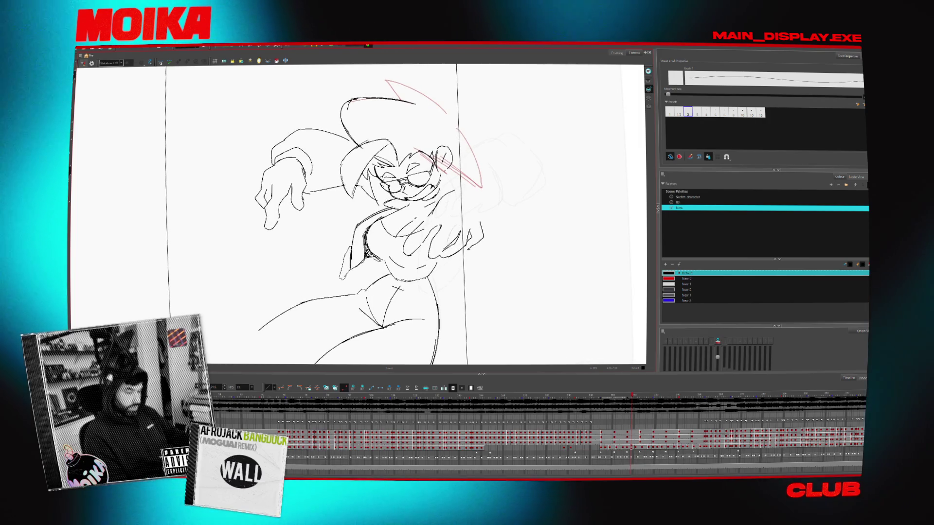
{"action": "key", "text": "comma"}
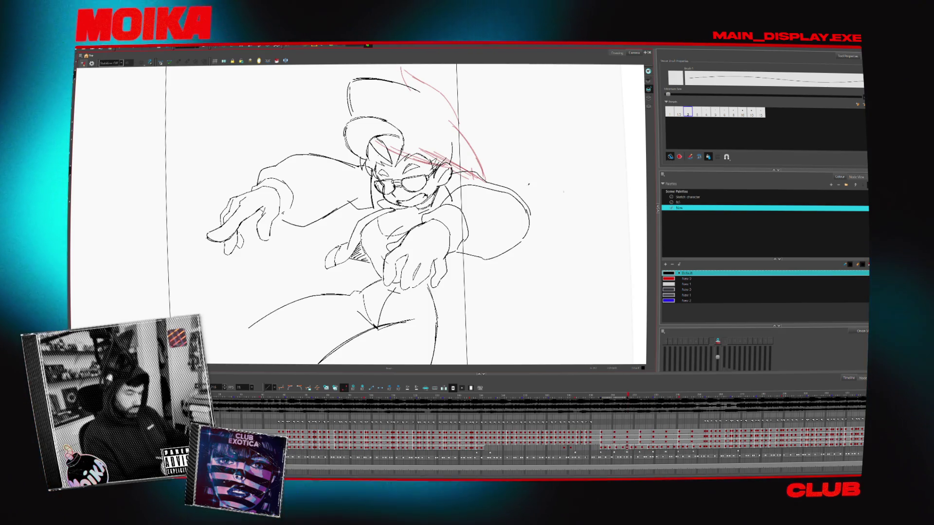
Flick through the neighbouring drawings and check the reaching pose mirrored and unmirrored
{"action": "key", "text": "period"}
{"action": "key", "text": "comma"}
{"action": "key", "text": "period"}
{"action": "key", "text": "alt+b"}
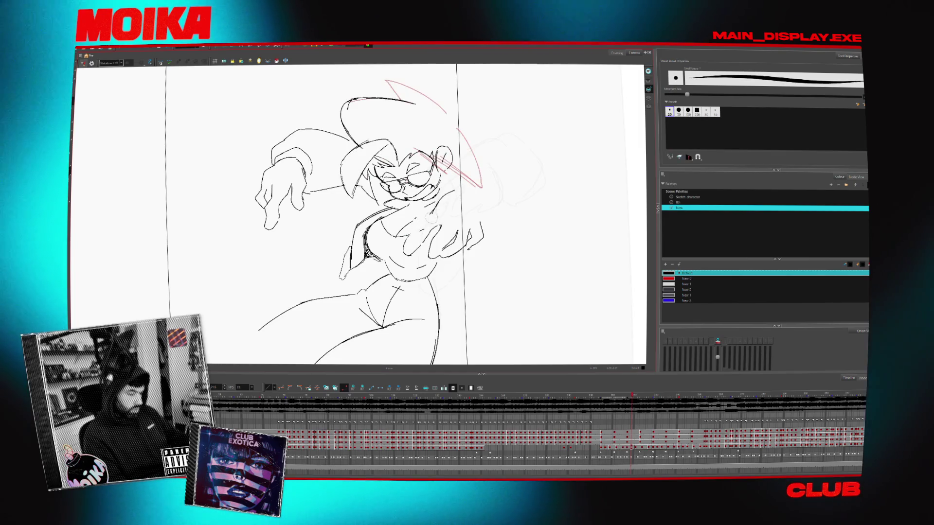
{"action": "key", "text": "comma"}
{"action": "key", "text": "period"}
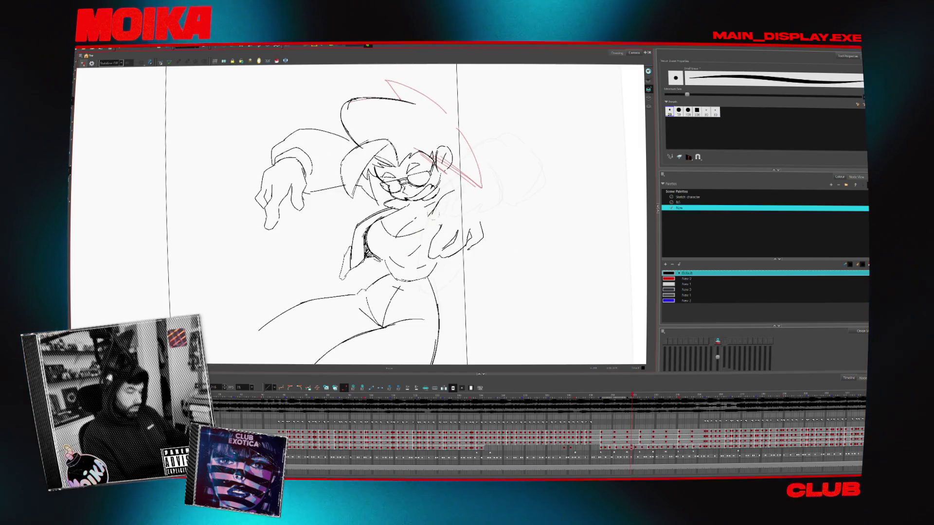
{"action": "left_click", "coordinate": [83, 64]}
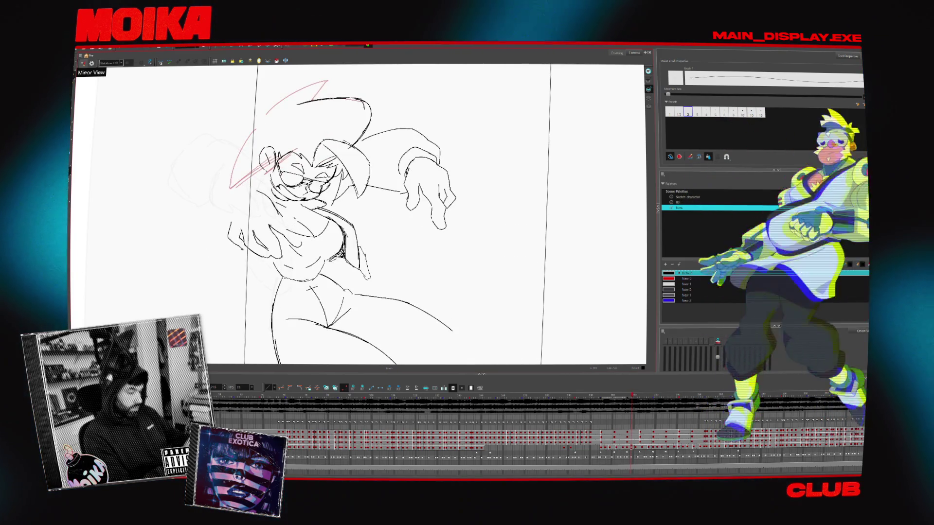
{"action": "left_click", "coordinate": [82, 63]}
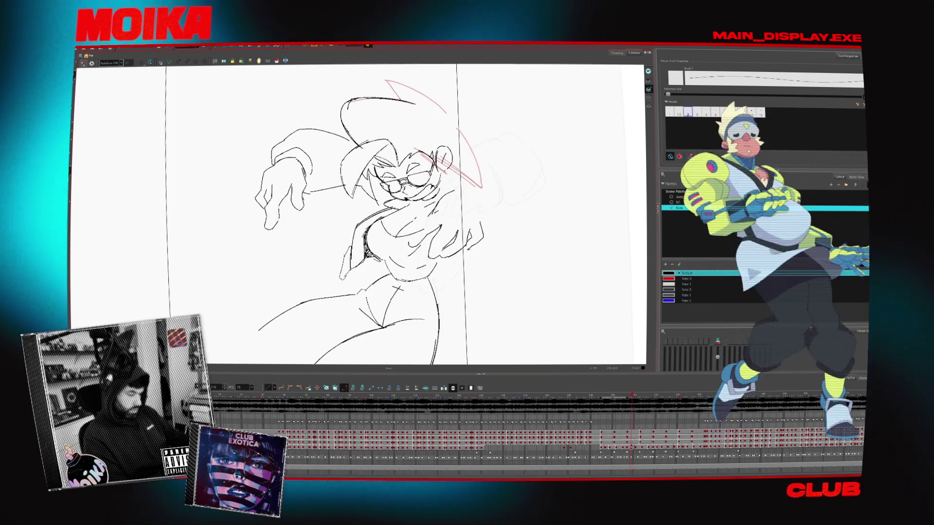
{"action": "key", "text": "period"}
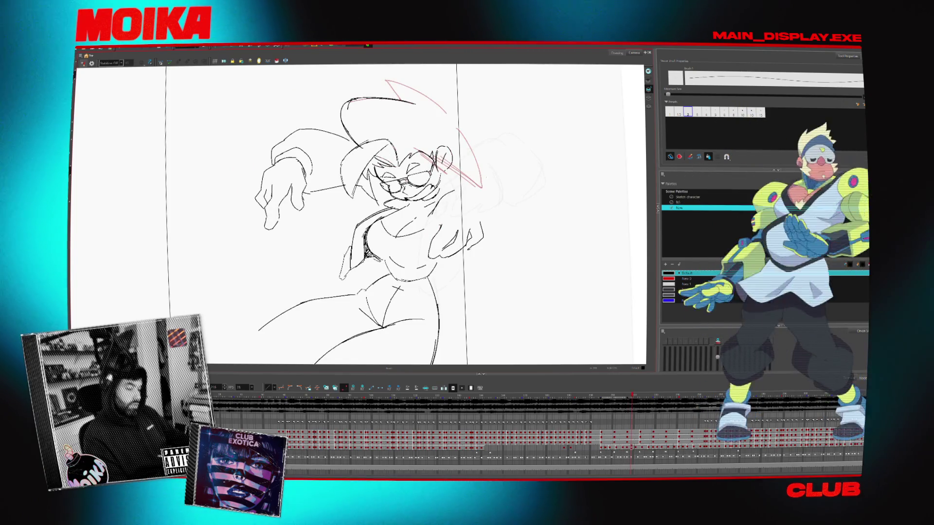
{"action": "key", "text": "period"}
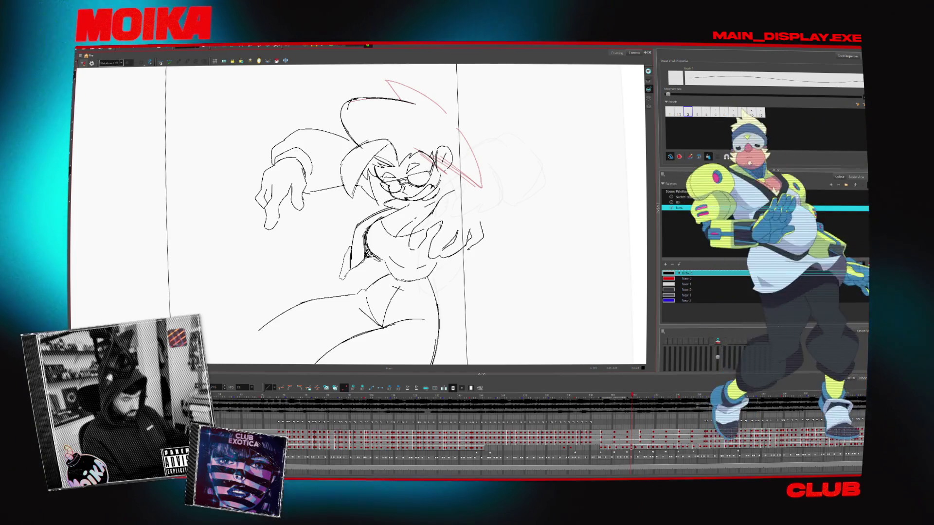
Toggle back and forth between the two poses to compare their arm positions
{"action": "key", "text": "period"}
{"action": "key", "text": "comma"}
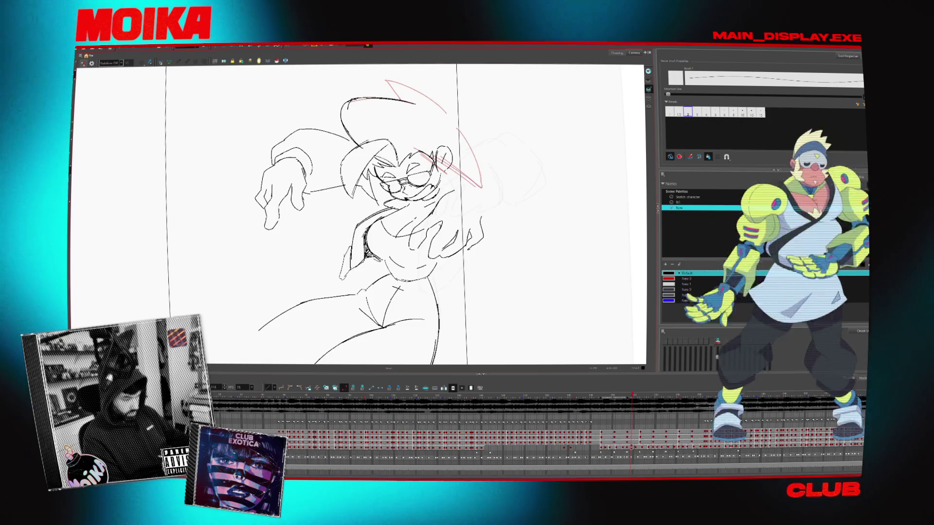
{"action": "key", "text": "period"}
{"action": "key", "text": "period"}
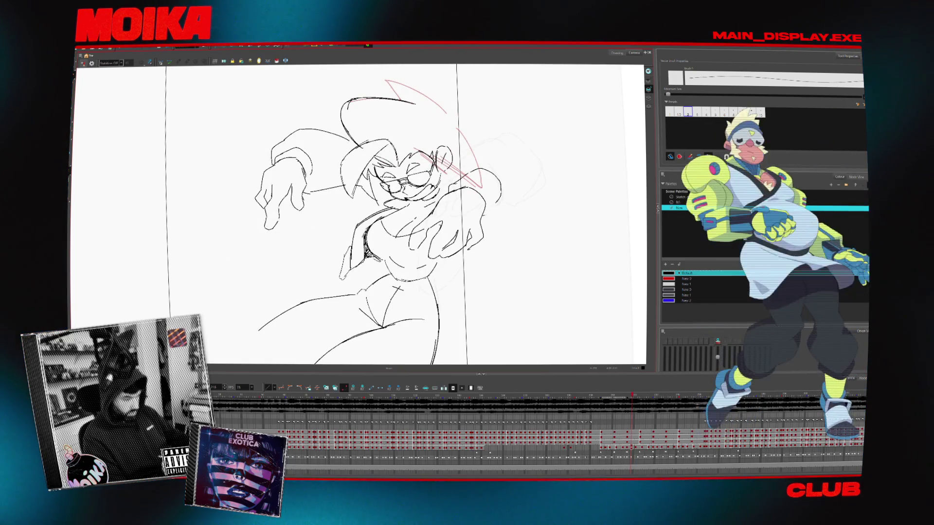
{"action": "key", "text": "comma"}
{"action": "key", "text": "period"}
{"action": "key", "text": "comma"}
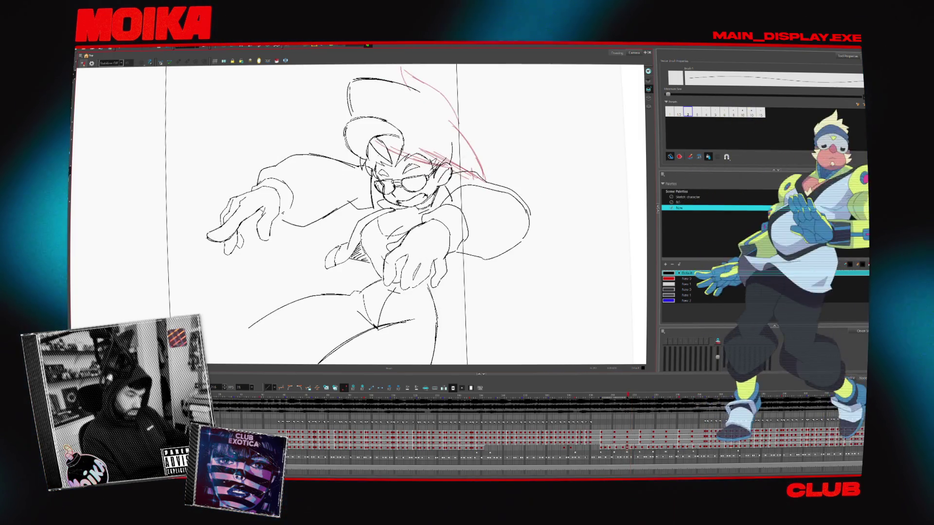
{"action": "key", "text": "period"}
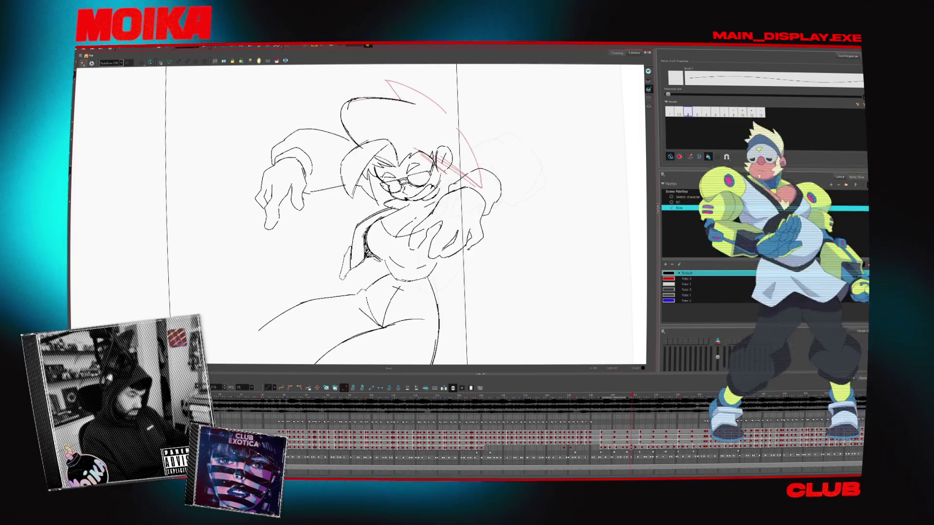
{"action": "key", "text": "comma"}
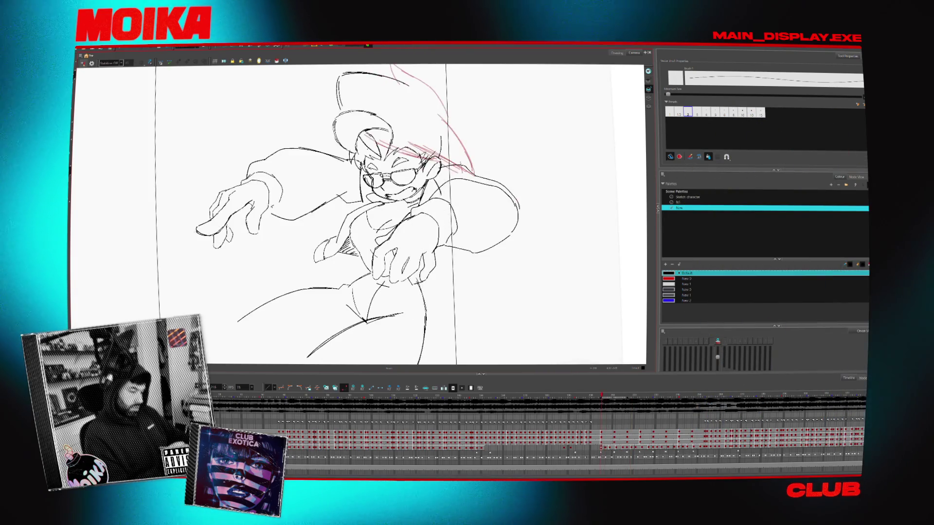
{"action": "key", "text": "period"}
{"action": "key", "text": "comma"}
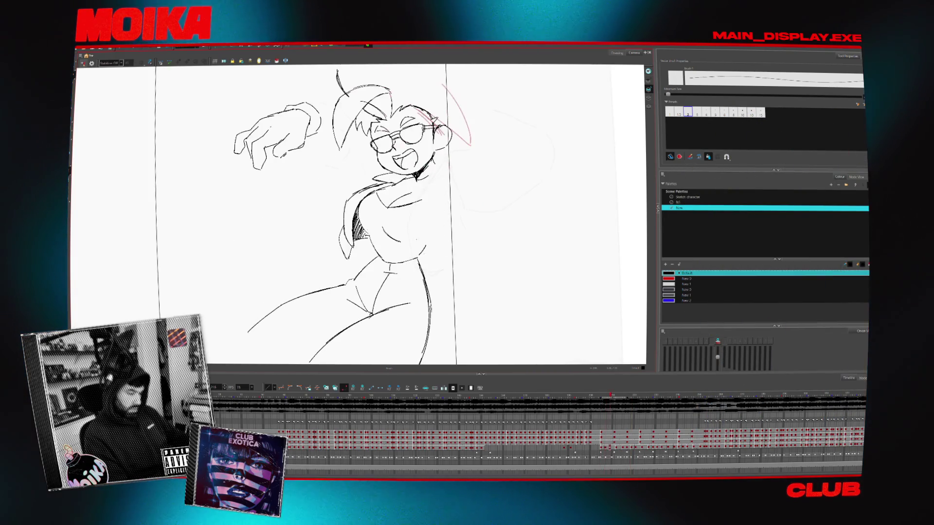
{"action": "key", "text": "period"}
{"action": "key", "text": "comma"}
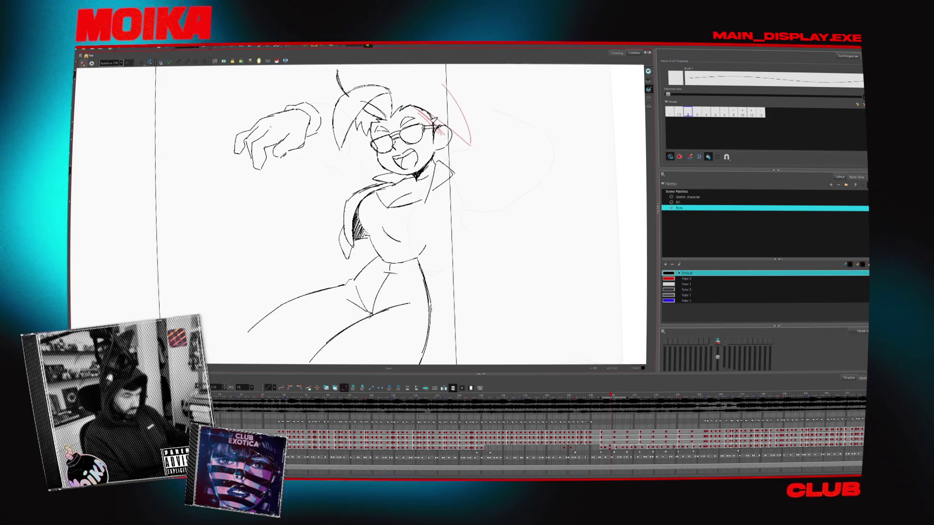
{"action": "key", "text": "period"}
{"action": "key", "text": "period"}
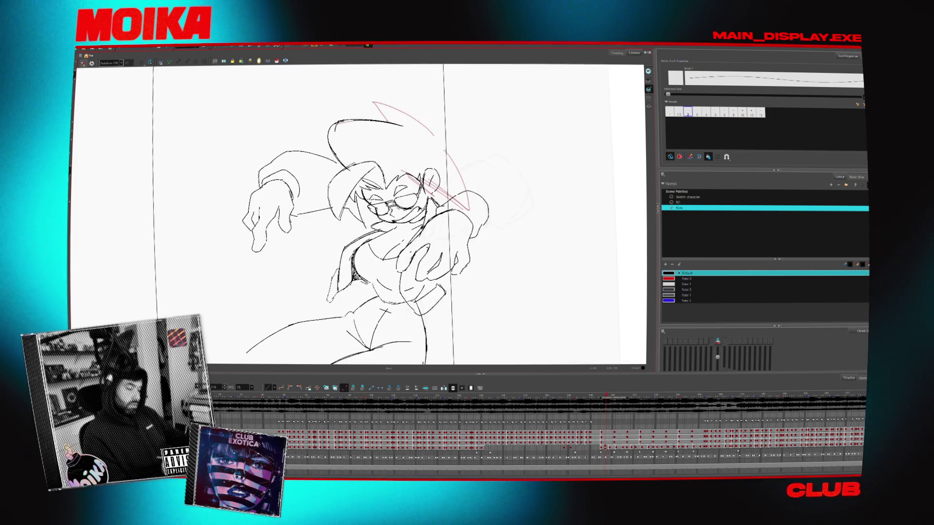
{"action": "key", "text": "comma"}
Switch drawing tool and scrub through earlier and later drawings, returning to the reaching pose
{"action": "key", "text": "alt+x"}
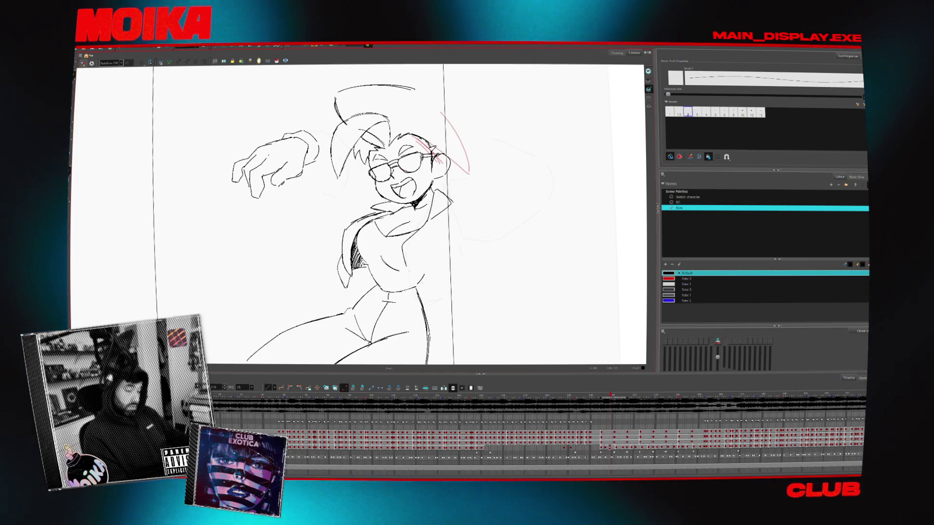
{"action": "key", "text": "period"}
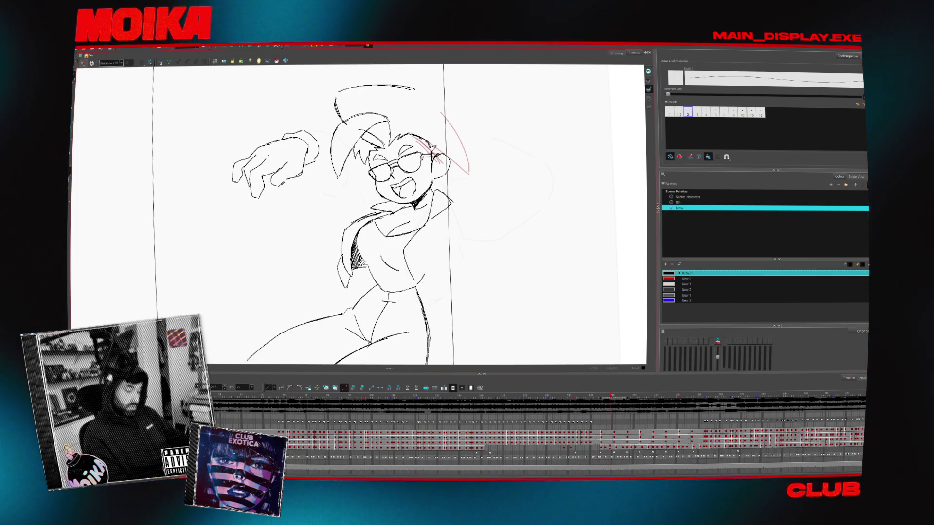
{"action": "key", "text": "period"}
{"action": "key", "text": "period"}
{"action": "key", "text": "comma"}
{"action": "key", "text": "comma"}
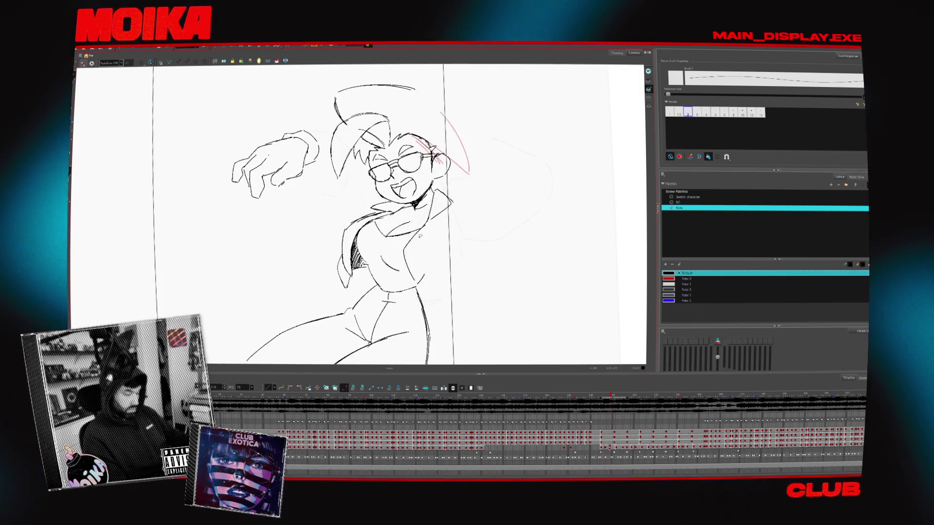
{"action": "key", "text": "comma"}
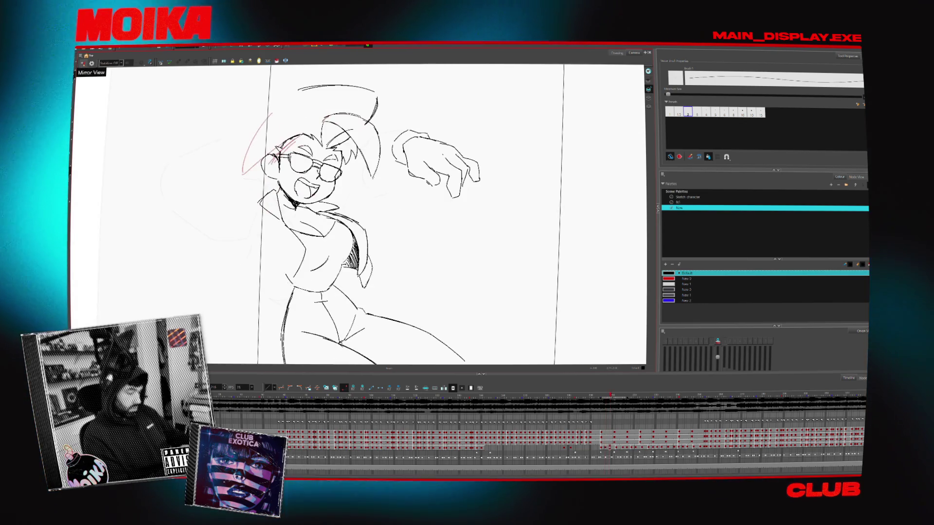
{"action": "key", "text": "comma"}
{"action": "key", "text": "period"}
{"action": "key", "text": "period"}
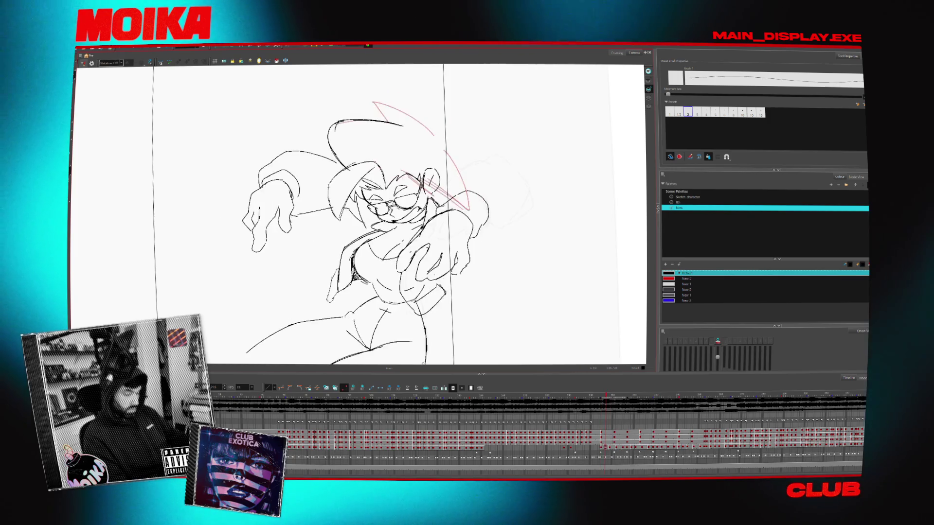
{"action": "key", "text": "period"}
{"action": "key", "text": "period"}
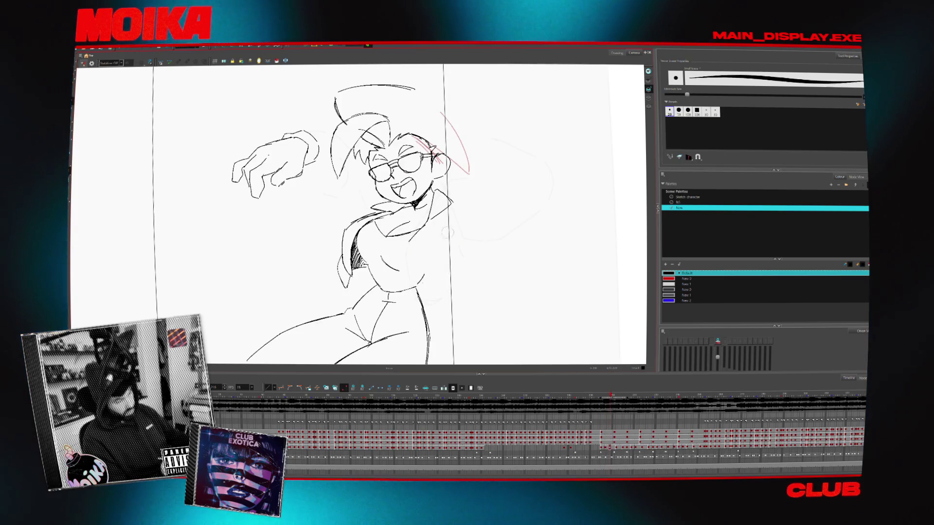
{"action": "key", "text": "comma"}
{"action": "key", "text": "period"}
{"action": "key", "text": "comma"}
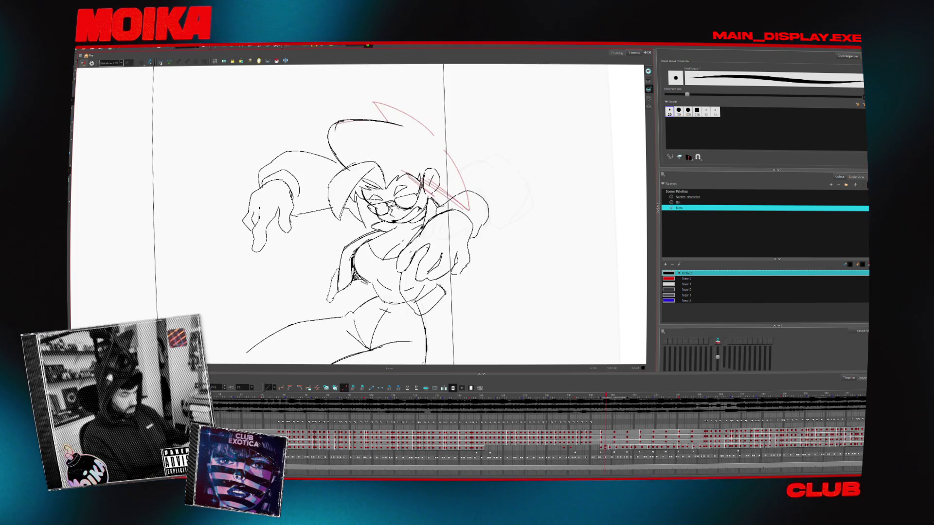
{"action": "key", "text": "comma"}
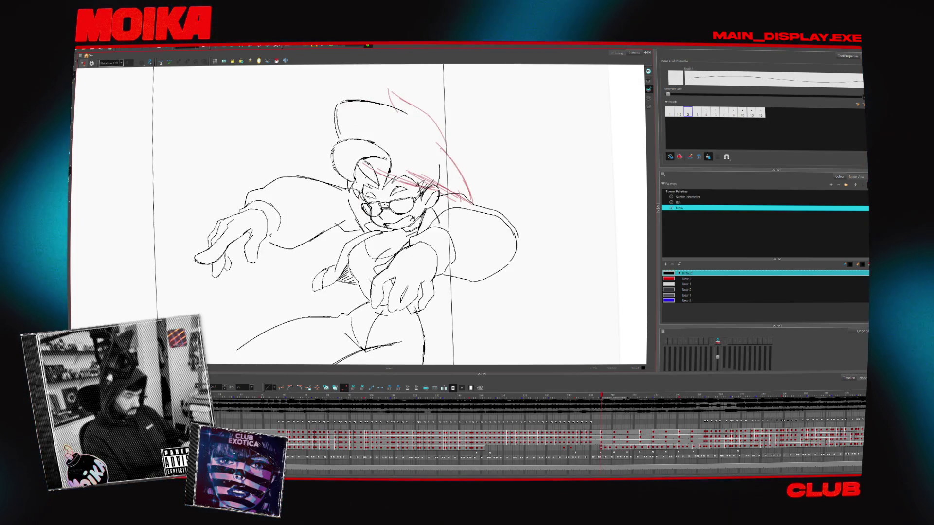
With the view mirrored and a thicker brush, sketch a first stroke near the shoulder
{"action": "left_click", "coordinate": [83, 63]}
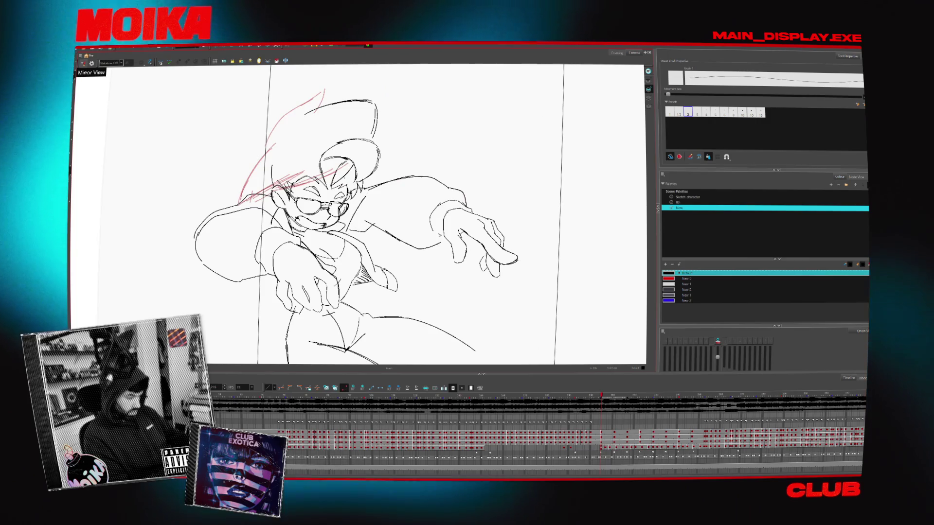
{"action": "left_click", "coordinate": [83, 63]}
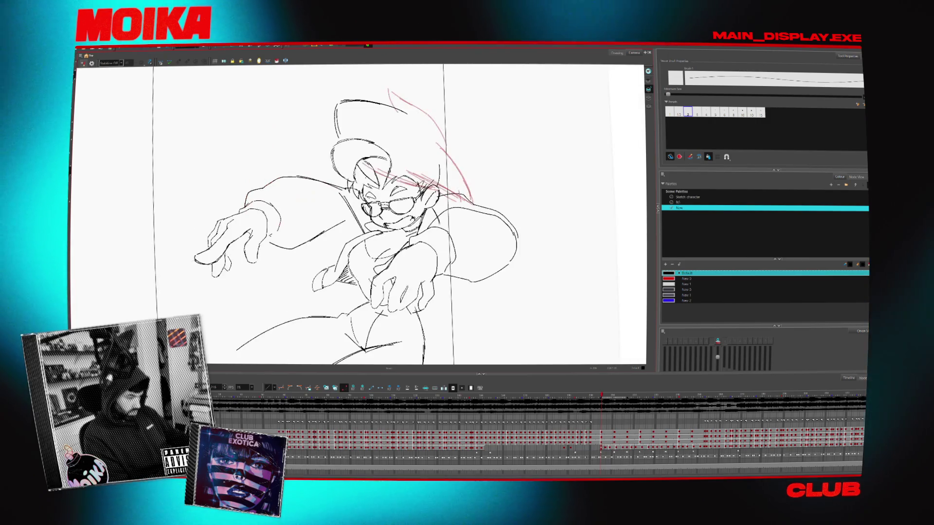
{"action": "key", "text": "alt+b"}
{"action": "left_click_drag", "start_coordinate": [376, 188], "coordinate": [425, 174]}
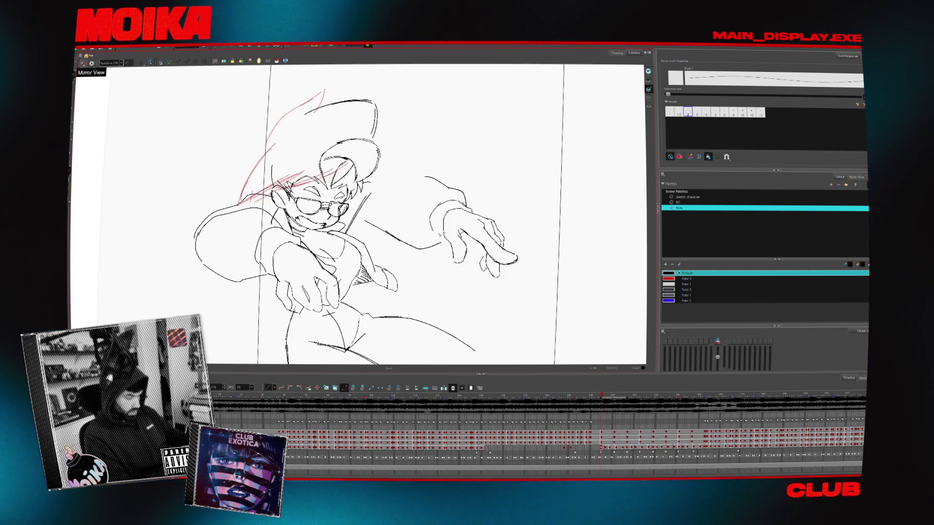
Reset the tilted view upright and draw a red curved construction stroke near the shoulder, checking it mirrored
{"action": "left_click", "coordinate": [82, 64]}
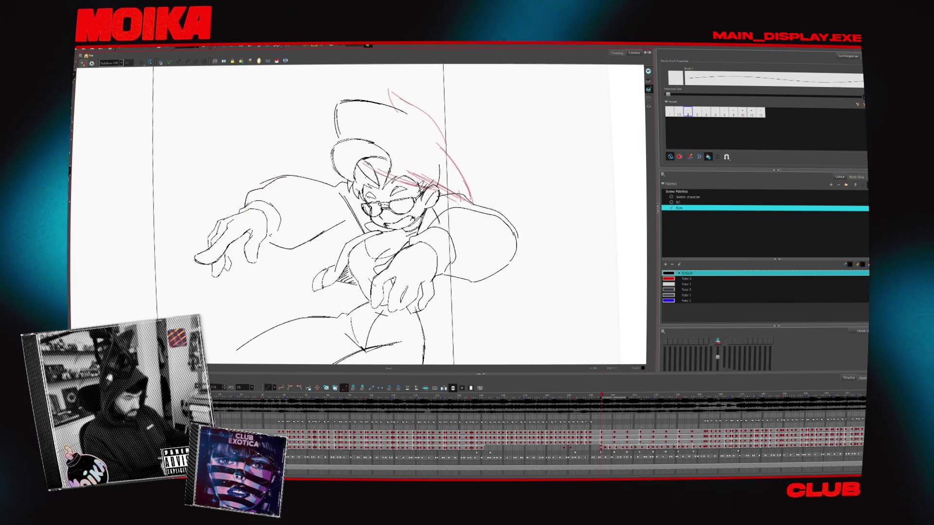
{"action": "left_click", "coordinate": [83, 64]}
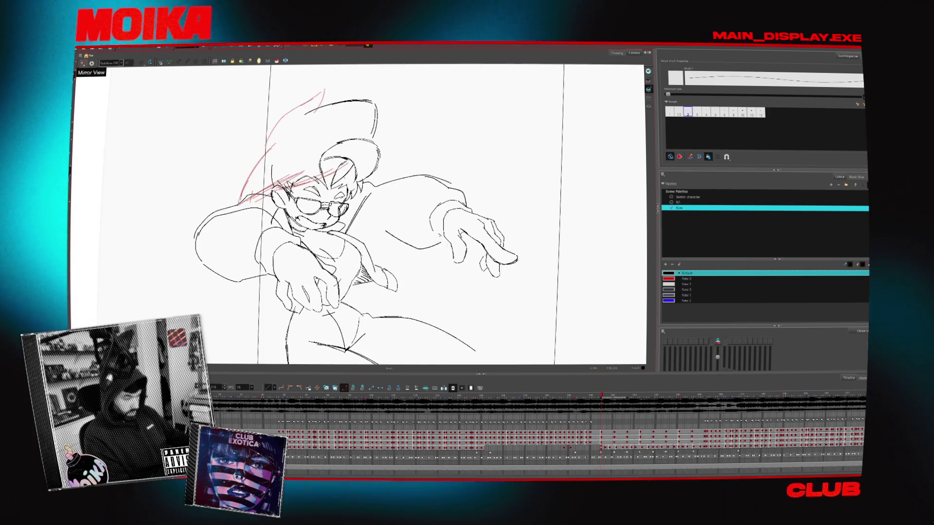
{"action": "left_click", "coordinate": [83, 64]}
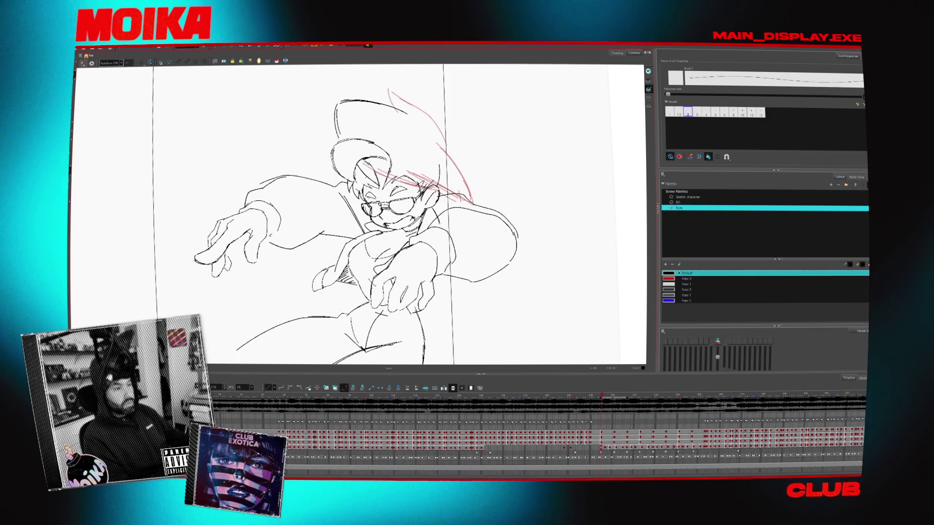
{"action": "left_click", "coordinate": [83, 63]}
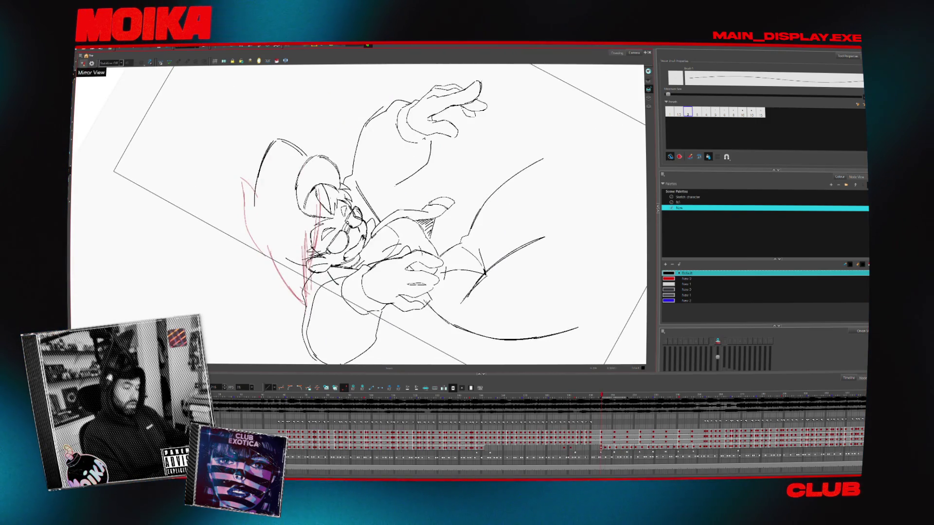
{"action": "key", "text": "shift+x"}
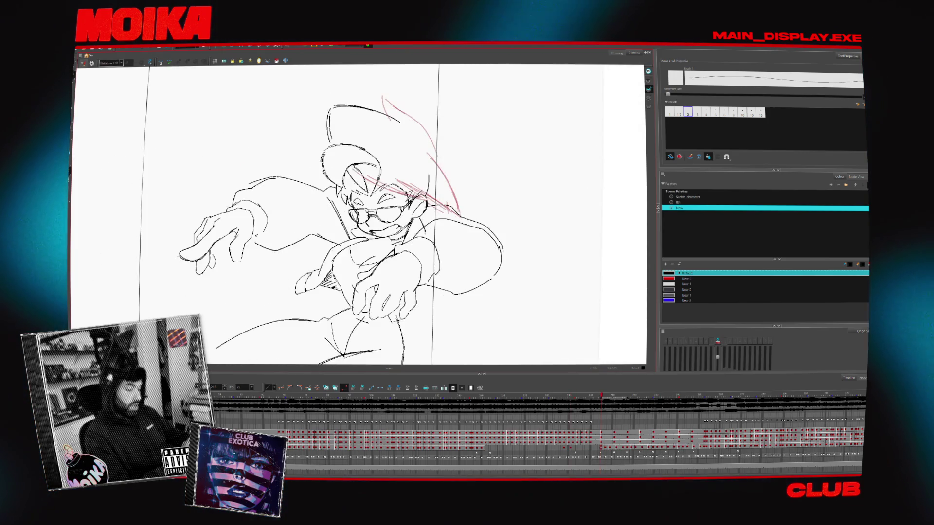
{"action": "left_click", "coordinate": [81, 63]}
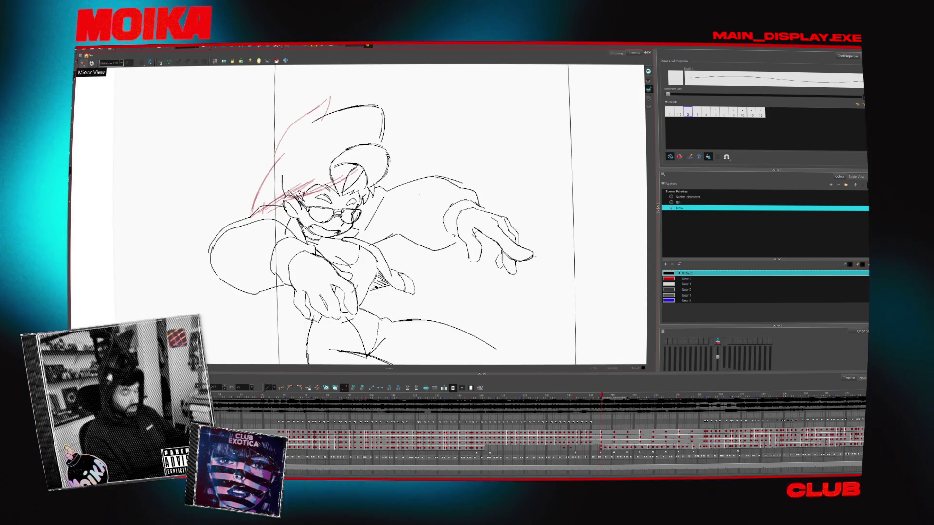
{"action": "left_click_drag", "start_coordinate": [386, 190], "coordinate": [464, 180]}
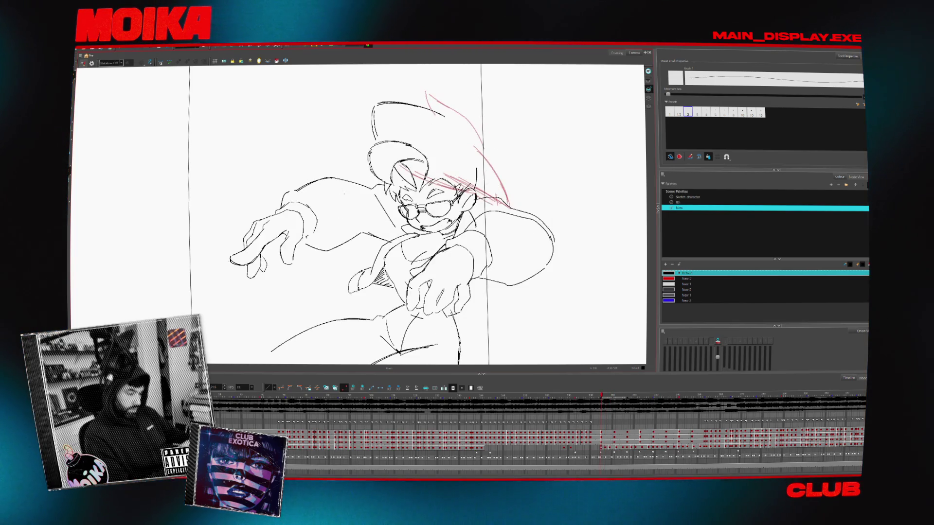
{"action": "left_click", "coordinate": [82, 64]}
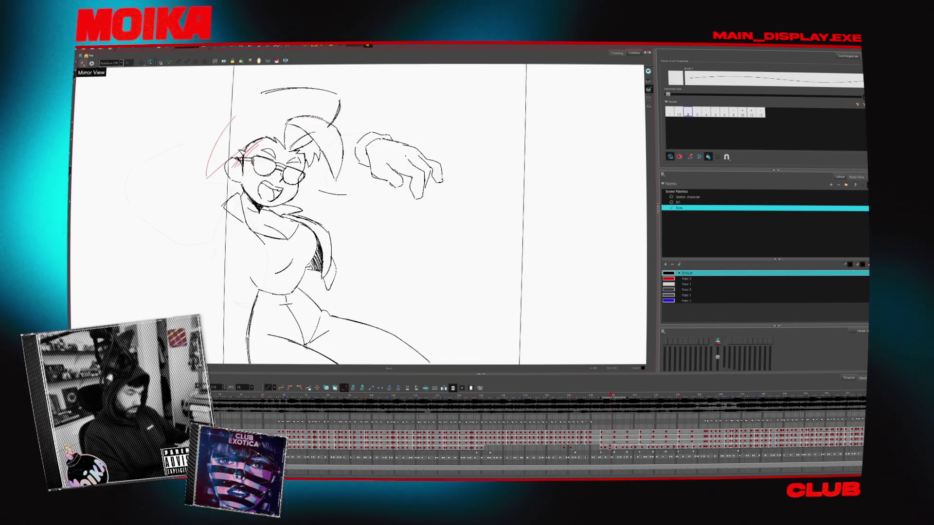
Unflip the view, try an arm line below the raised hand, then undo it and other stray strokes
{"action": "left_click", "coordinate": [83, 63]}
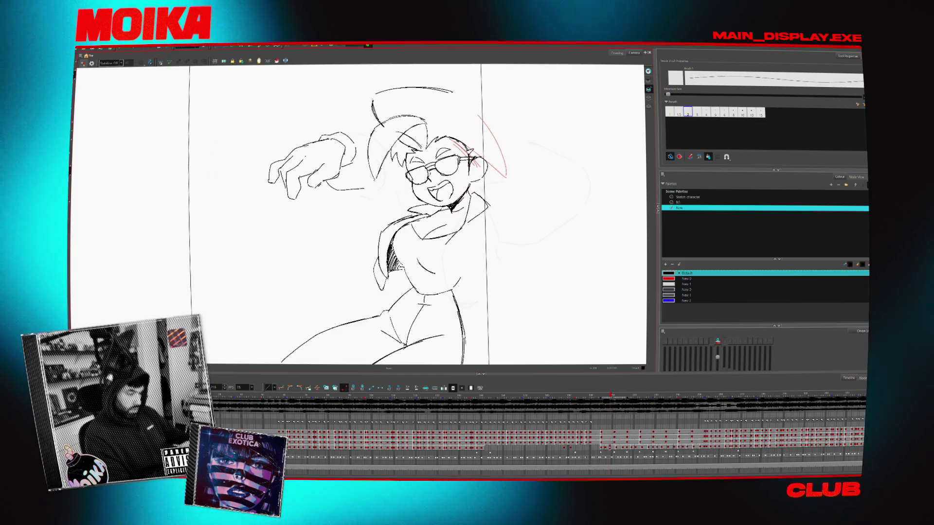
{"action": "left_click_drag", "start_coordinate": [329, 191], "coordinate": [381, 184]}
{"action": "key", "text": "ctrl+z"}
{"action": "key", "text": "4"}
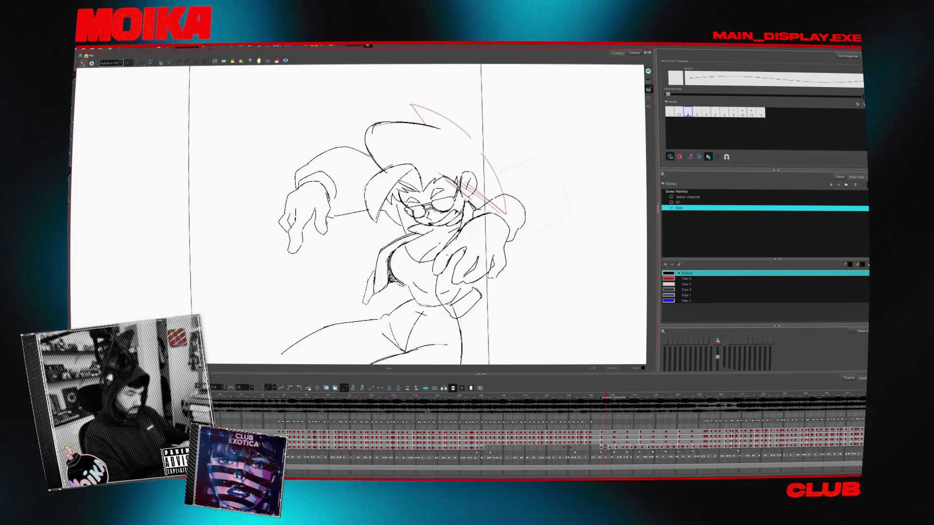
{"action": "key", "text": "4"}
Check the pose against neighbouring frames and mirrored, then rework and lasso-select the jacket lapel strokes
{"action": "key", "text": "comma"}
{"action": "key", "text": "comma"}
{"action": "key", "text": "comma"}
{"action": "key", "text": "comma"}
{"action": "key", "text": "period"}
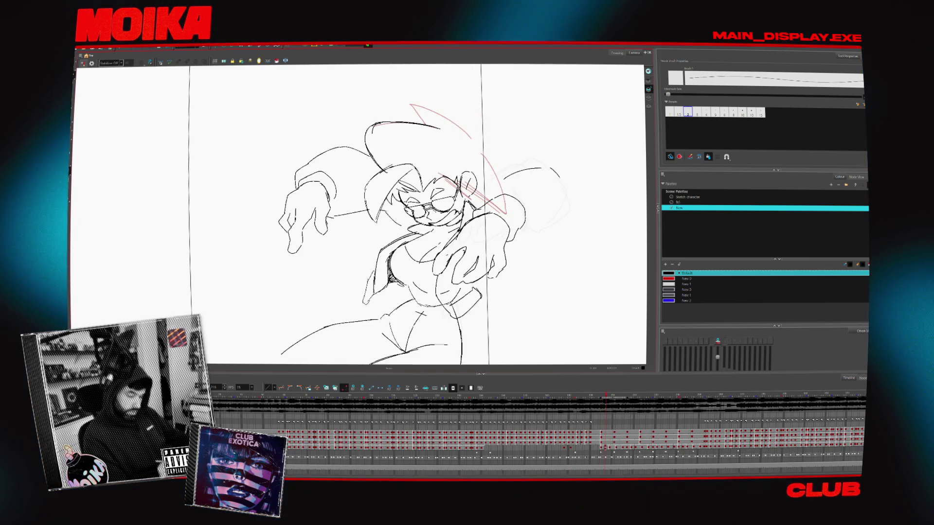
{"action": "left_click", "coordinate": [82, 64]}
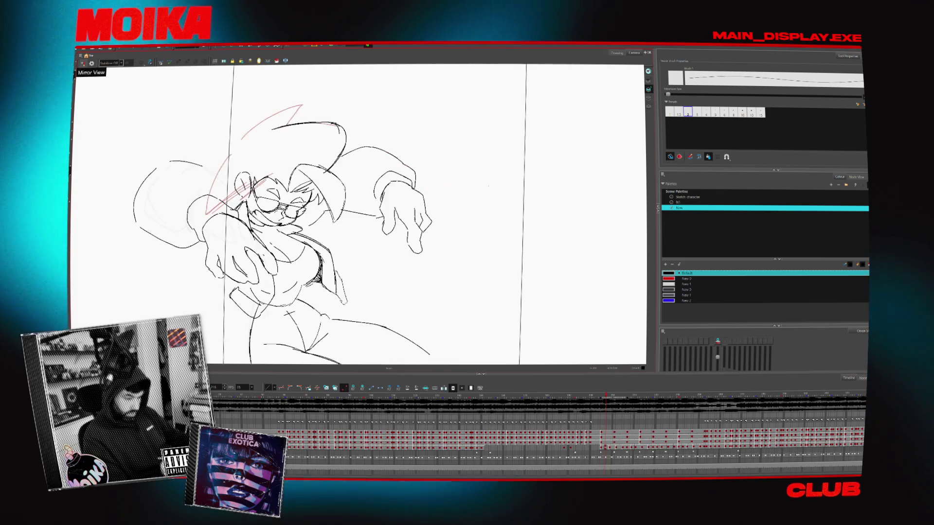
{"action": "left_click", "coordinate": [83, 63]}
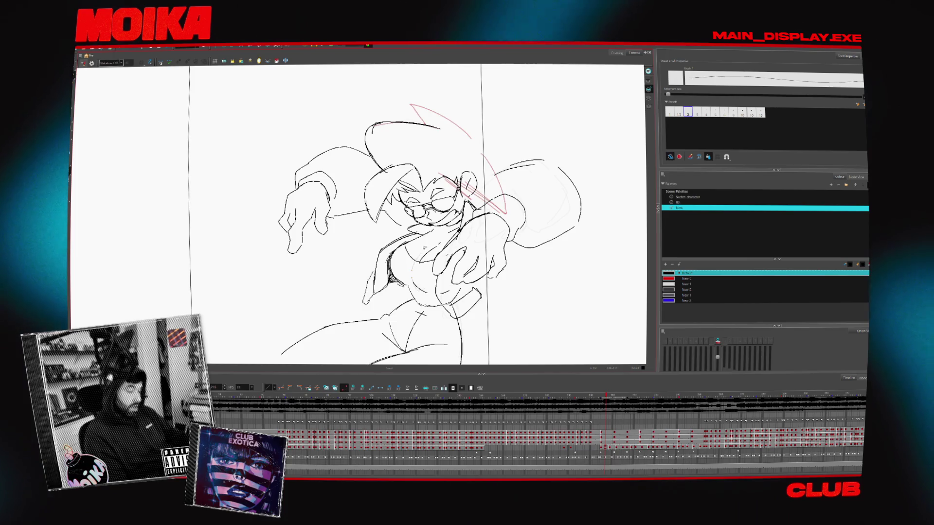
{"action": "left_click_drag", "start_coordinate": [400, 260], "coordinate": [438, 242]}
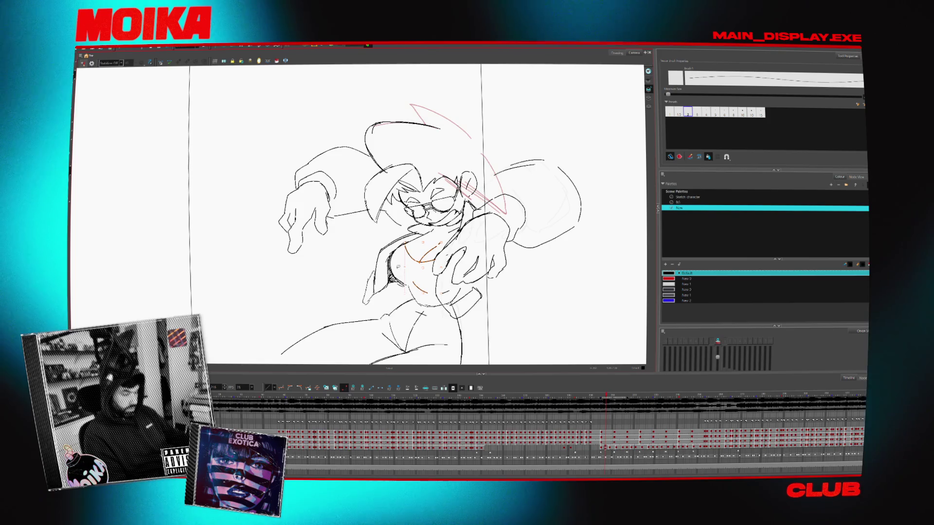
{"action": "left_click_drag", "start_coordinate": [407, 237], "coordinate": [369, 299]}
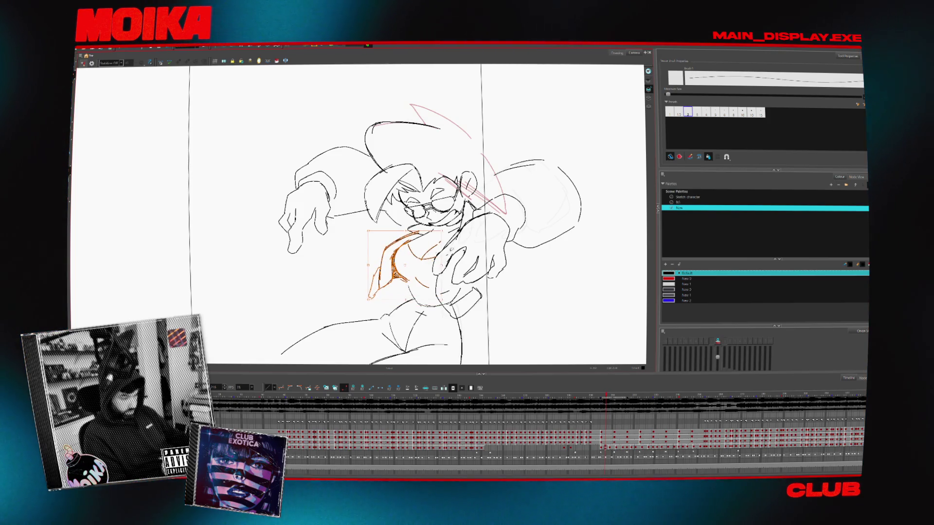
Deselect the lapel strokes, review neighbouring drawings, and rezoom to centre the grinning waving pose
{"action": "key", "text": "Return"}
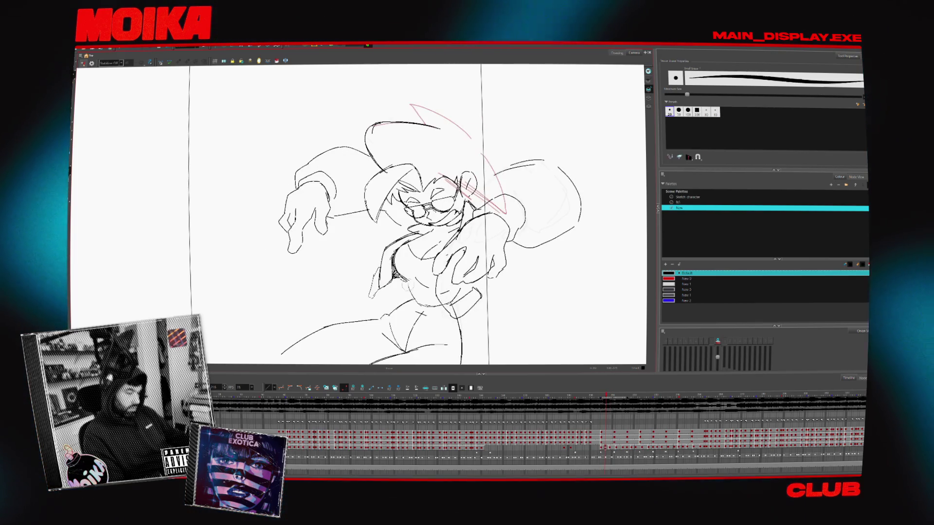
{"action": "key", "text": "comma"}
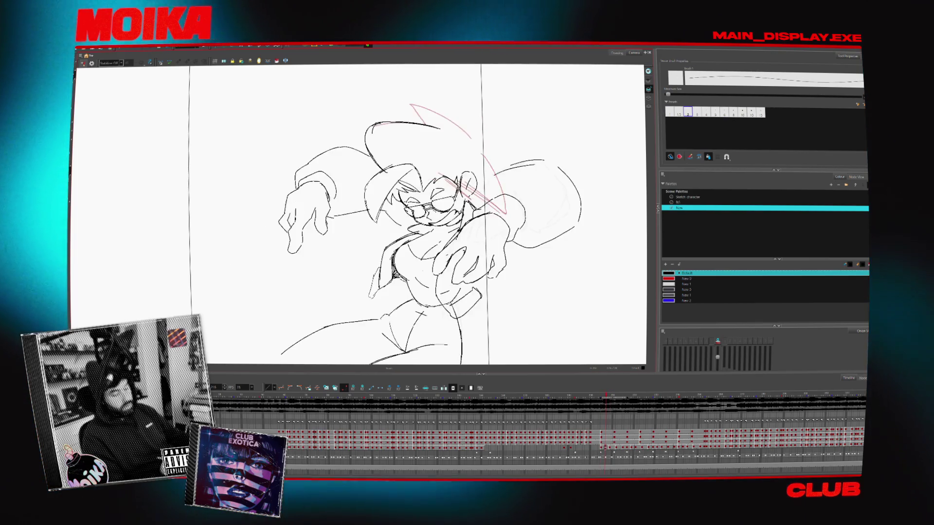
{"action": "key", "text": "comma"}
{"action": "key", "text": "comma"}
{"action": "key", "text": "period"}
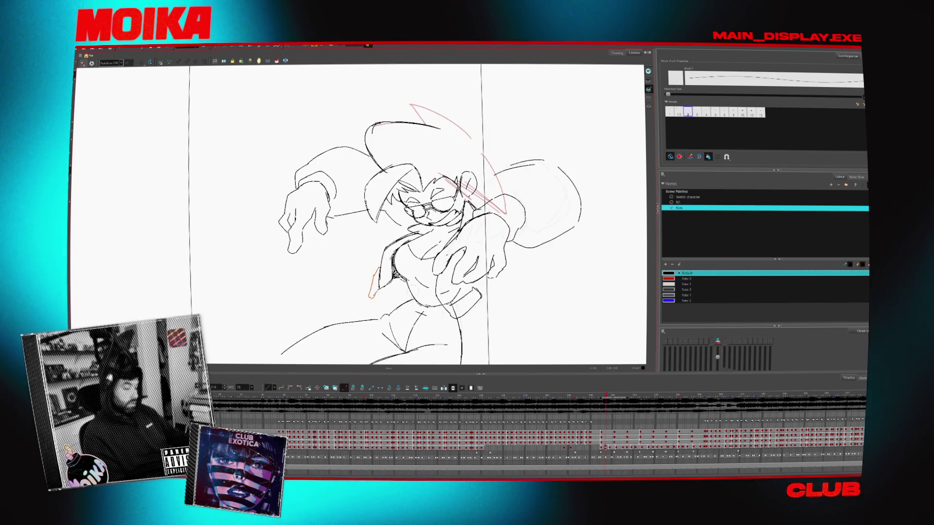
{"action": "key", "text": "period"}
{"action": "key", "text": "period"}
{"action": "key", "text": "period"}
{"action": "key", "text": "period"}
{"action": "key", "text": "period"}
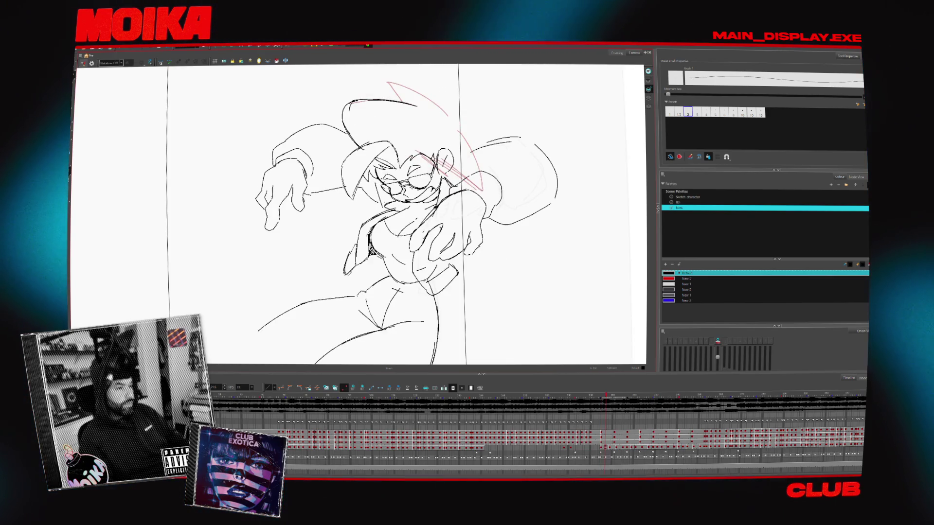
{"action": "key", "text": "2"}
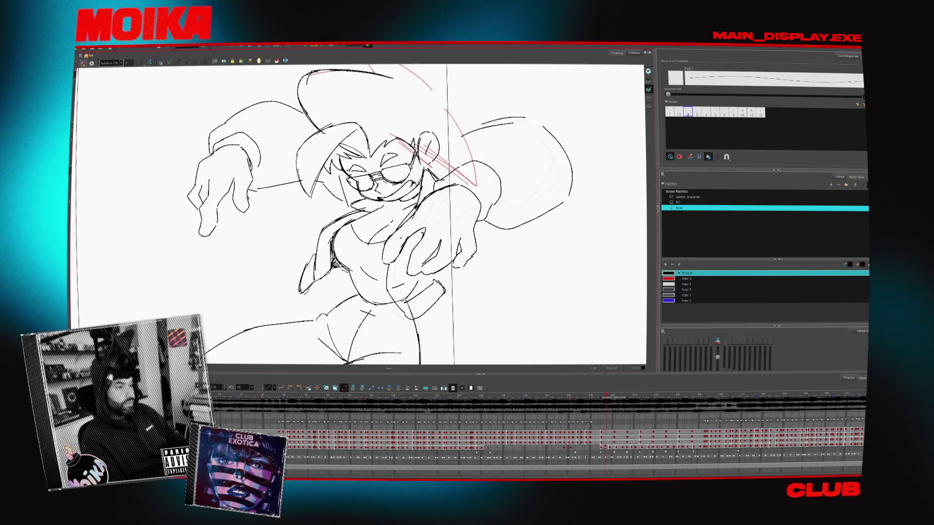
{"action": "key", "text": "1"}
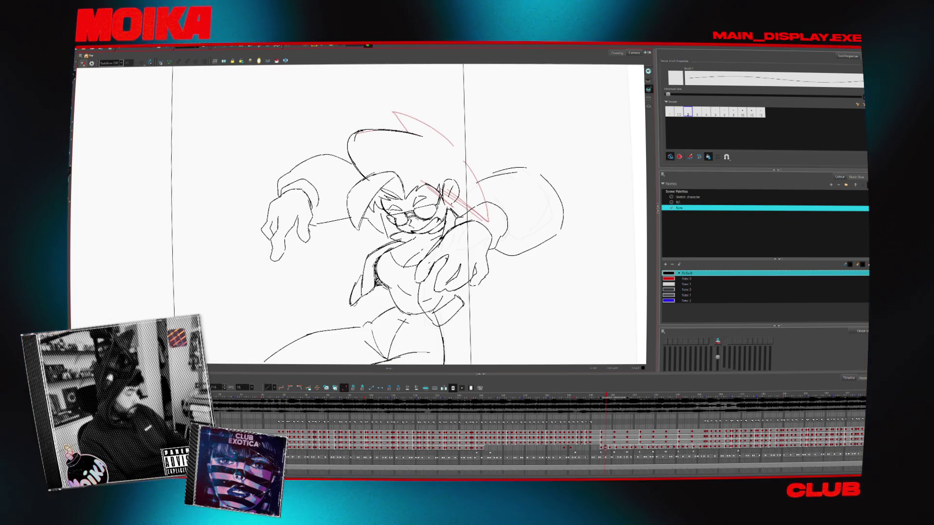
{"action": "key", "text": "1"}
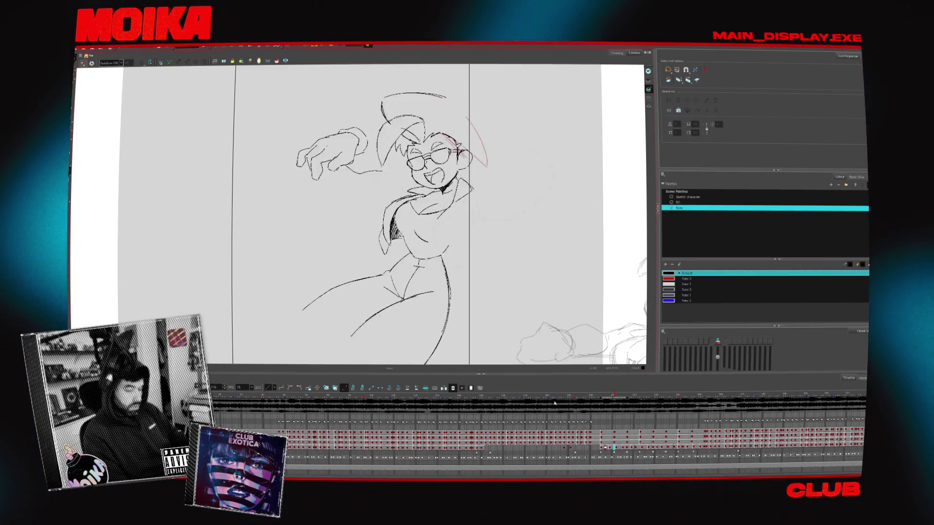
Flip repeatedly between the two hand poses and stop on the grinning open-hand wave drawing
{"action": "key", "text": "period"}
{"action": "key", "text": "comma"}
{"action": "key", "text": "period"}
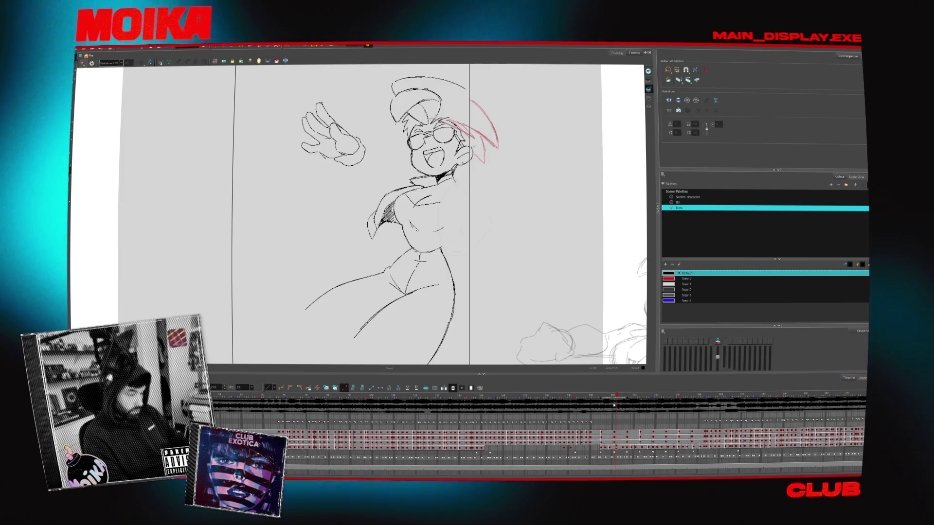
{"action": "key", "text": "comma"}
{"action": "key", "text": "period"}
{"action": "key", "text": "comma"}
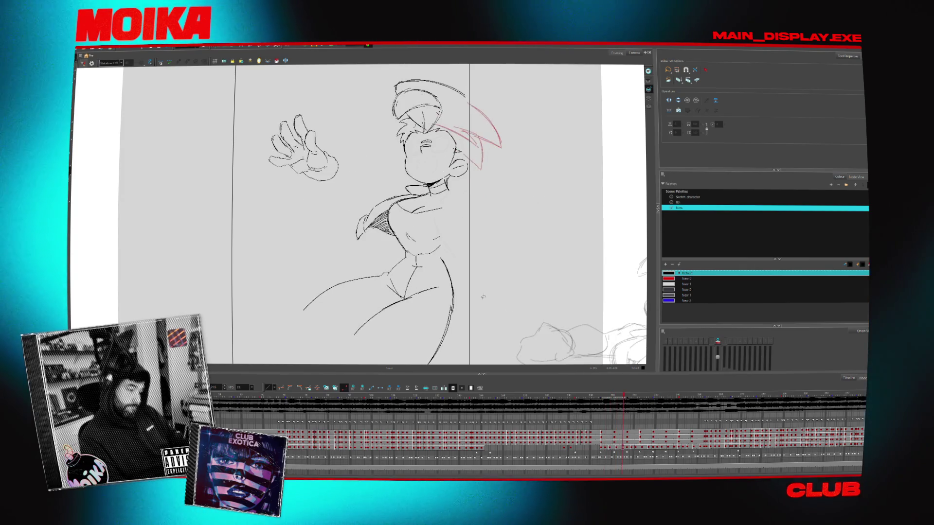
{"action": "key", "text": "comma"}
{"action": "key", "text": "comma"}
{"action": "key", "text": "comma"}
{"action": "key", "text": "period"}
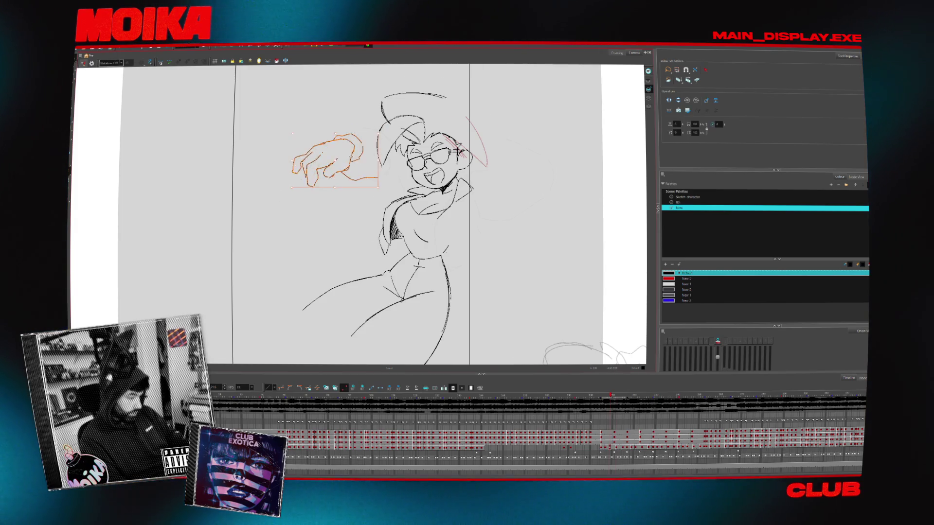
{"action": "key", "text": "comma"}
{"action": "key", "text": "comma"}
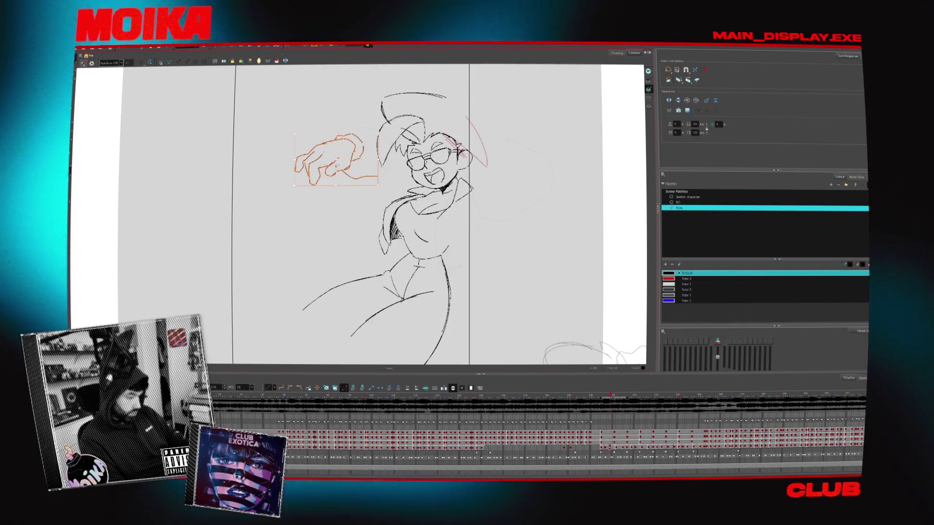
{"action": "key", "text": "comma"}
{"action": "key", "text": "period"}
{"action": "key", "text": "period"}
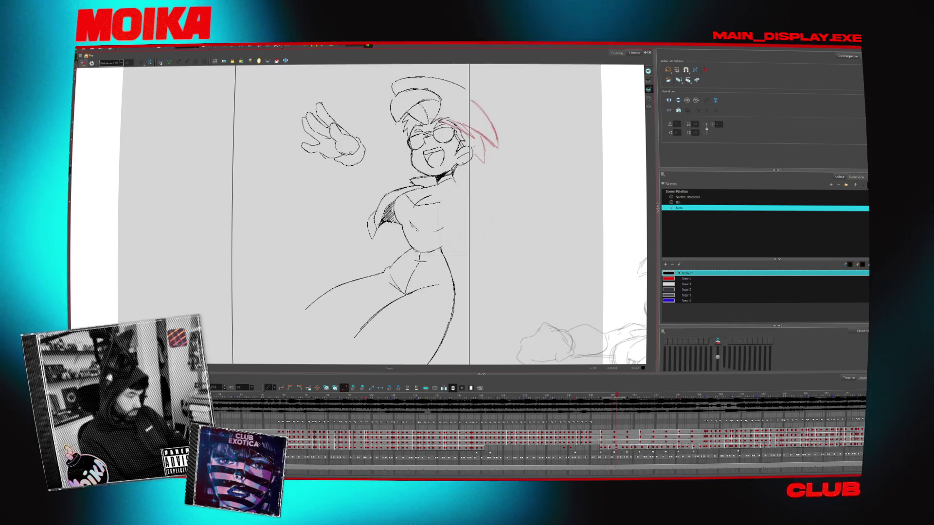
{"action": "key", "text": "period"}
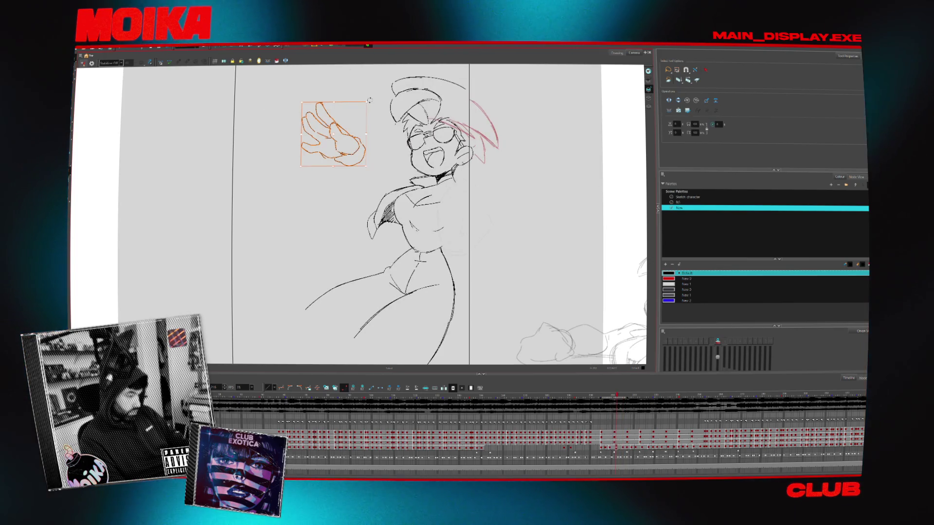
{"action": "key", "text": "period"}
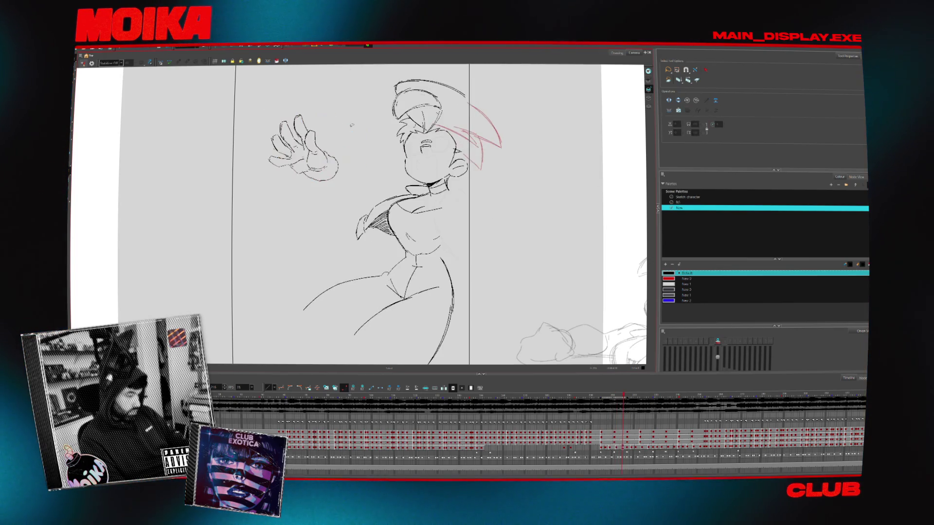
{"action": "key", "text": "comma"}
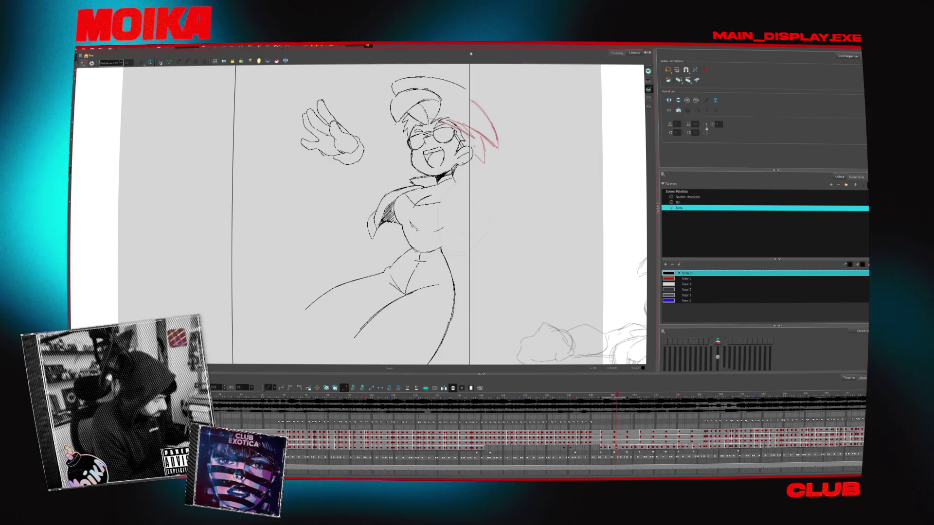
{"action": "left_click_drag", "start_coordinate": [481, 225], "coordinate": [427, 243]}
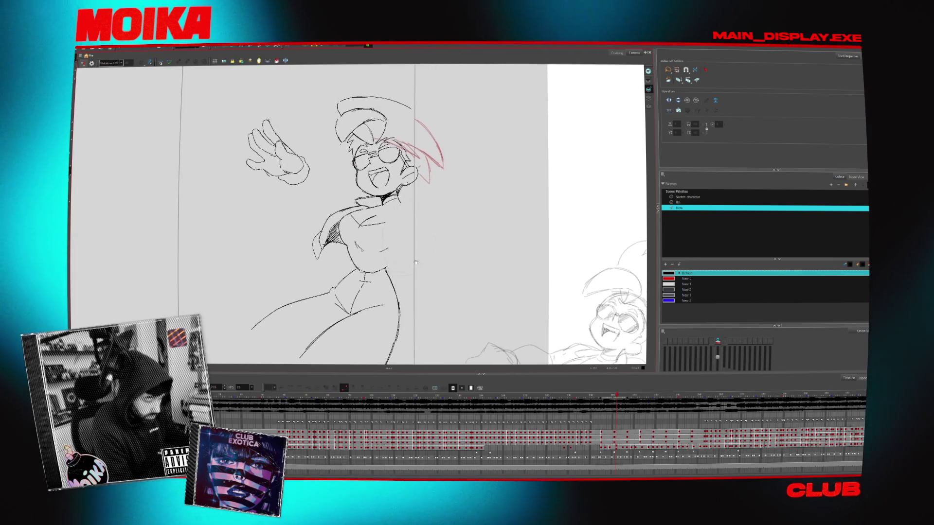
{"action": "key", "text": "alt+/"}
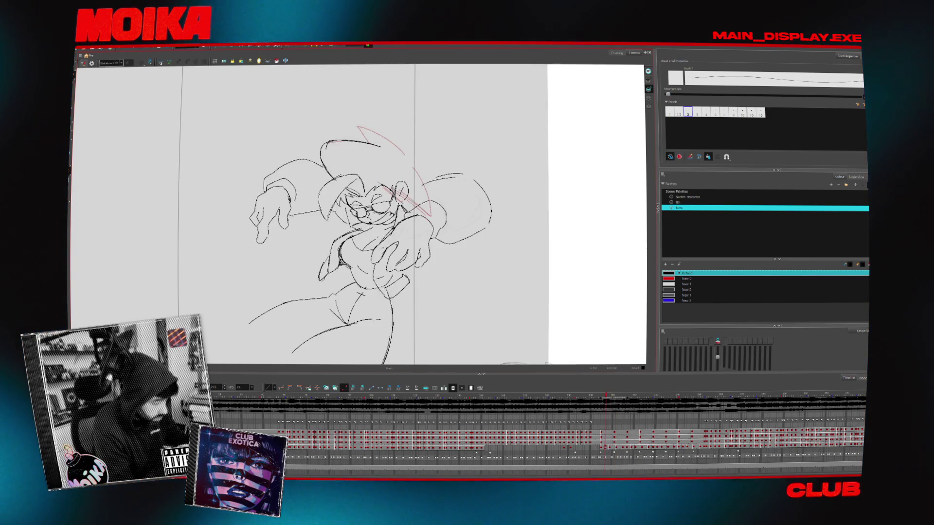
{"action": "left_click_drag", "start_coordinate": [365, 219], "coordinate": [382, 237]}
{"action": "key", "text": "comma"}
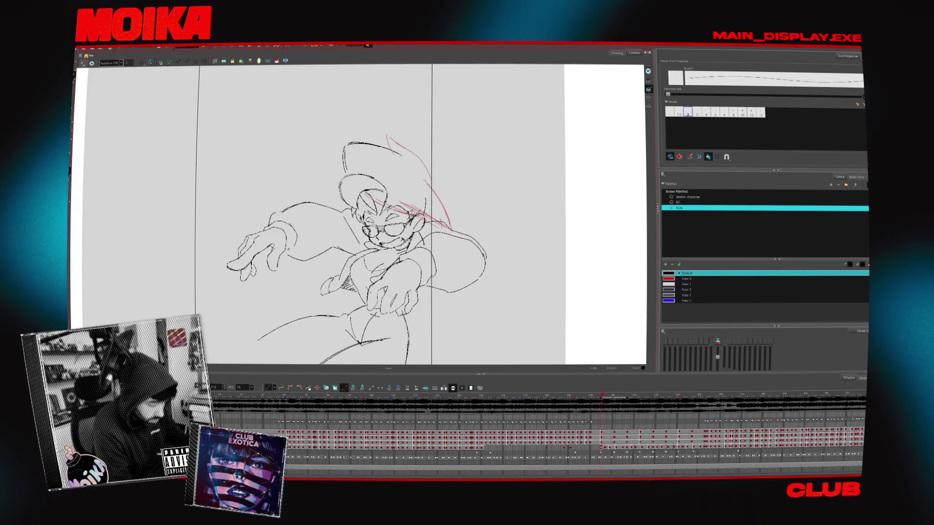
{"action": "key", "text": "period"}
{"action": "key", "text": "period"}
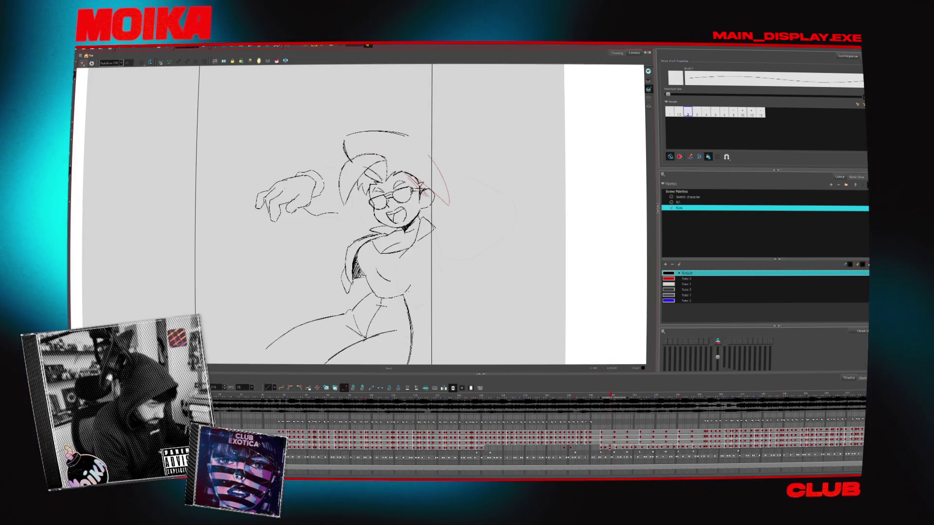
{"action": "key", "text": "period"}
{"action": "key", "text": "comma"}
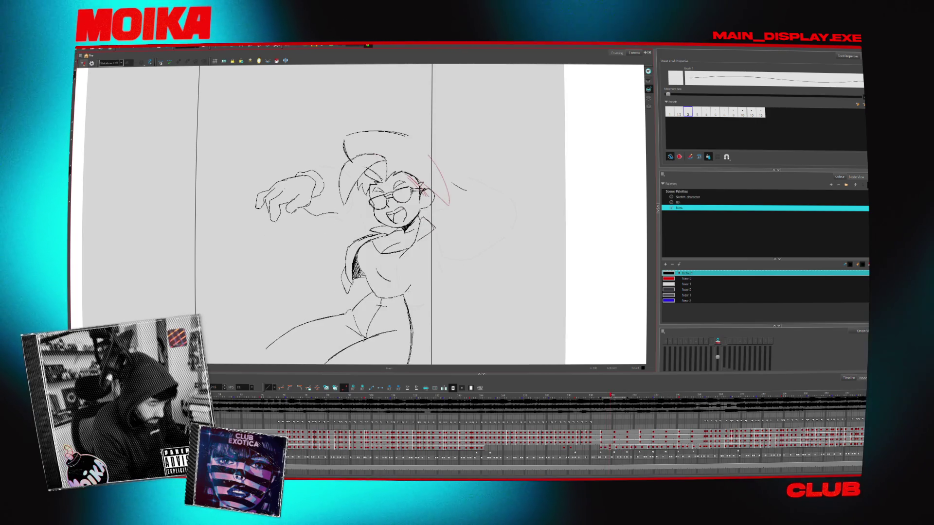
{"action": "key", "text": "comma"}
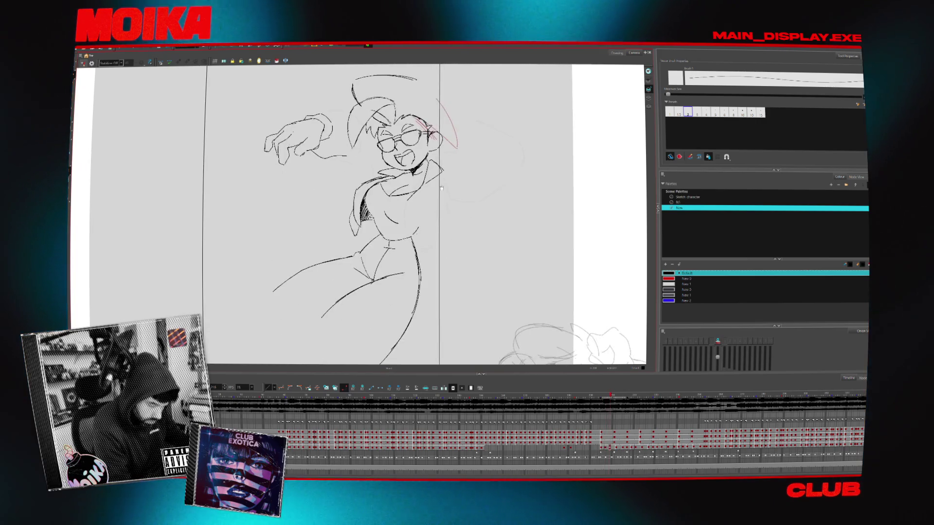
{"action": "key", "text": "comma"}
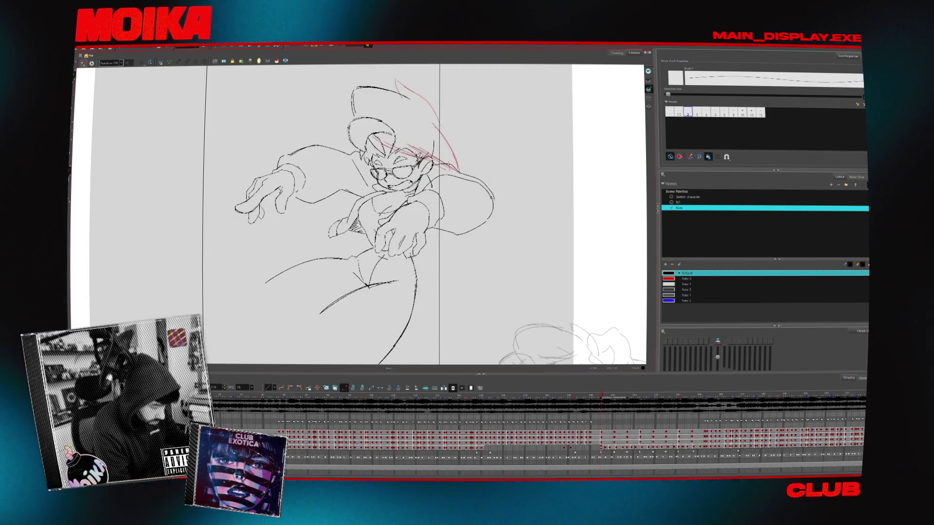
{"action": "key", "text": "period"}
{"action": "key", "text": "period"}
{"action": "key", "text": "comma"}
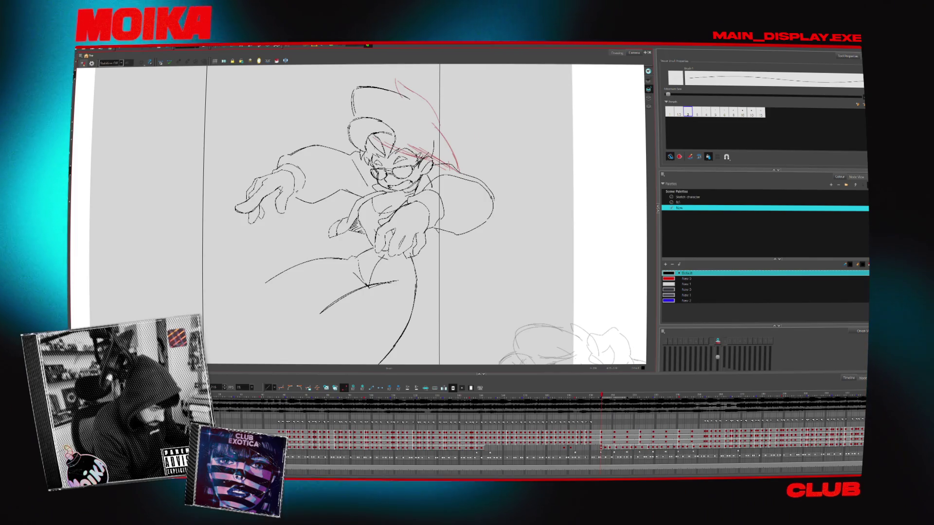
{"action": "key", "text": "comma"}
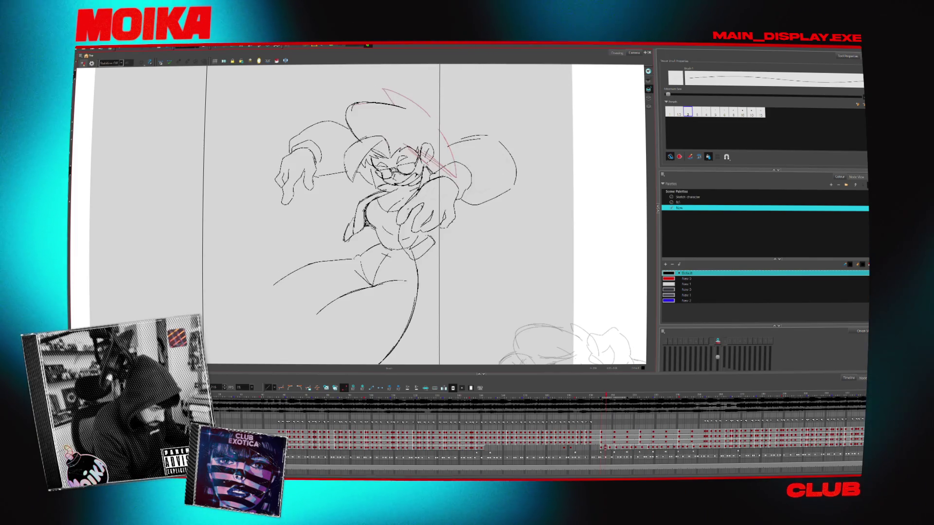
{"action": "key", "text": "comma"}
{"action": "key", "text": "period"}
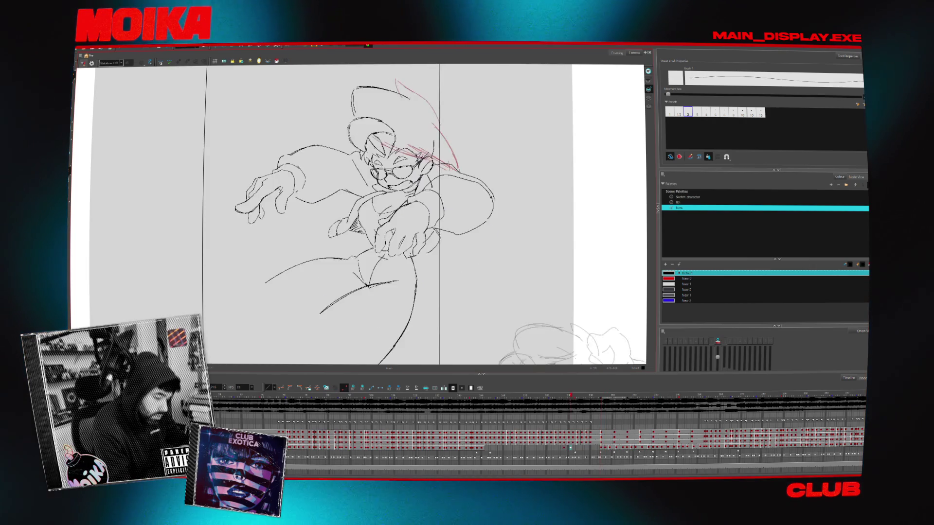
{"action": "key", "text": "period"}
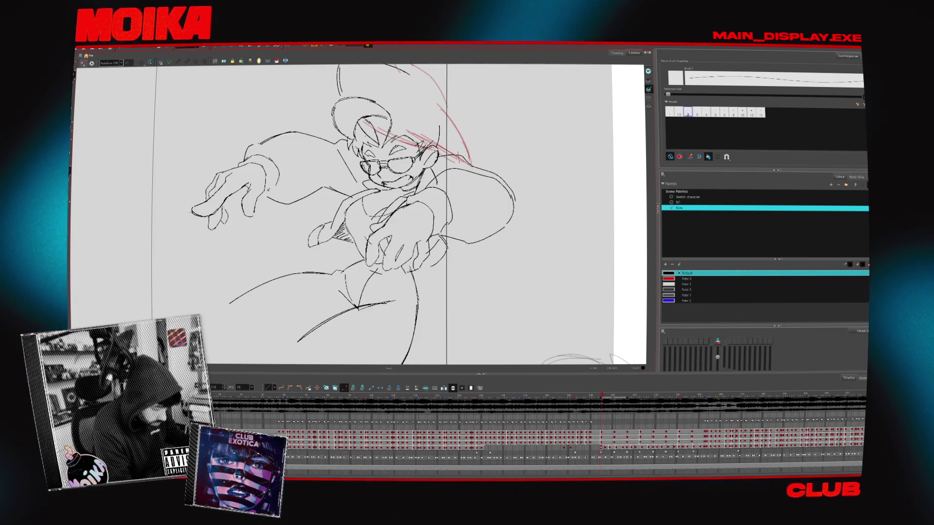
{"action": "key", "text": "period"}
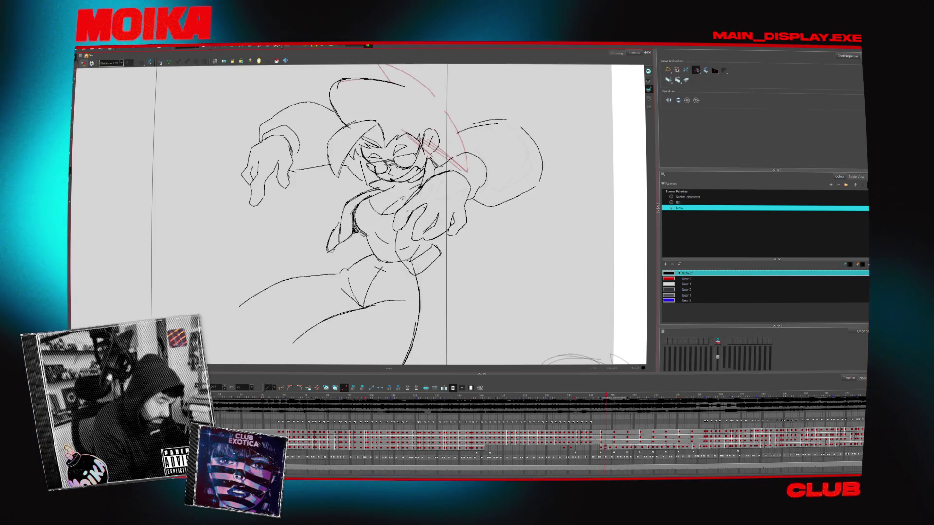
{"action": "key", "text": "alt+e"}
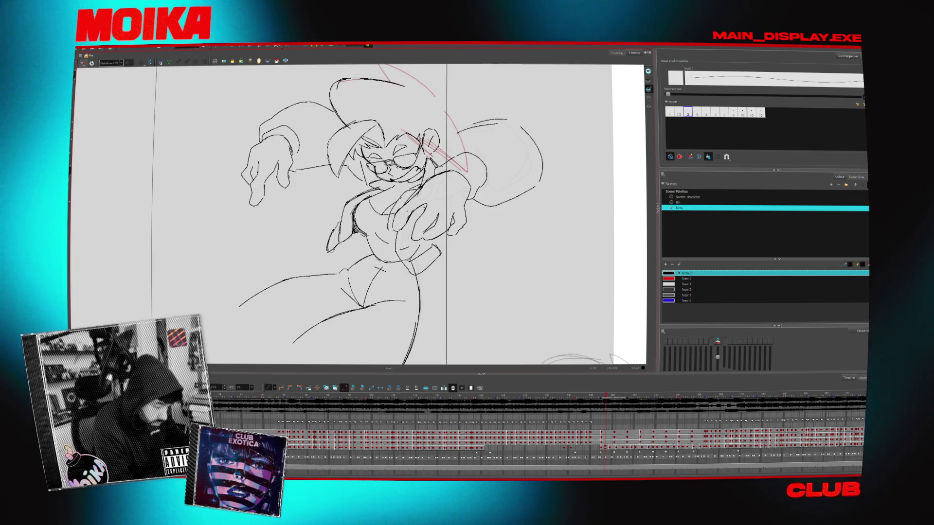
{"action": "key", "text": "comma"}
{"action": "key", "text": "comma"}
{"action": "key", "text": "period"}
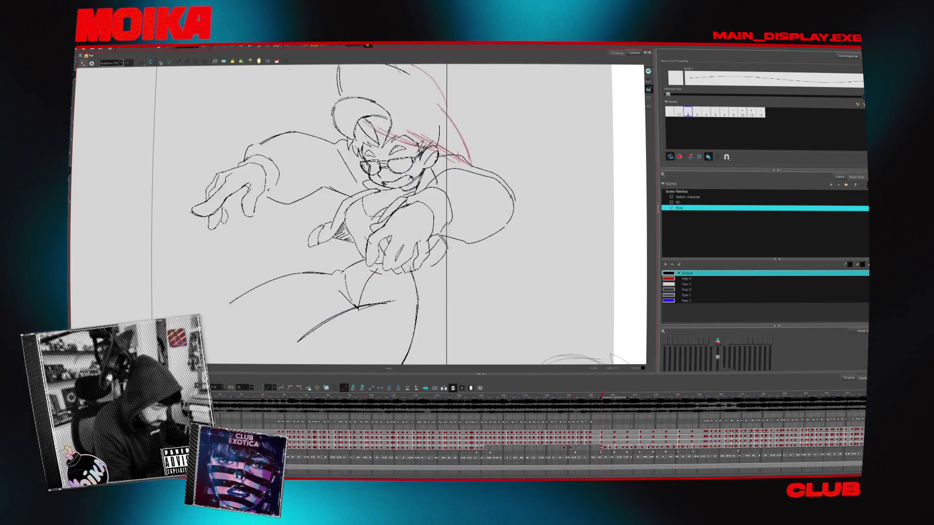
{"action": "key", "text": "period"}
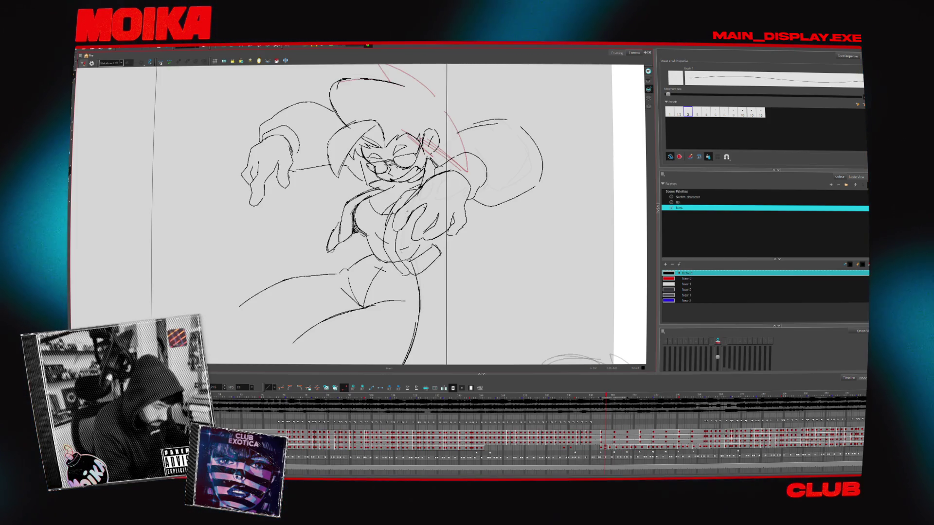
{"action": "key", "text": "alt+i"}
{"action": "key", "text": "alt+b"}
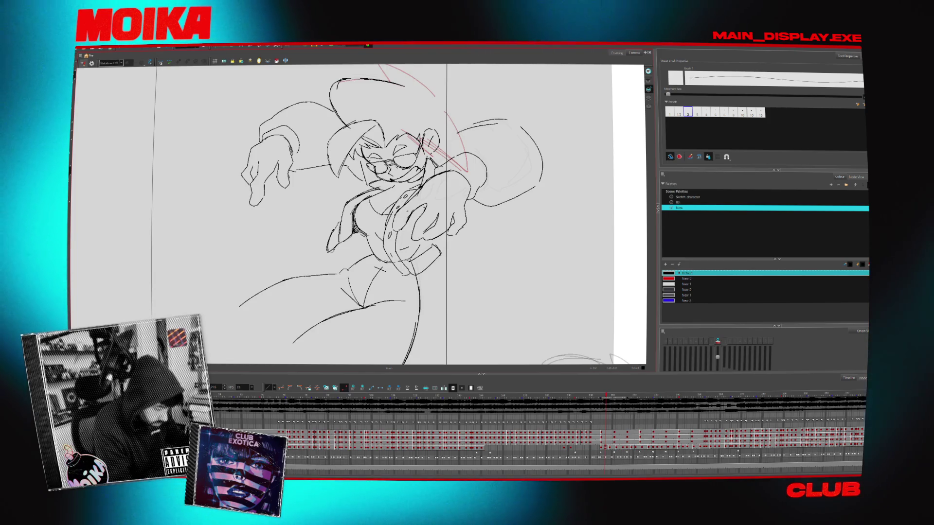
{"action": "key", "text": "comma"}
{"action": "key", "text": "comma"}
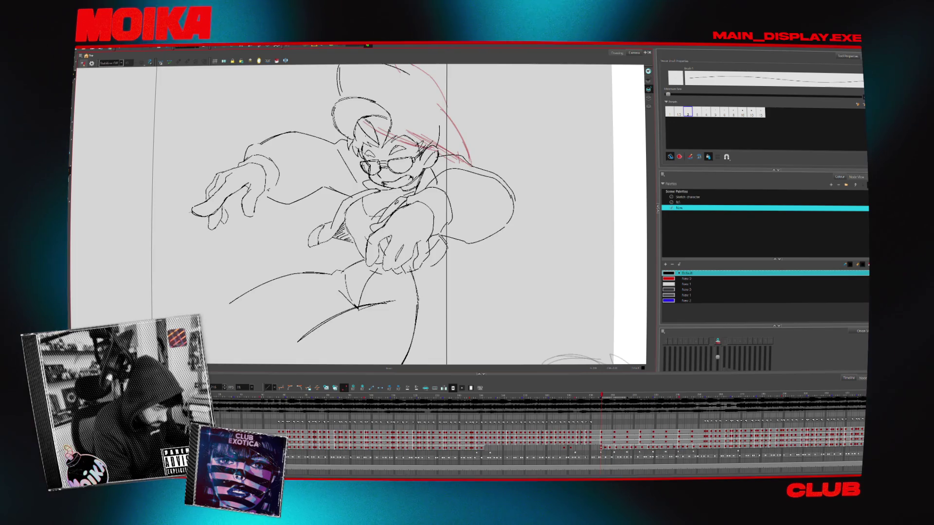
{"action": "key", "text": "comma"}
{"action": "key", "text": "period"}
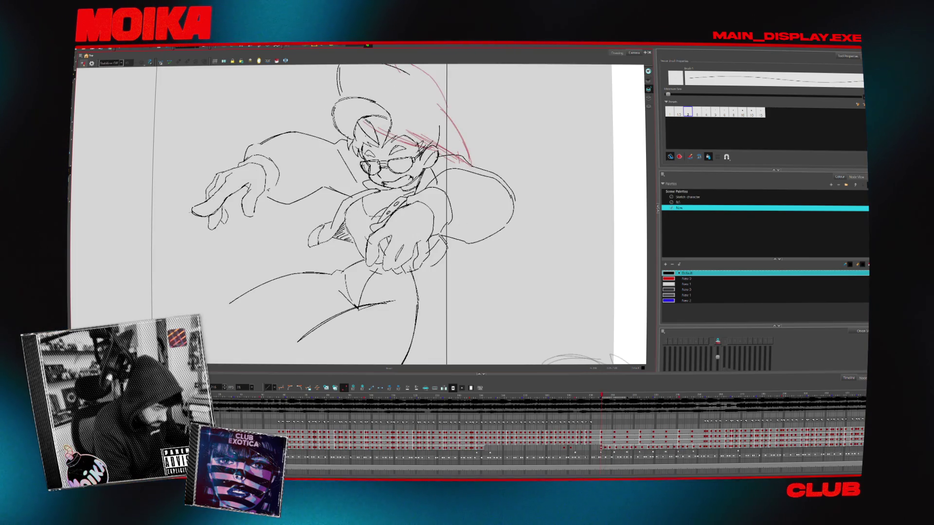
{"action": "key", "text": "period"}
{"action": "key", "text": "period"}
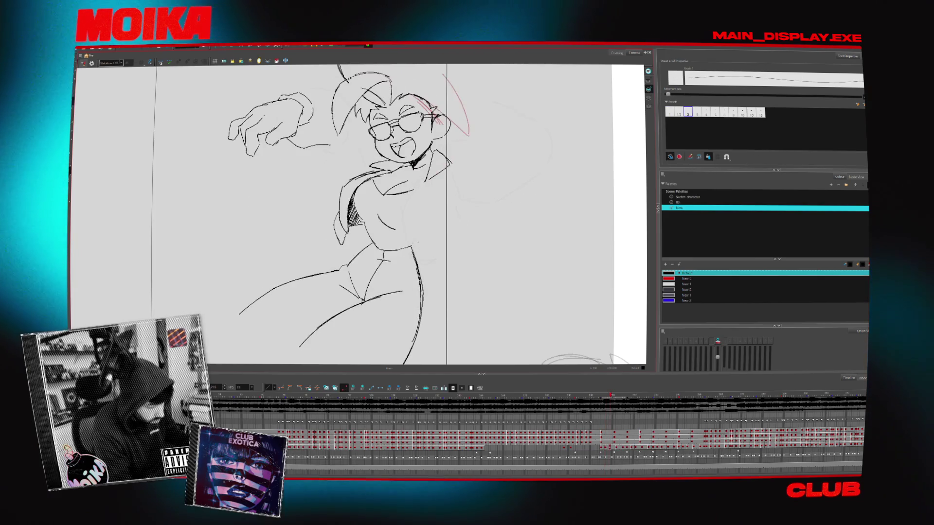
{"action": "key", "text": "period"}
{"action": "key", "text": "period"}
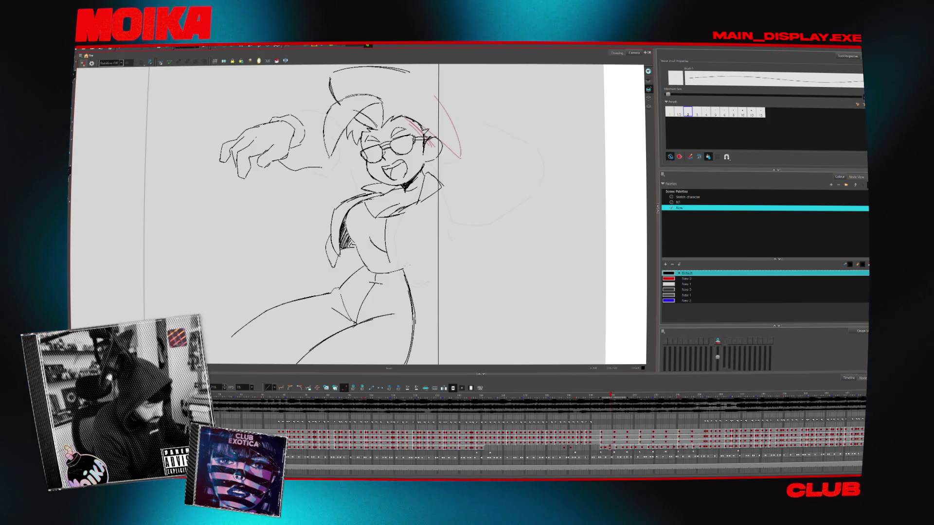
{"action": "key", "text": "comma"}
{"action": "key", "text": "period"}
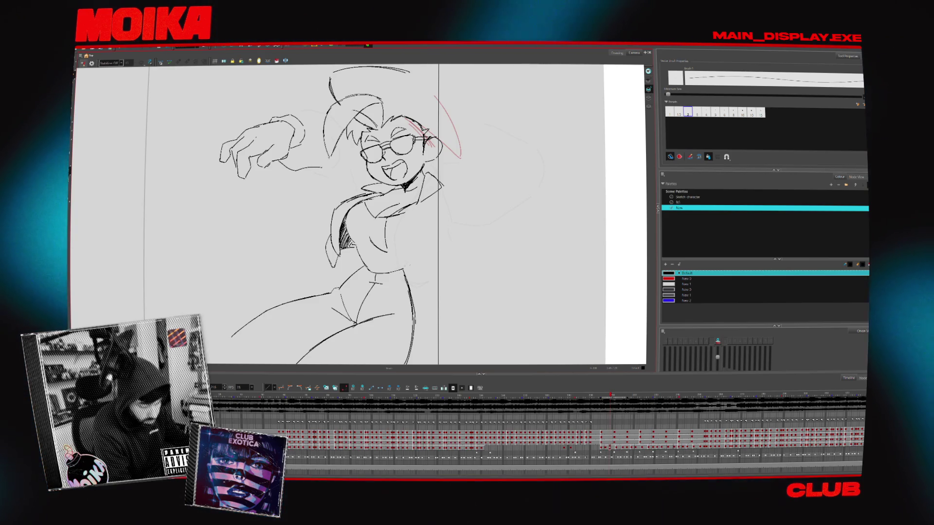
{"action": "key", "text": "comma"}
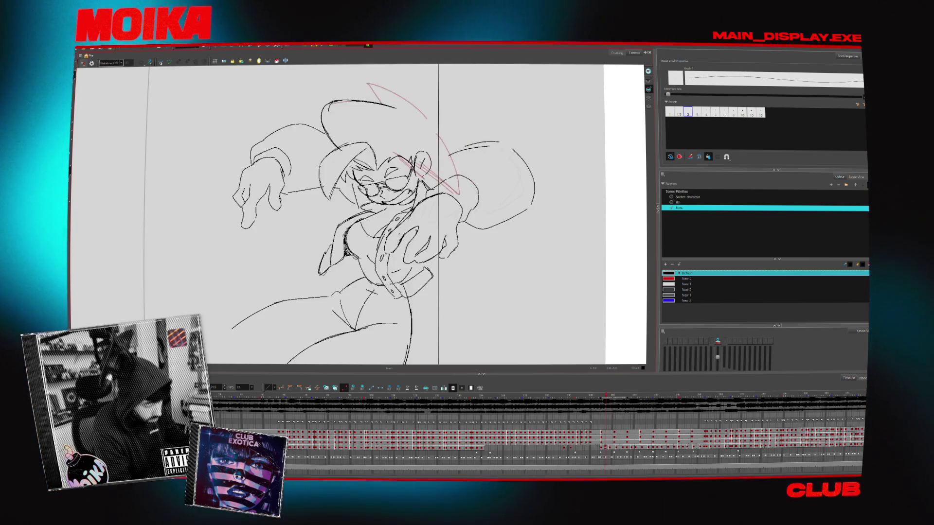
{"action": "key", "text": "period"}
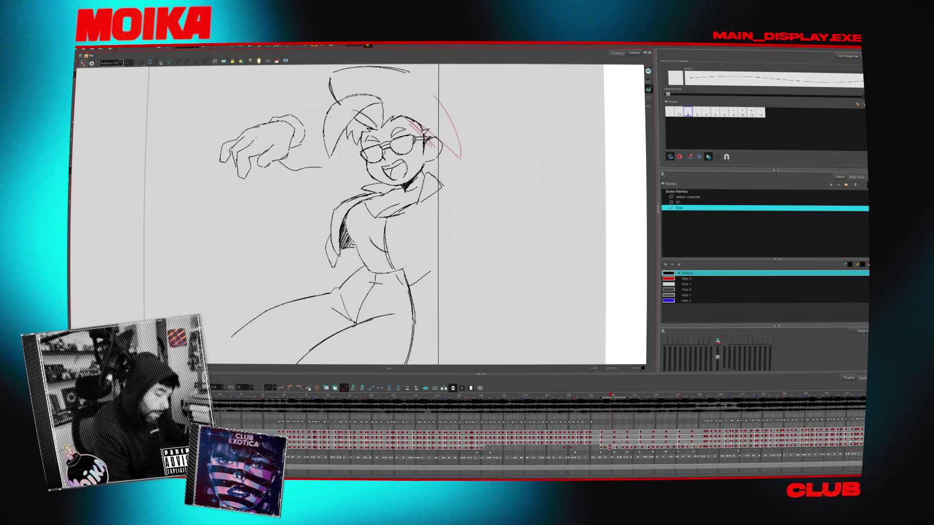
{"action": "key", "text": "comma"}
{"action": "key", "text": "period"}
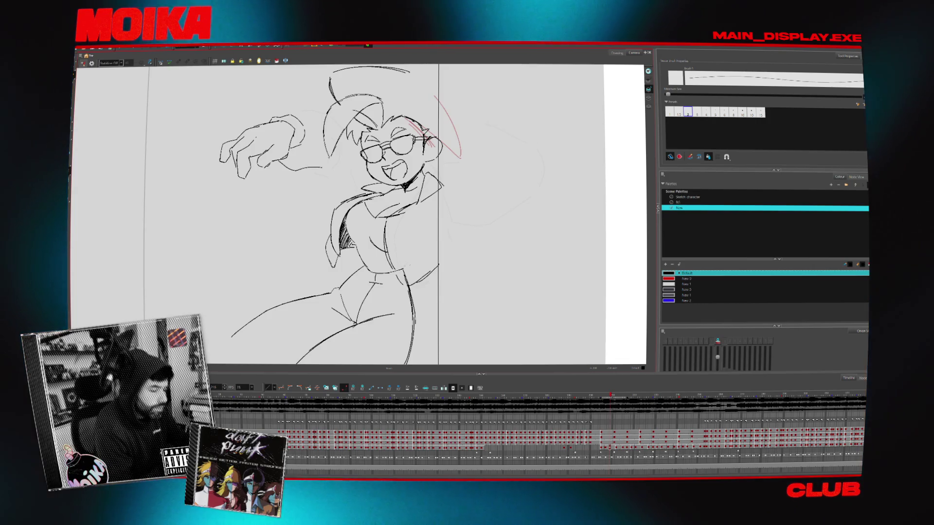
Flip between the waving pose and the reaching pose to compare the hand positions
{"action": "key", "text": "period"}
{"action": "key", "text": "comma"}
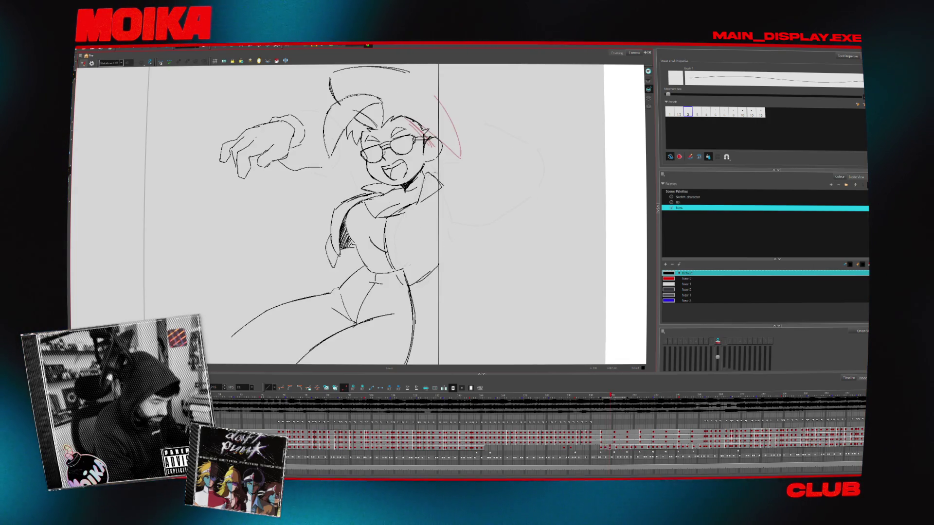
{"action": "key", "text": "period"}
{"action": "key", "text": "comma"}
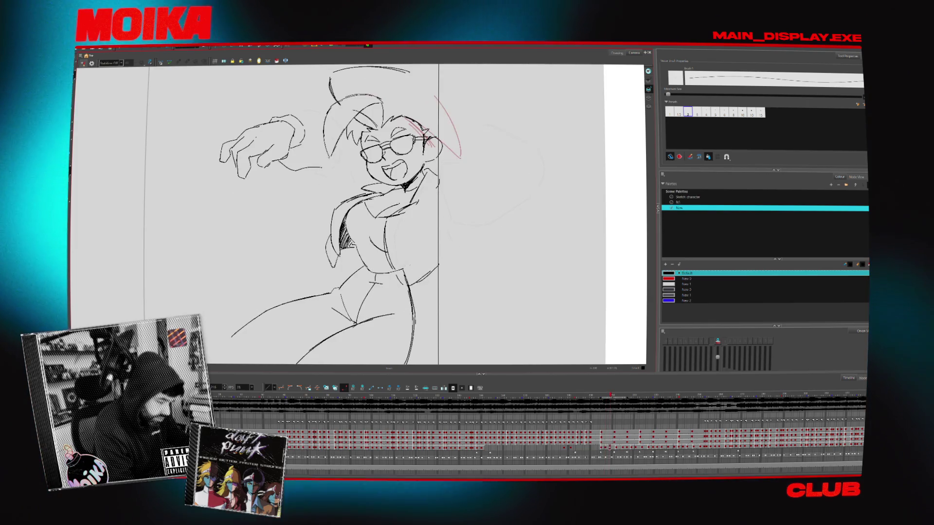
{"action": "key", "text": "comma"}
{"action": "key", "text": "period"}
{"action": "key", "text": "period"}
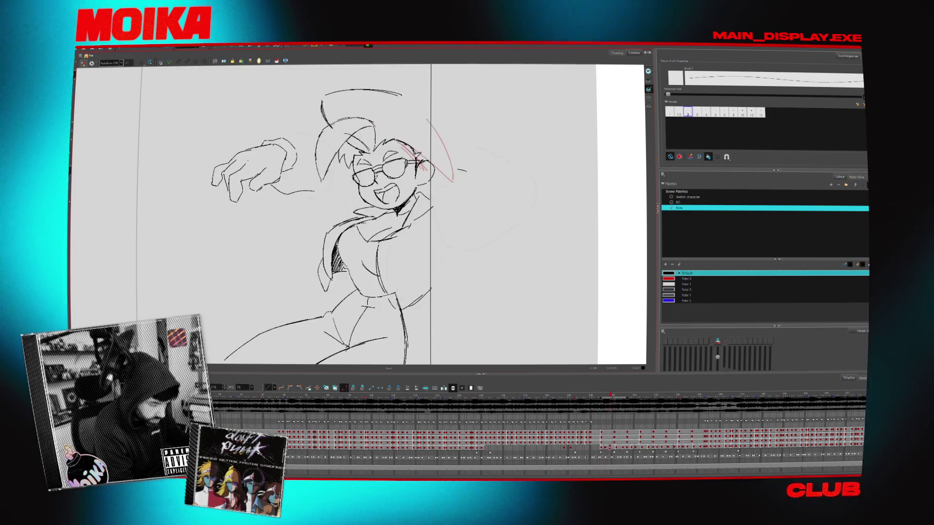
{"action": "key", "text": "period"}
{"action": "key", "text": "comma"}
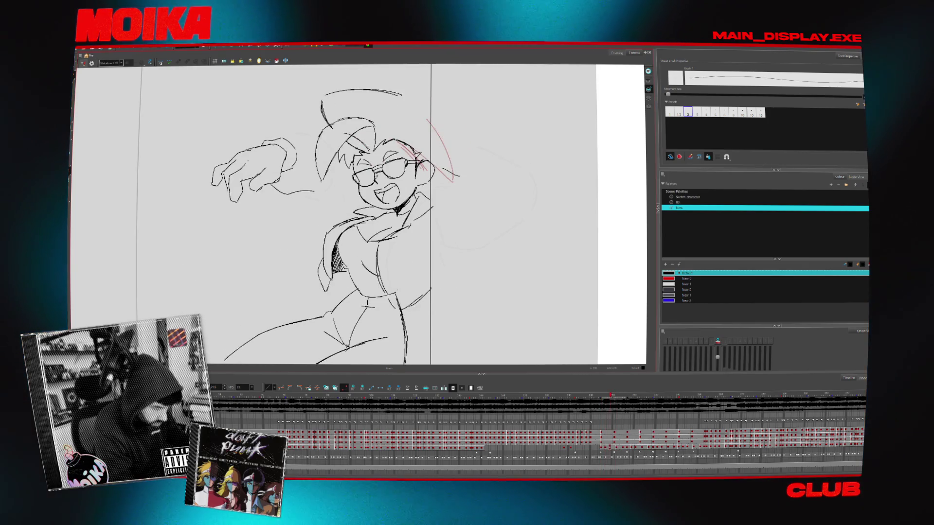
{"action": "key", "text": "comma"}
{"action": "key", "text": "period"}
Flip between the reaching and crouching poses, ending back on the waving drawing ready to sketch
{"action": "key", "text": "comma"}
{"action": "key", "text": "period"}
{"action": "key", "text": "comma"}
{"action": "key", "text": "period"}
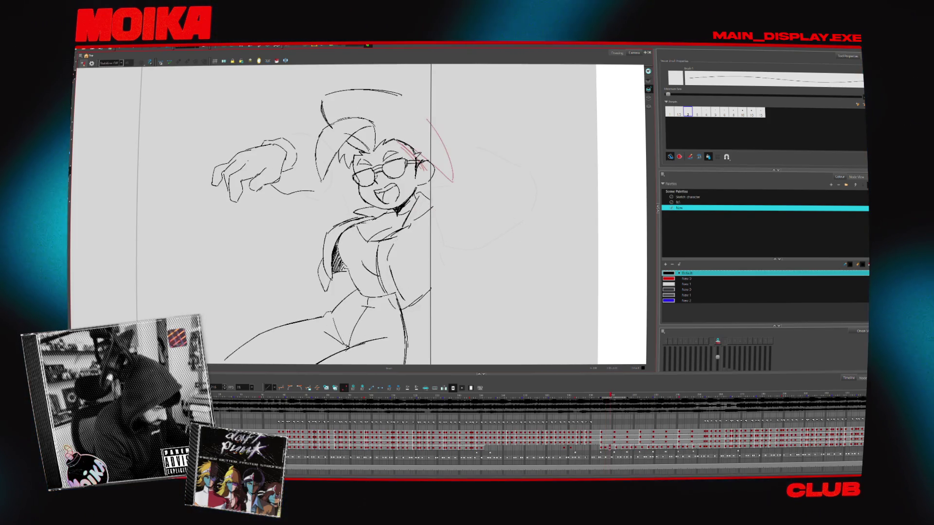
{"action": "key", "text": "comma"}
{"action": "key", "text": "period"}
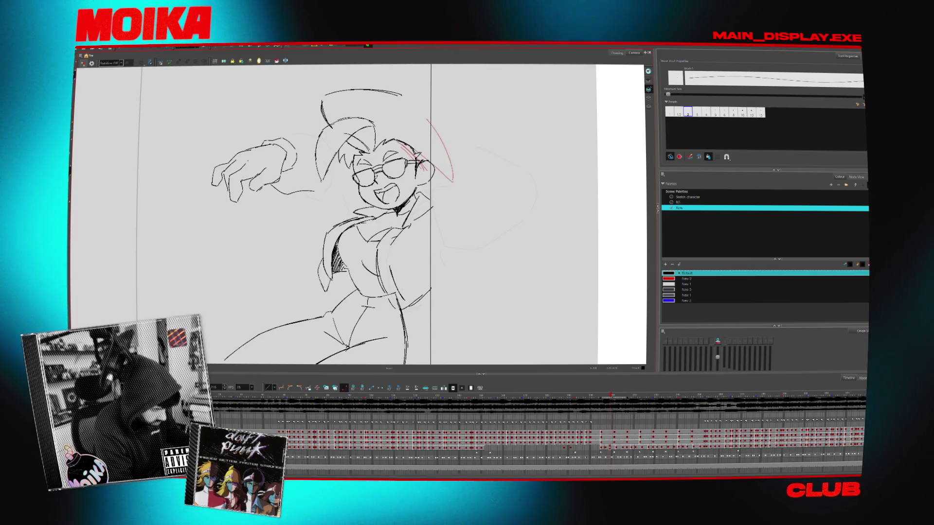
{"action": "key", "text": "comma"}
{"action": "key", "text": "period"}
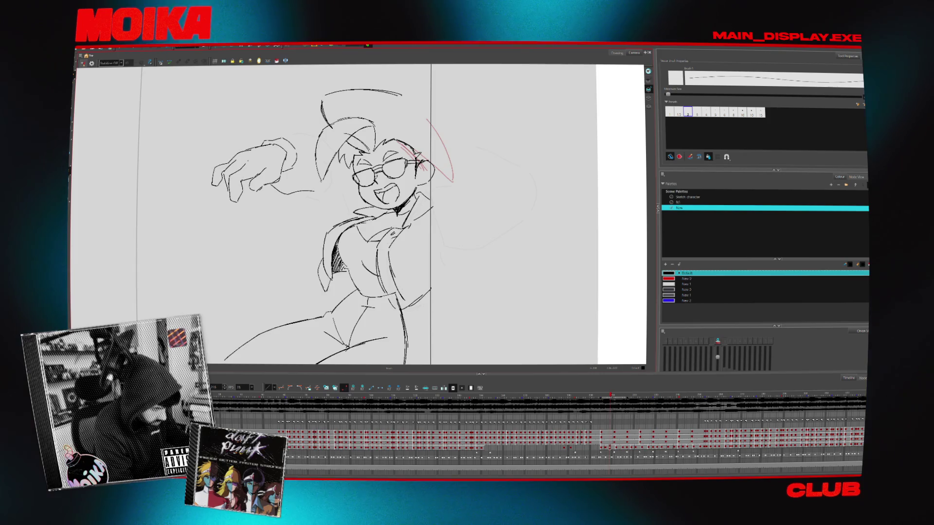
{"action": "key", "text": "comma"}
{"action": "key", "text": "period"}
{"action": "key", "text": "comma"}
{"action": "key", "text": "period"}
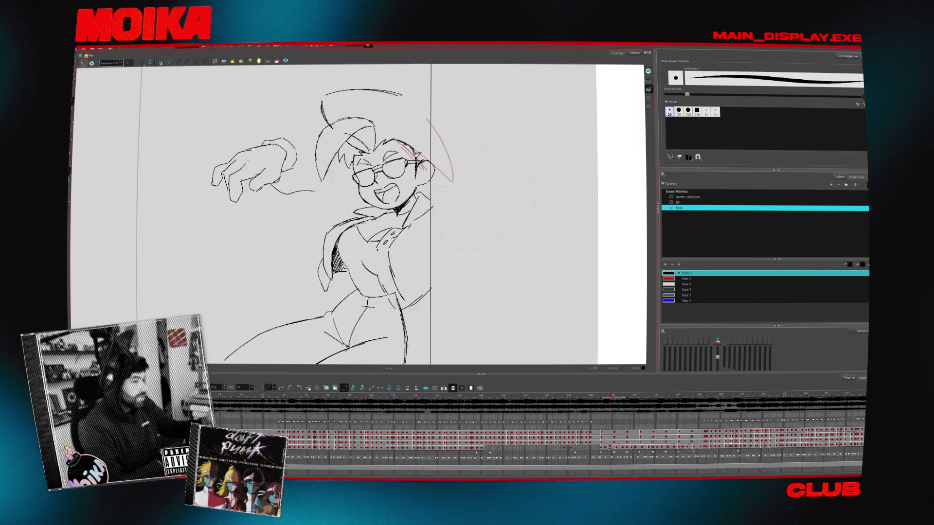
Sketch a small mark on the torso under the fist arm and switch to a thin sketching line
{"action": "left_click_drag", "start_coordinate": [398, 260], "coordinate": [400, 264]}
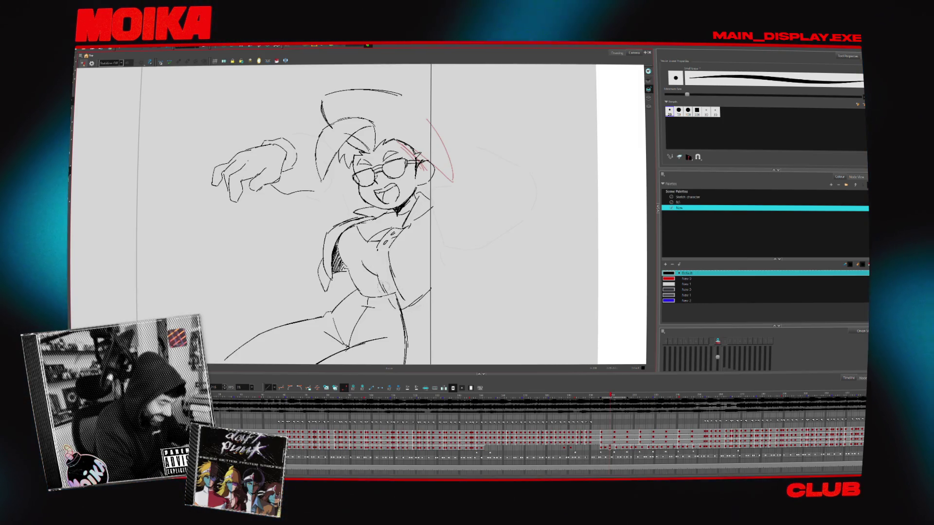
{"action": "key", "text": "alt+/"}
{"action": "key", "text": "period"}
{"action": "key", "text": "comma"}
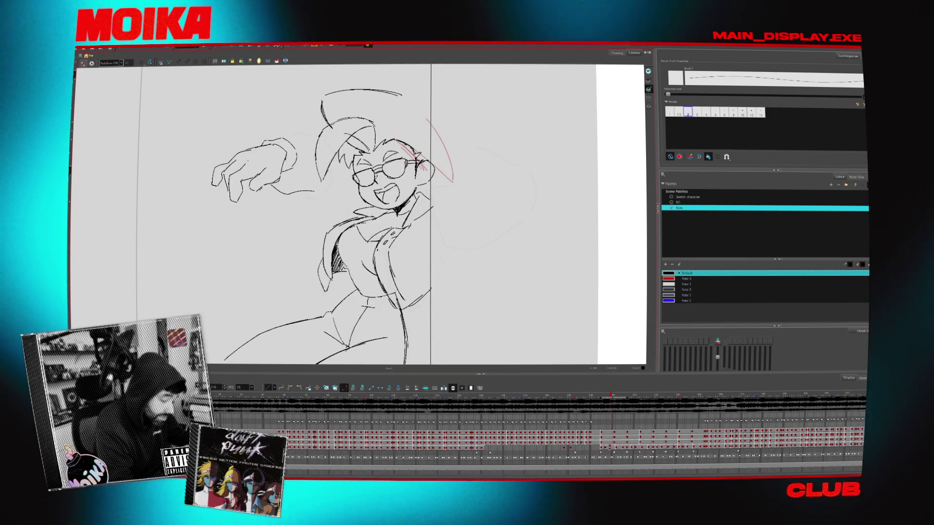
{"action": "left_click_drag", "start_coordinate": [405, 272], "coordinate": [410, 275]}
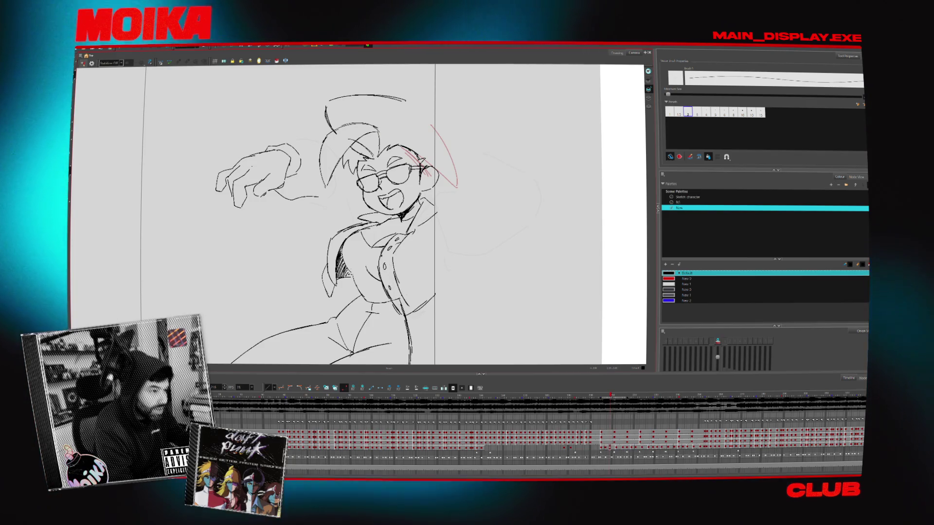
Flip through neighbouring poses to check the new stroke, then view the drawing mirrored
{"action": "key", "text": "period"}
{"action": "key", "text": "comma"}
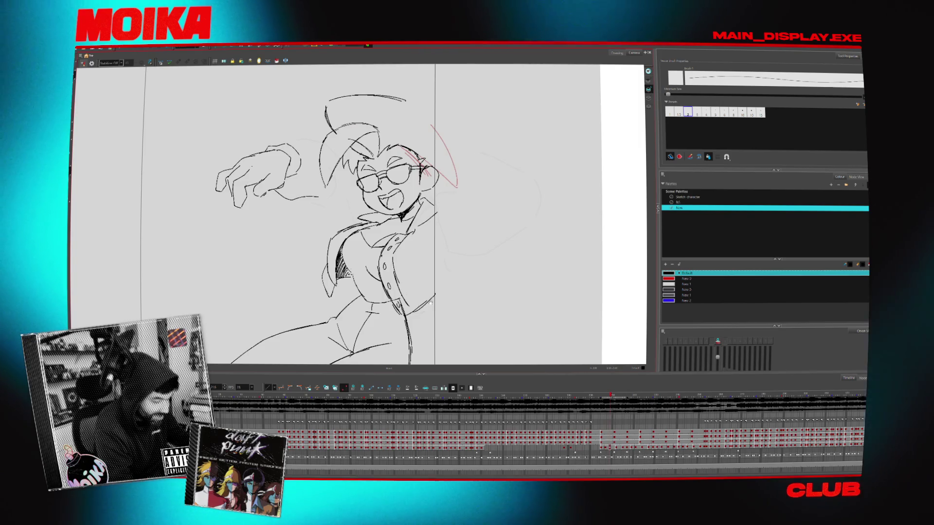
{"action": "key", "text": "comma"}
{"action": "key", "text": "comma"}
{"action": "key", "text": "period"}
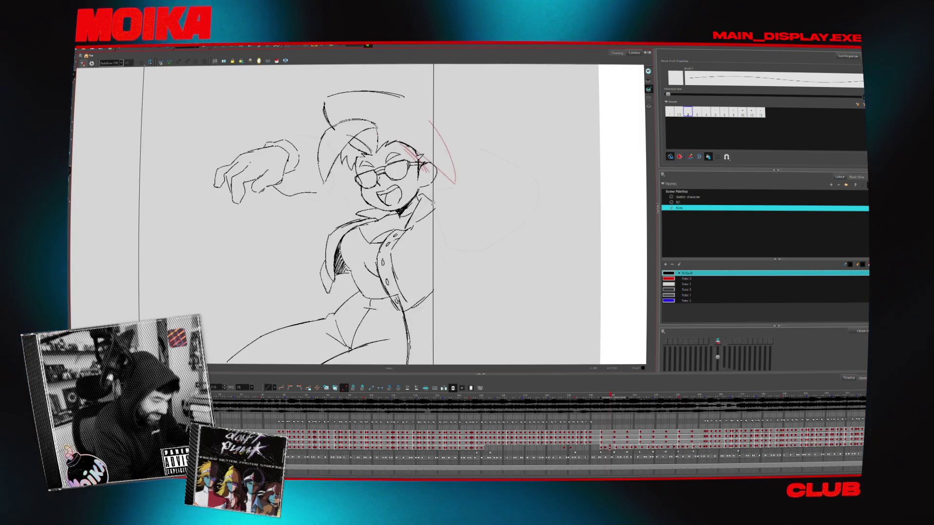
{"action": "key", "text": "period"}
{"action": "key", "text": "period"}
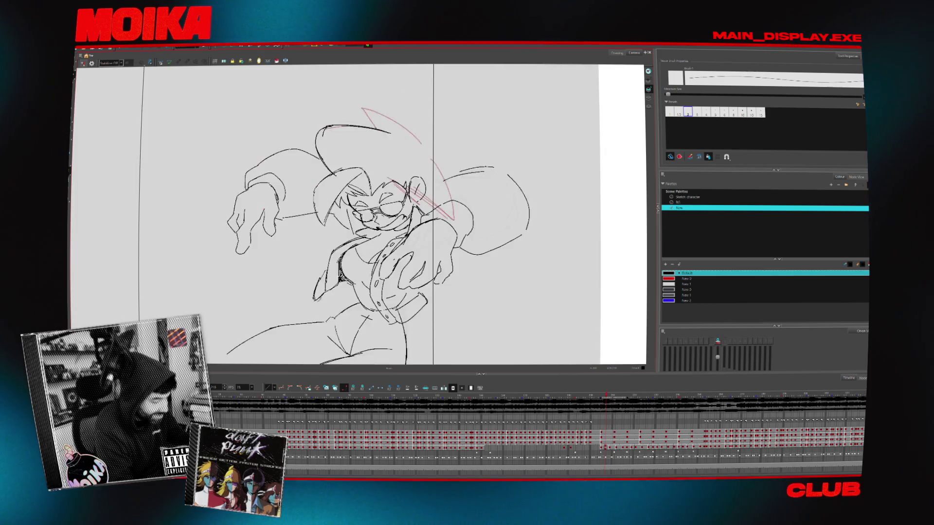
{"action": "key", "text": "comma"}
{"action": "key", "text": "comma"}
{"action": "key", "text": "comma"}
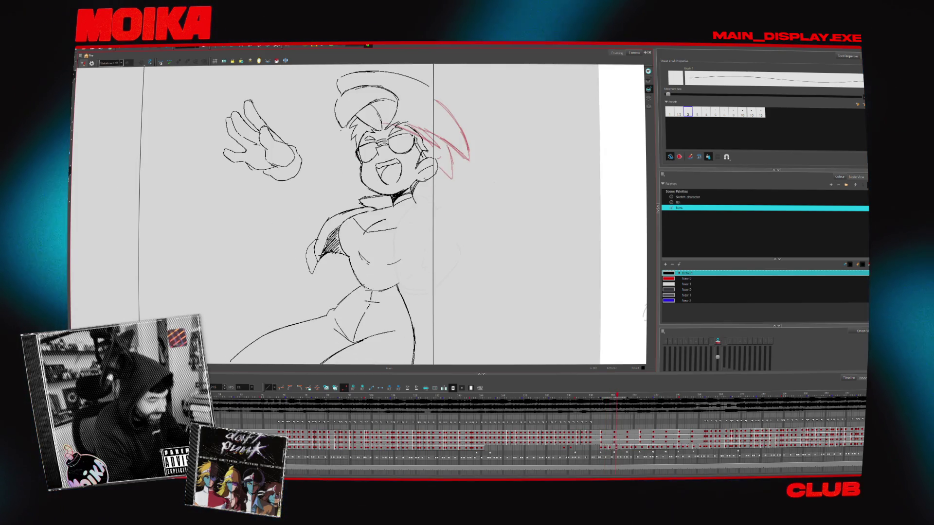
{"action": "key", "text": "comma"}
{"action": "key", "text": "comma"}
{"action": "key", "text": "comma"}
{"action": "key", "text": "period"}
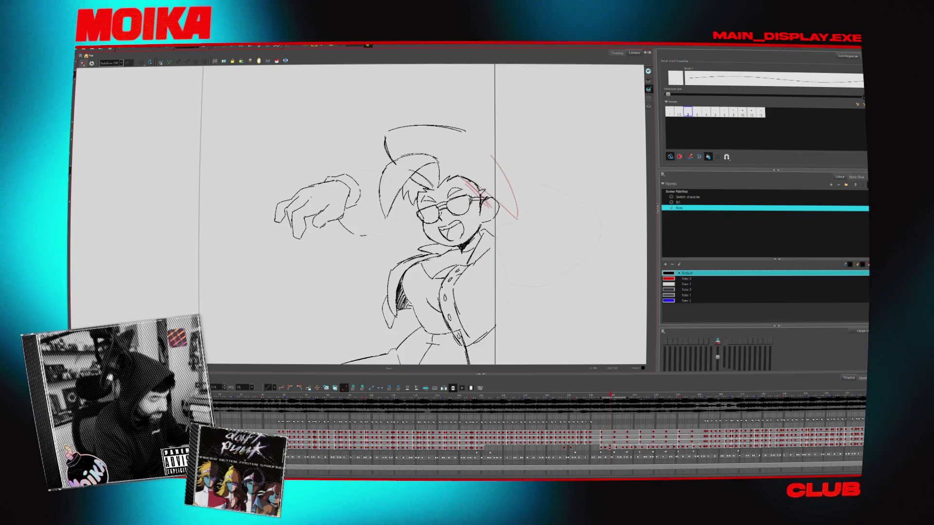
{"action": "key", "text": "period"}
{"action": "key", "text": "comma"}
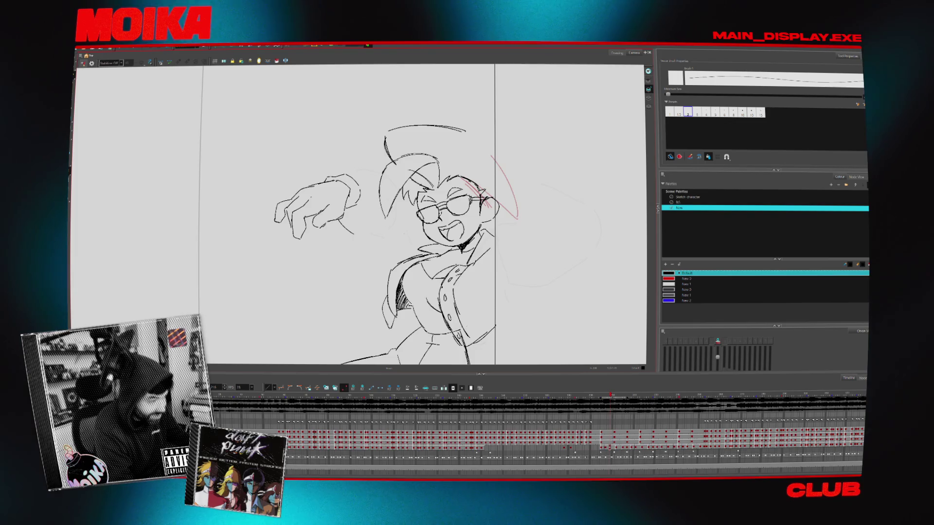
{"action": "key", "text": "period"}
{"action": "key", "text": "comma"}
{"action": "left_click", "coordinate": [83, 63]}
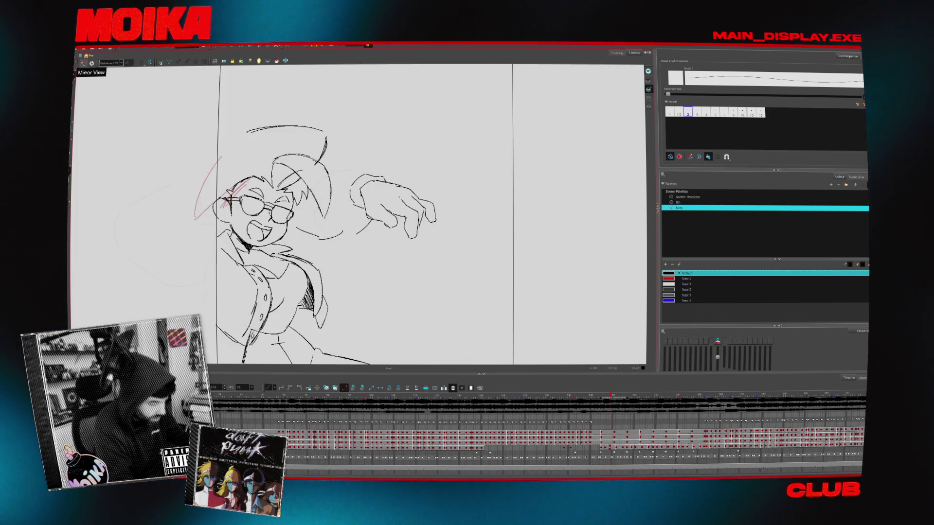
Compare the raised-hand drawing with its neighbours in normal and mirrored view before reworking the arm
{"action": "key", "text": "period"}
{"action": "key", "text": "period"}
{"action": "key", "text": "comma"}
{"action": "key", "text": "comma"}
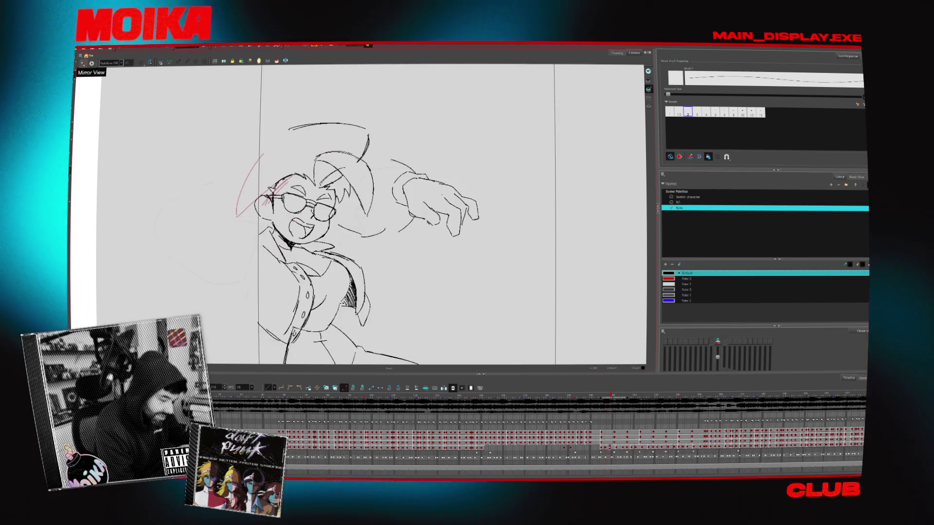
{"action": "left_click", "coordinate": [82, 63]}
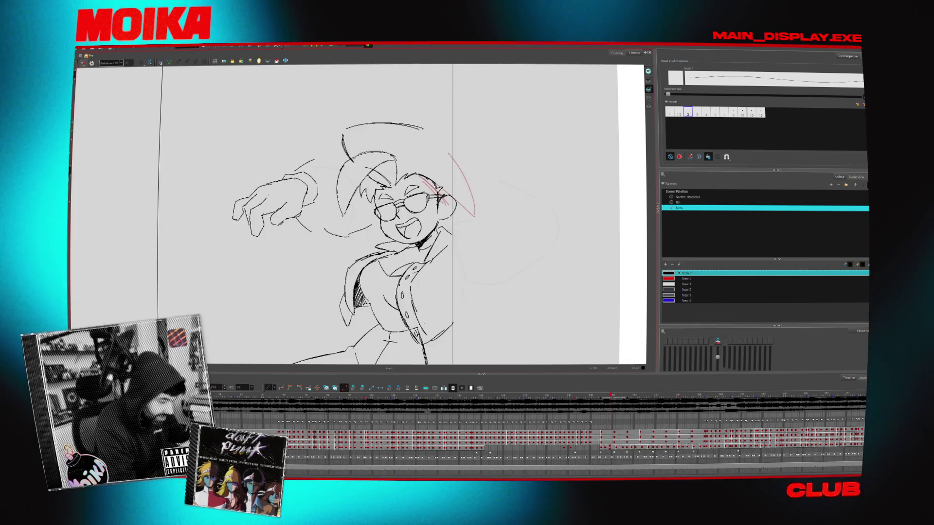
{"action": "left_click", "coordinate": [82, 62]}
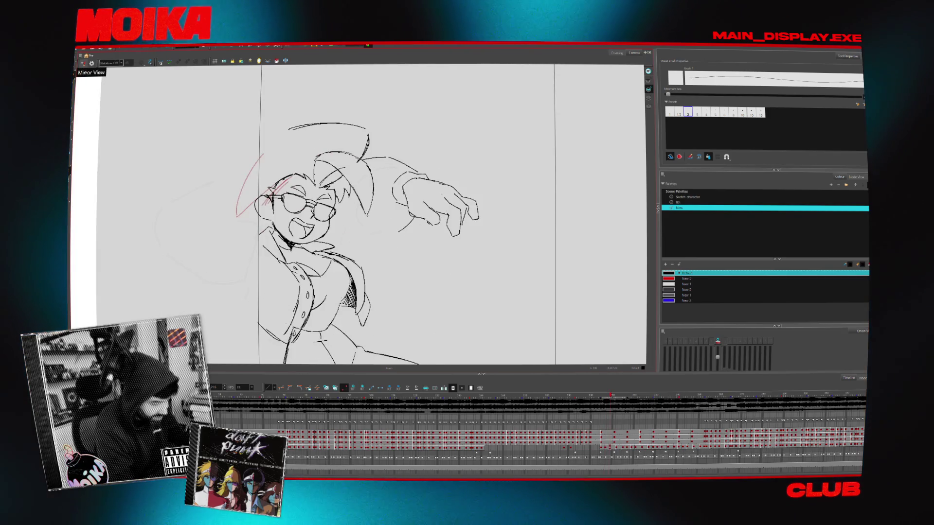
{"action": "key", "text": "period"}
{"action": "key", "text": "comma"}
{"action": "key", "text": "period"}
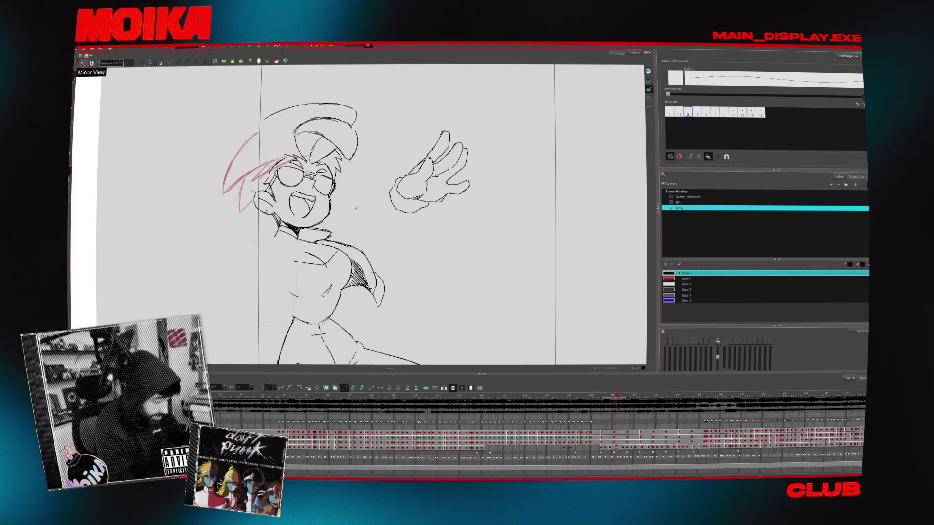
Remove the old arm line and redraw the arm as two strokes from the torso up to the raised hand, checked mirrored
{"action": "key", "text": "ctrl+z"}
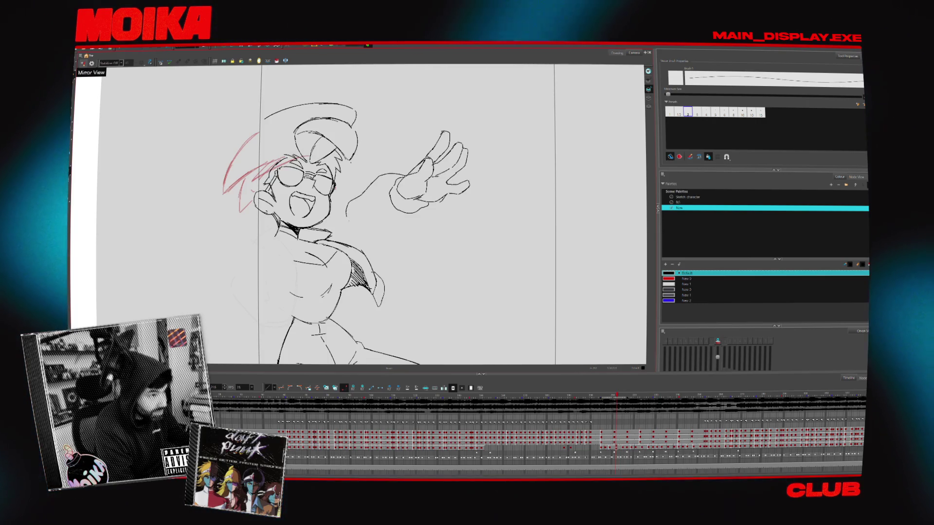
{"action": "left_click_drag", "start_coordinate": [363, 195], "coordinate": [397, 175]}
{"action": "left_click_drag", "start_coordinate": [379, 245], "coordinate": [421, 212]}
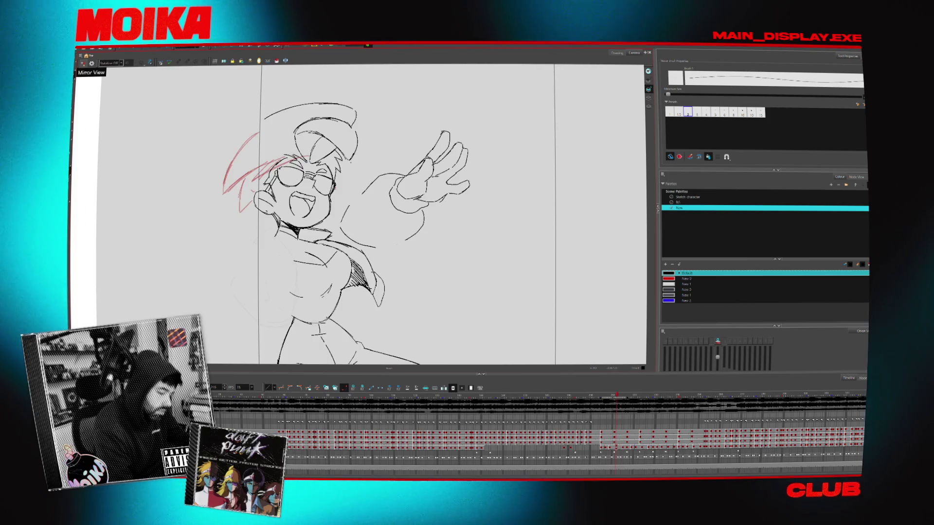
{"action": "left_click", "coordinate": [82, 63]}
{"action": "left_click", "coordinate": [82, 63]}
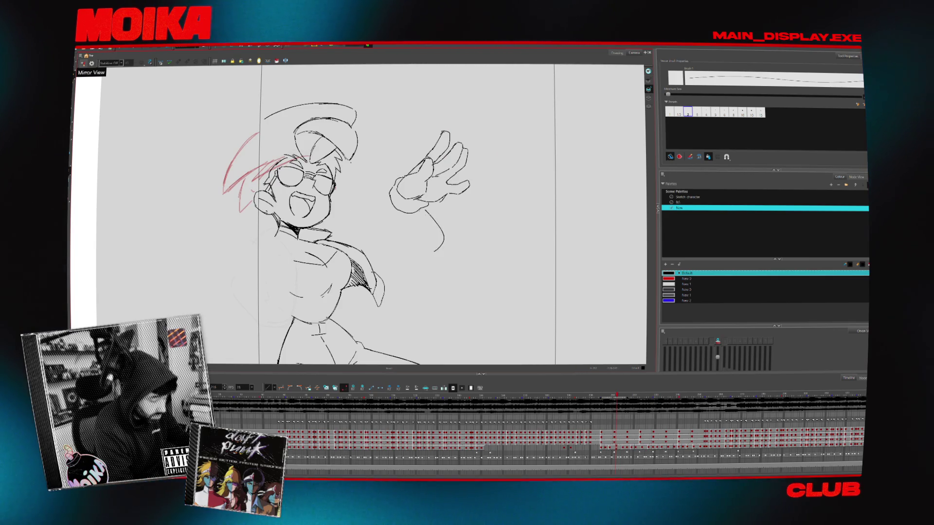
{"action": "left_click", "coordinate": [83, 64]}
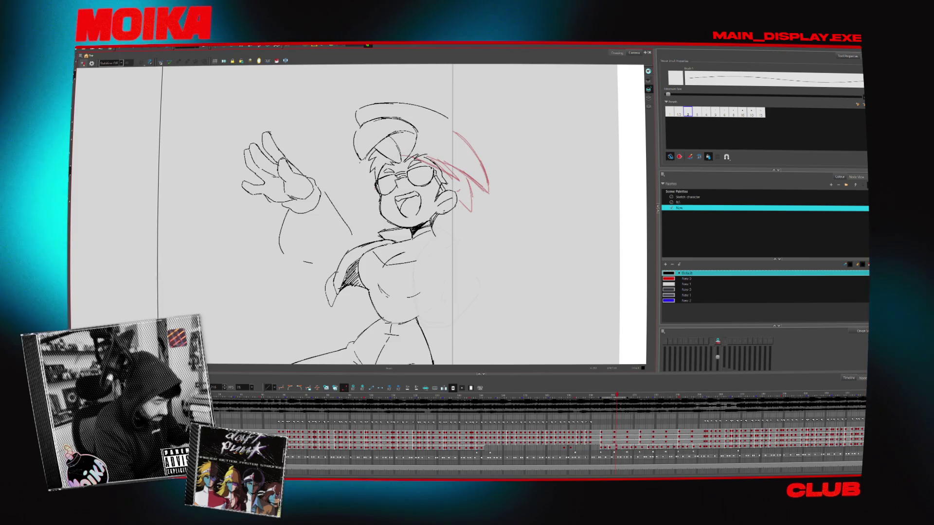
{"action": "left_click", "coordinate": [83, 63]}
Flip rapidly between the new arm pose and the neighbouring pose to check the motion reads
{"action": "key", "text": "comma"}
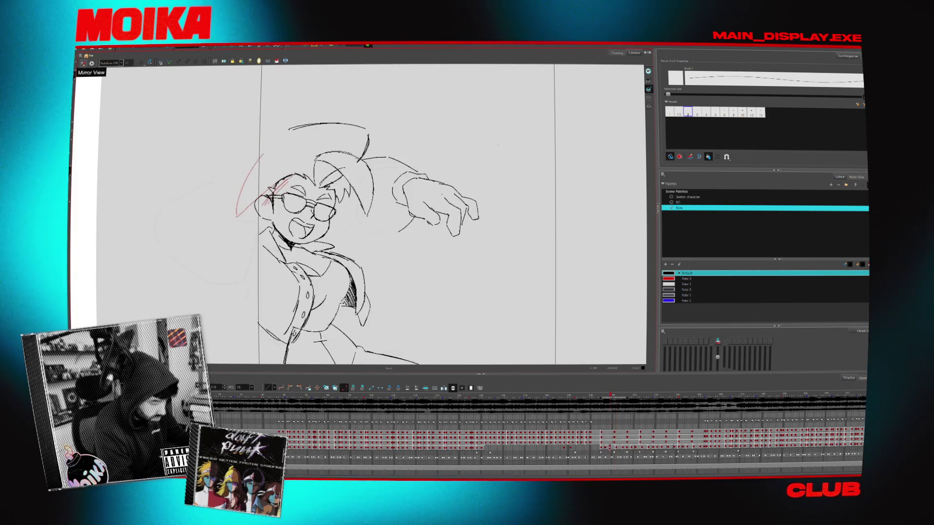
{"action": "key", "text": "period"}
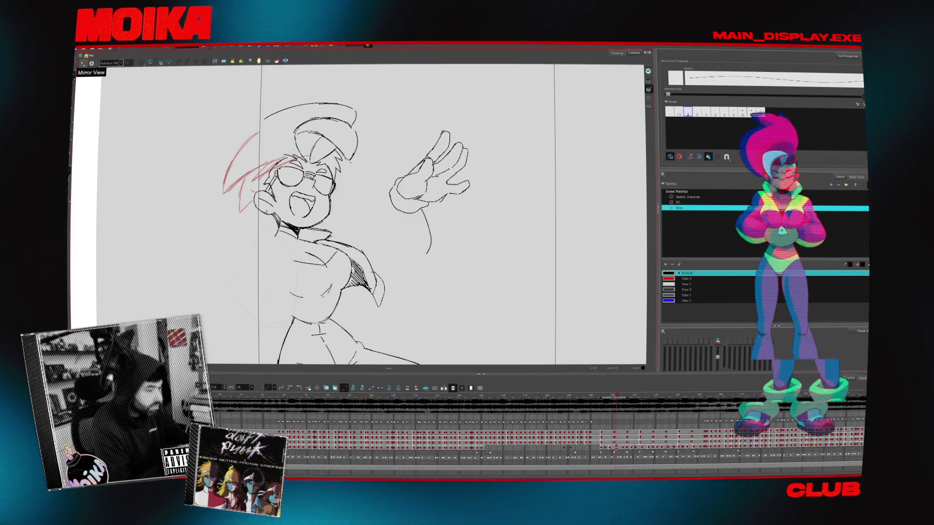
{"action": "key", "text": "period"}
{"action": "key", "text": "comma"}
{"action": "key", "text": "period"}
{"action": "key", "text": "comma"}
{"action": "key", "text": "period"}
{"action": "key", "text": "comma"}
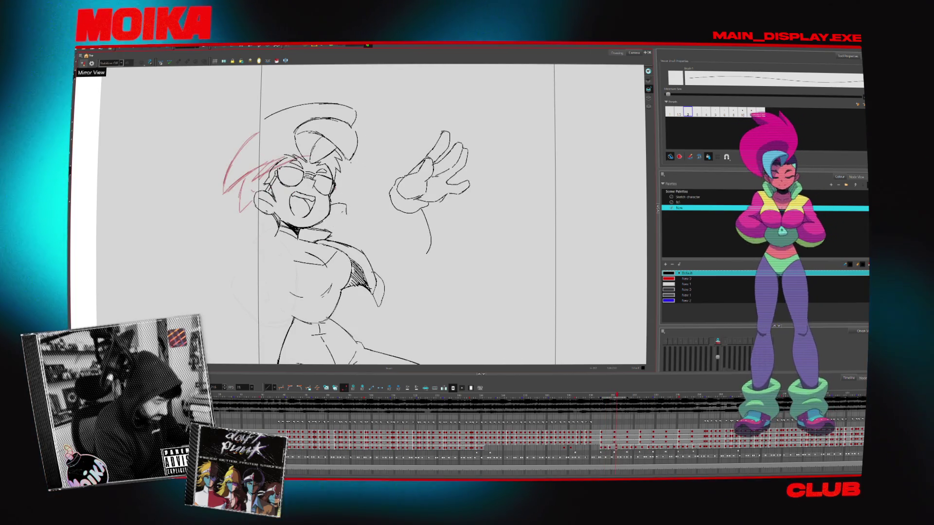
Review the redrawn arm across frames in mirrored and normal view, shifting the canvas right
{"action": "left_click", "coordinate": [86, 63]}
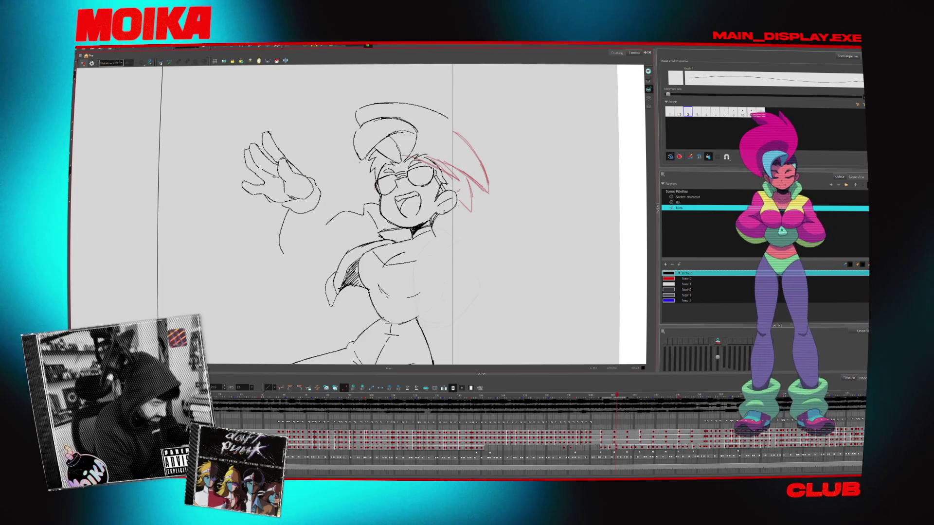
{"action": "left_click", "coordinate": [83, 63]}
{"action": "key", "text": "period"}
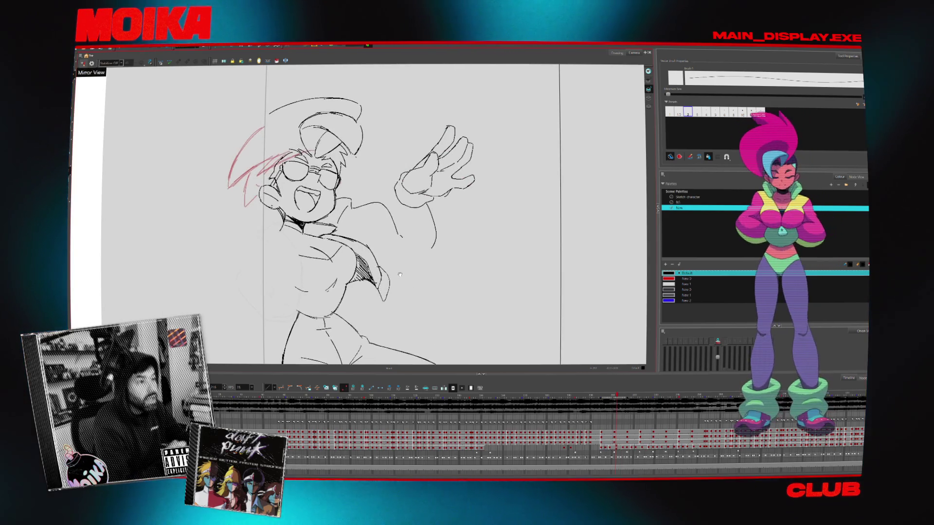
{"action": "key", "text": "period"}
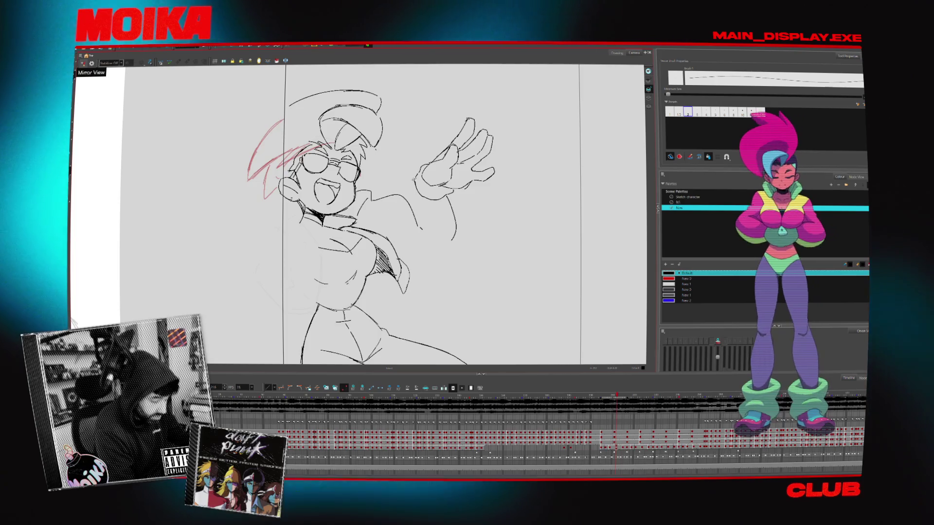
{"action": "left_click", "coordinate": [82, 63]}
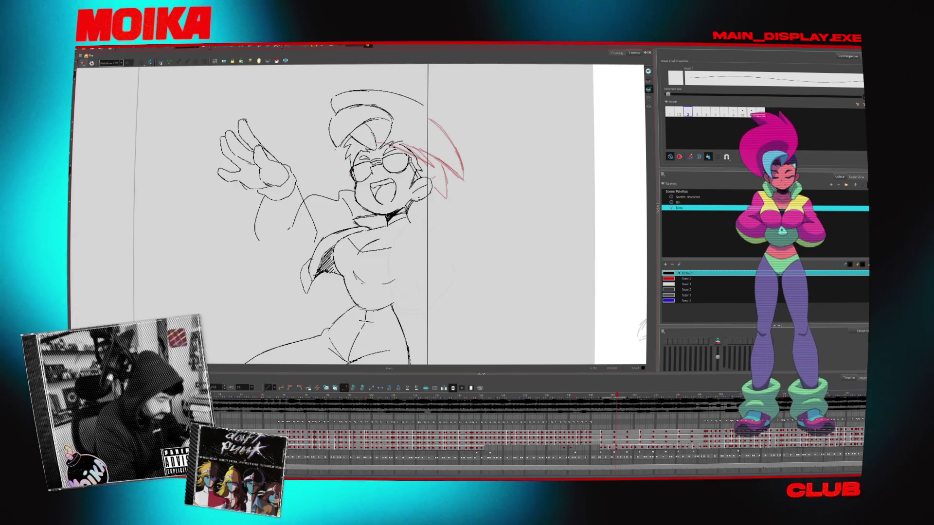
{"action": "left_click", "coordinate": [82, 64]}
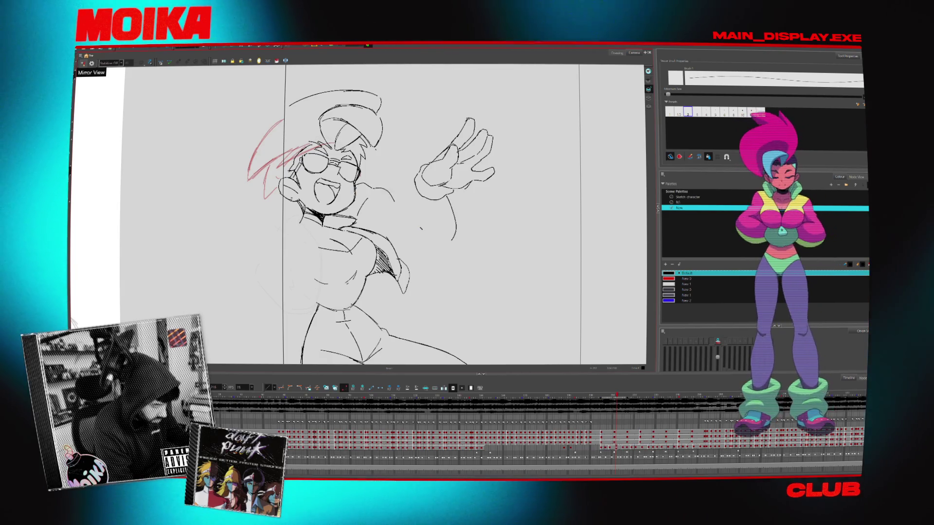
{"action": "key", "text": "comma"}
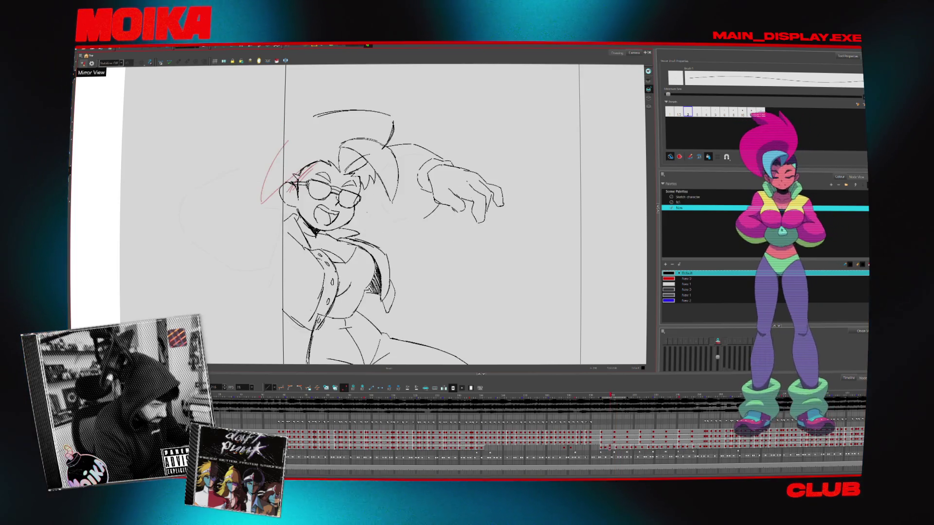
{"action": "key", "text": "period"}
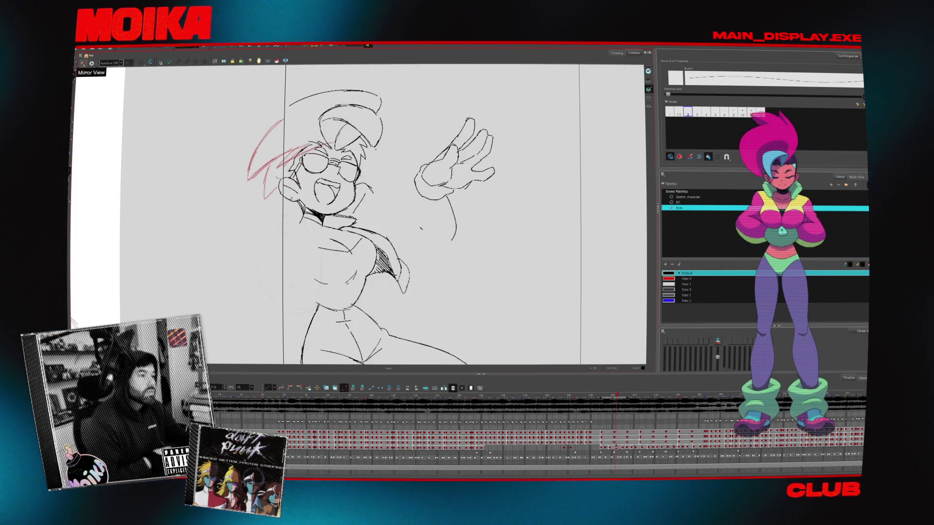
{"action": "key", "text": "comma"}
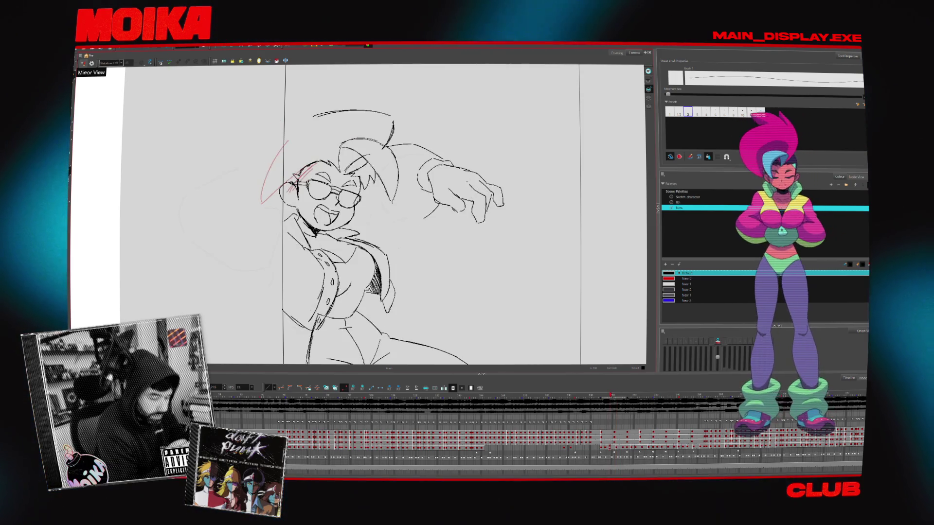
{"action": "key", "text": "period"}
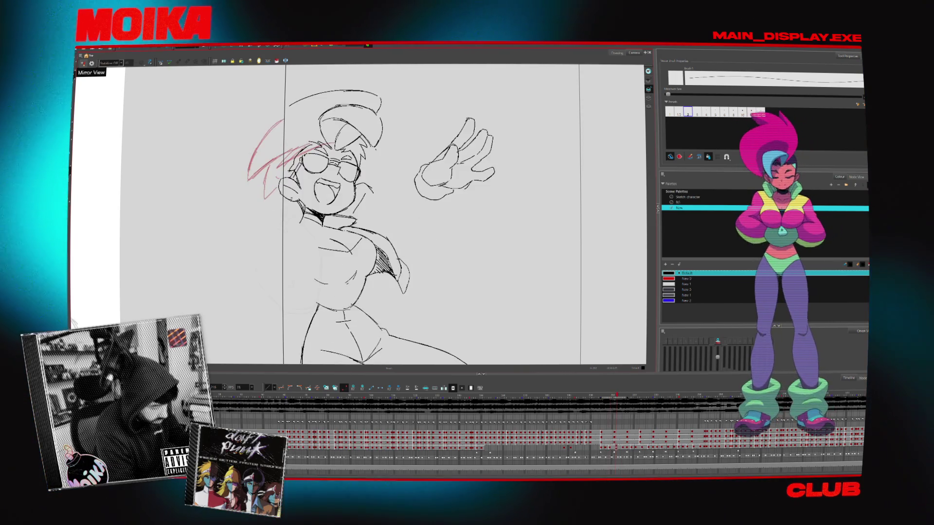
{"action": "key", "text": "comma"}
{"action": "left_click_drag", "start_coordinate": [365, 219], "coordinate": [430, 219]}
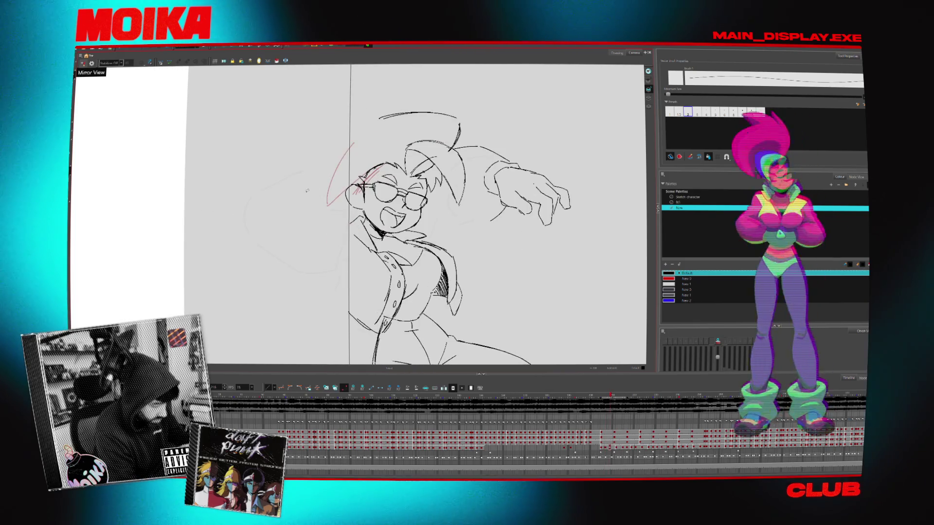
{"action": "key", "text": "period"}
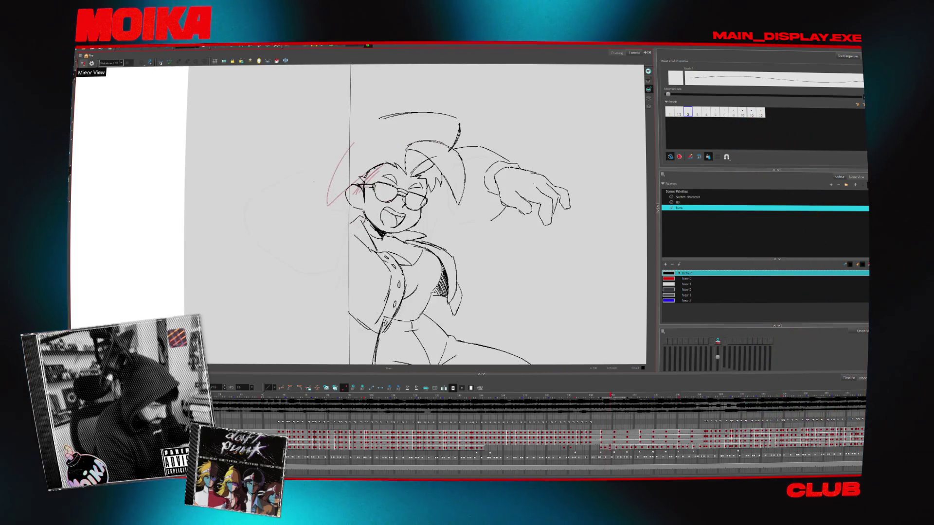
Switch to the blue swatch in mirrored view and sketch a first blue stroke across the face, flipping neighbours
{"action": "left_click", "coordinate": [83, 64]}
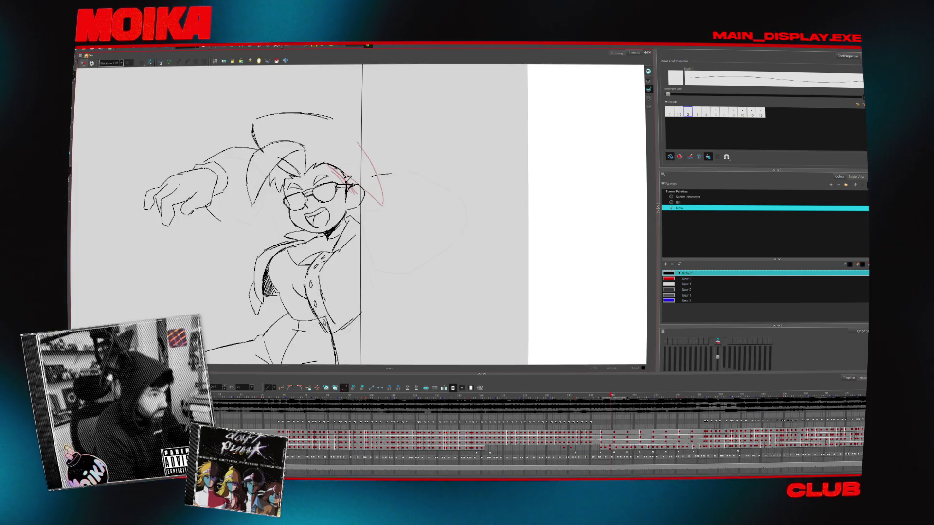
{"action": "left_click", "coordinate": [686, 300]}
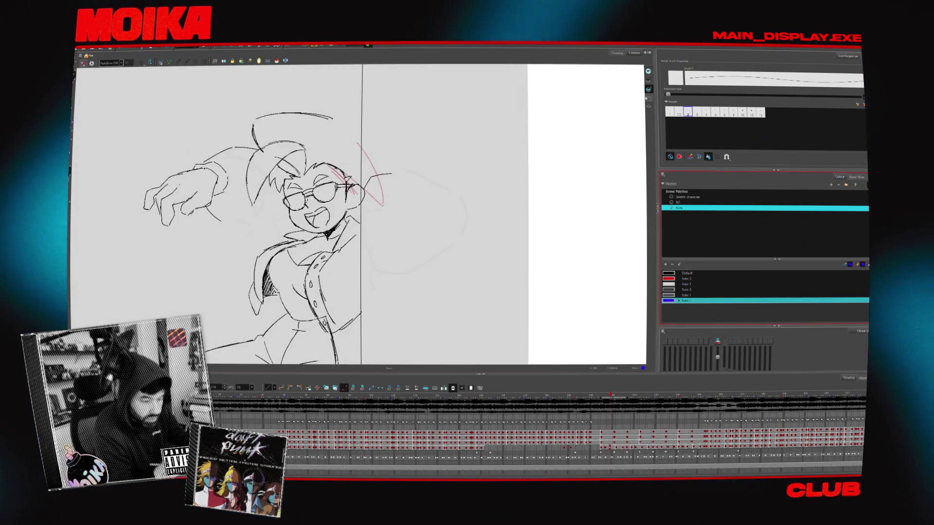
{"action": "key", "text": "period"}
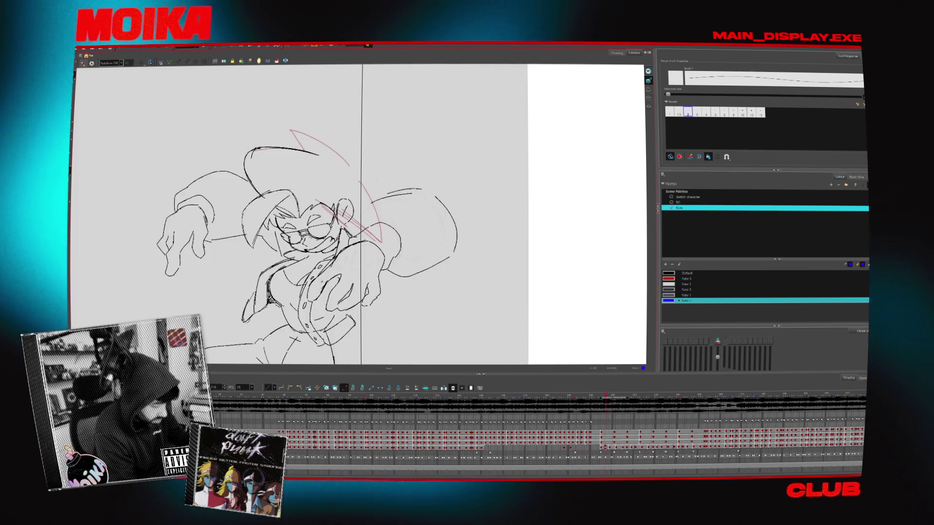
{"action": "key", "text": "comma"}
{"action": "left_click_drag", "start_coordinate": [337, 219], "coordinate": [380, 179]}
{"action": "key", "text": "comma"}
{"action": "key", "text": "period"}
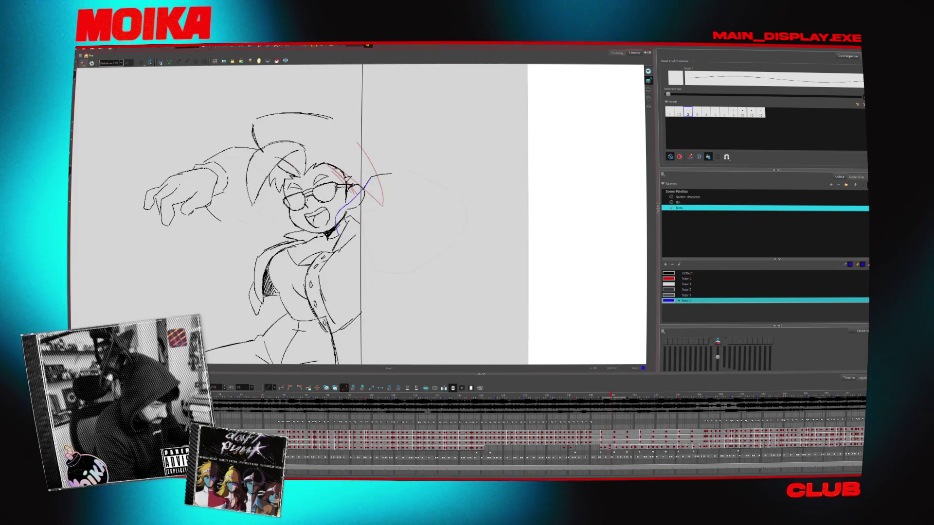
{"action": "key", "text": "comma"}
{"action": "key", "text": "period"}
{"action": "key", "text": "period"}
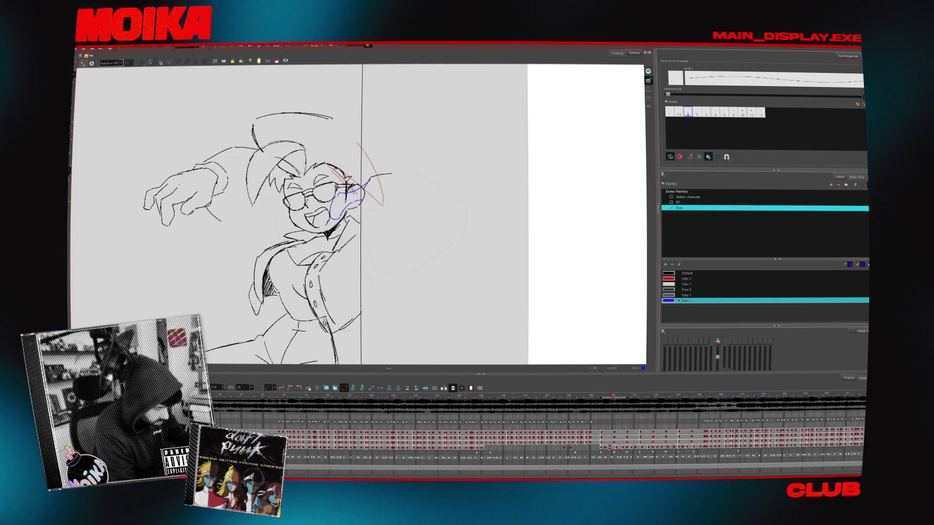
Add blue strokes below the face, redoing the U-shape as a closed oval, and play through the drawings to check
{"action": "left_click_drag", "start_coordinate": [343, 213], "coordinate": [374, 235]}
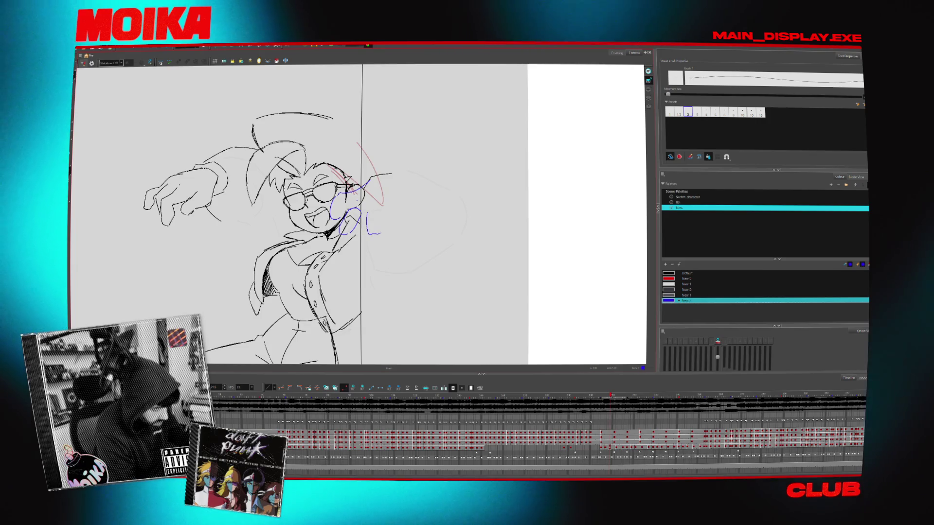
{"action": "left_click_drag", "start_coordinate": [366, 215], "coordinate": [383, 228]}
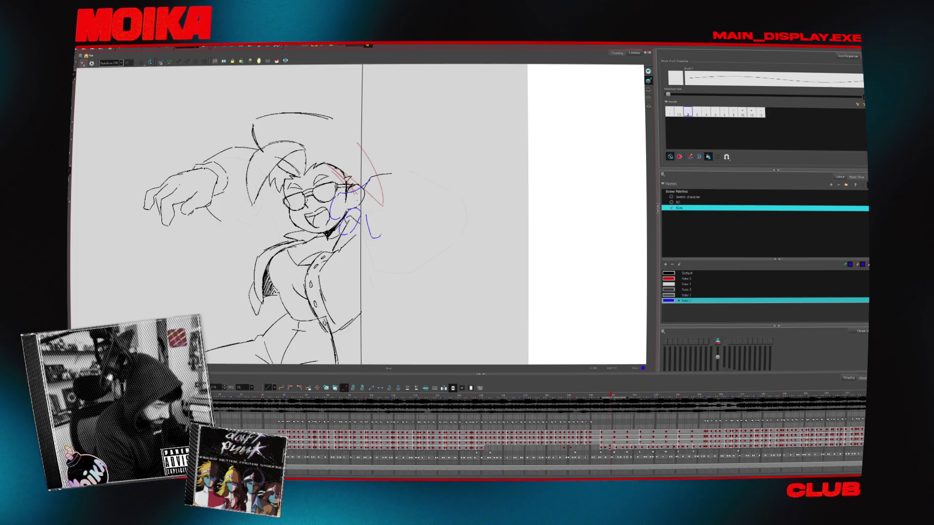
{"action": "key", "text": "ctrl+z"}
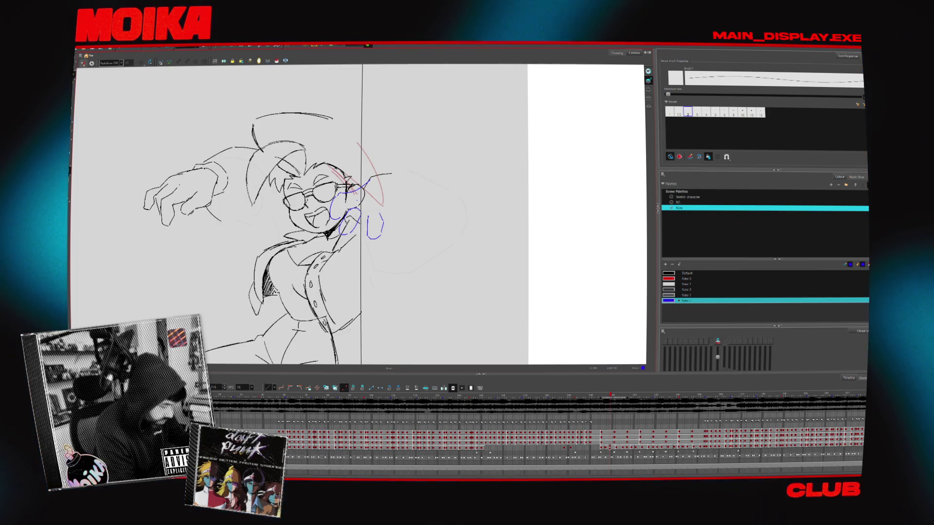
{"action": "left_click_drag", "start_coordinate": [367, 216], "coordinate": [383, 217]}
{"action": "key", "text": "Return"}
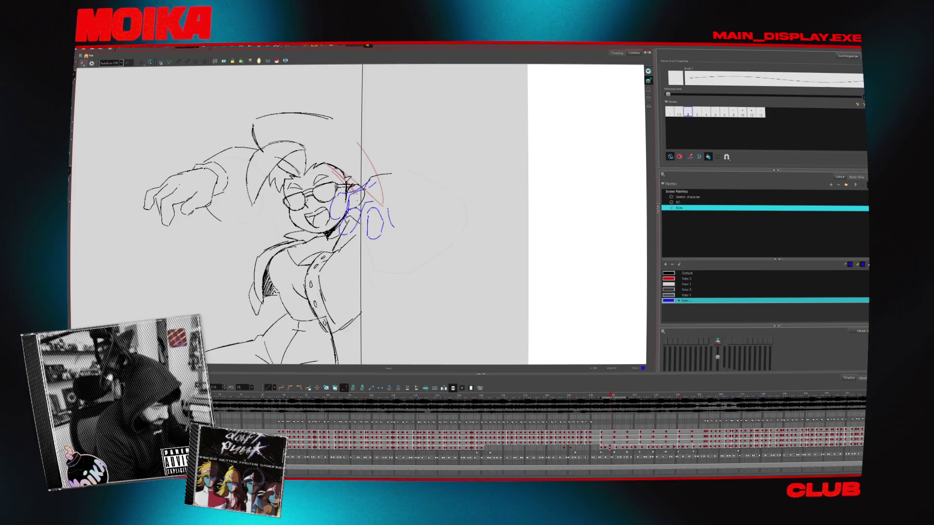
{"action": "key", "text": "Return"}
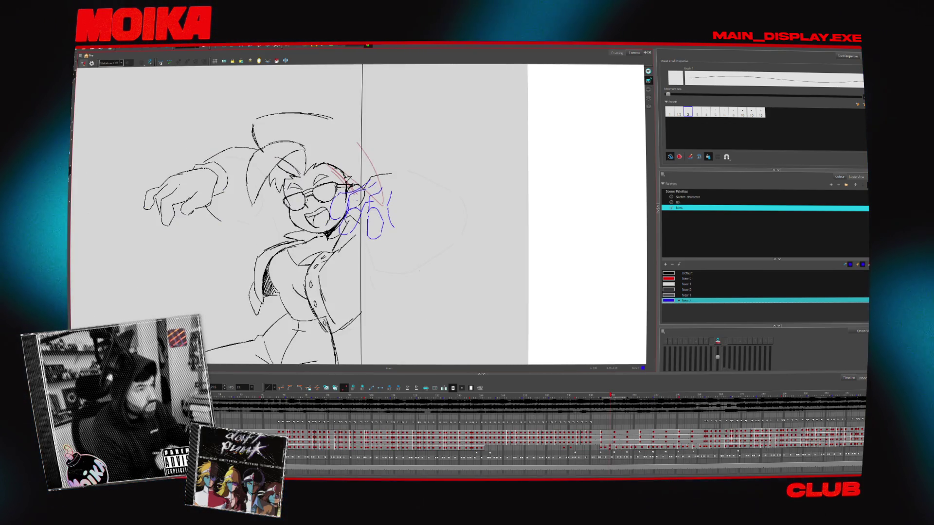
{"action": "key", "text": "Return"}
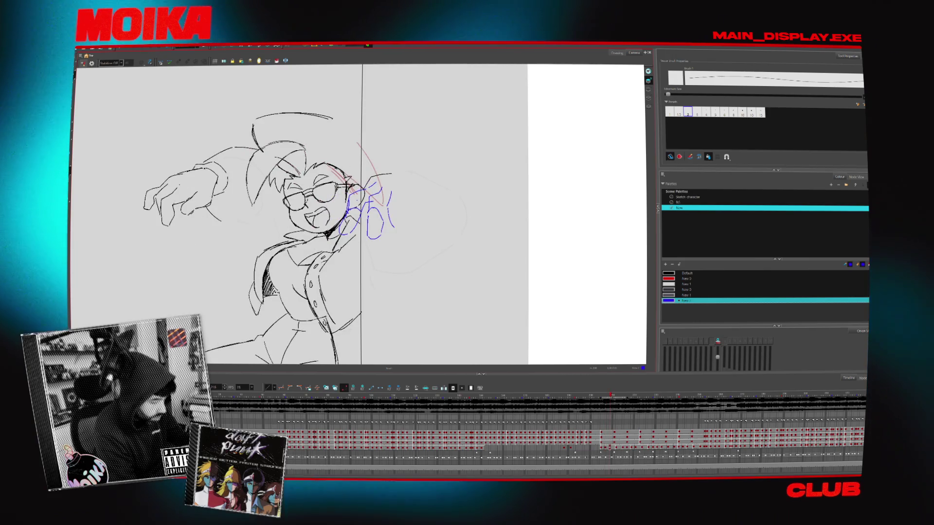
Check the blue hand sketch mirrored, switch to a thicker brush, and flip against the neighbouring drawings
{"action": "left_click", "coordinate": [82, 63]}
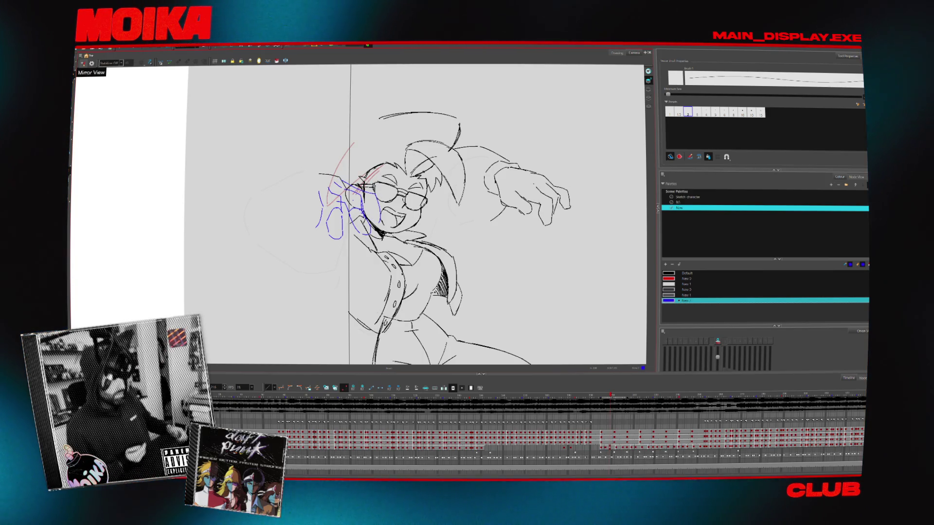
{"action": "left_click", "coordinate": [82, 63]}
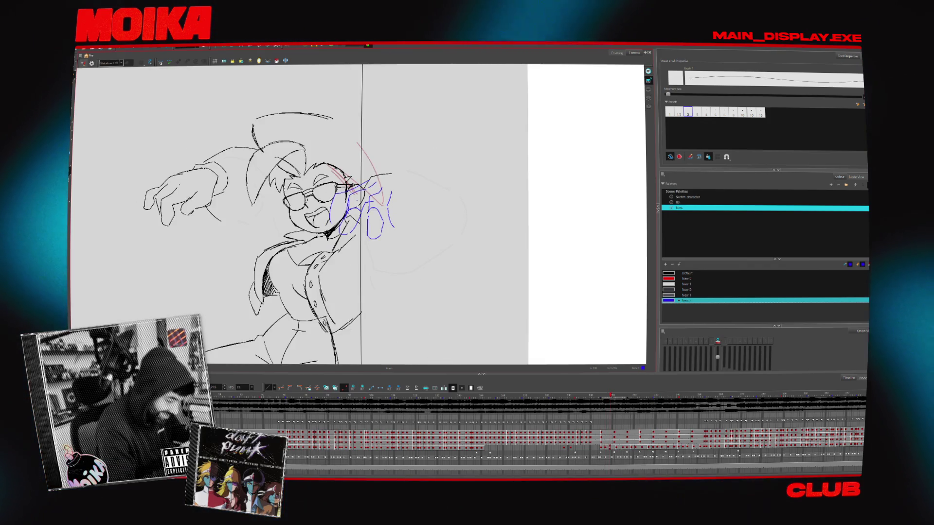
{"action": "key", "text": "alt+b"}
{"action": "key", "text": "4"}
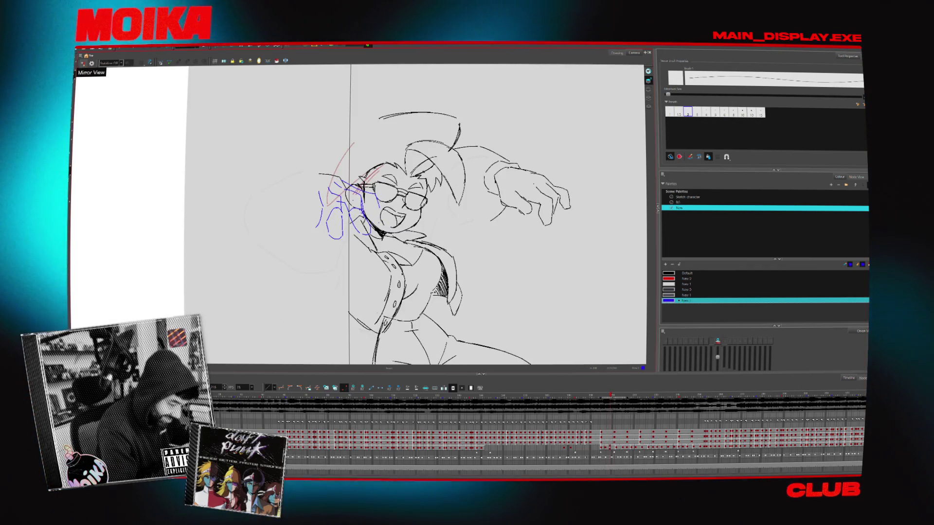
{"action": "key", "text": "4"}
{"action": "key", "text": "comma"}
{"action": "key", "text": "period"}
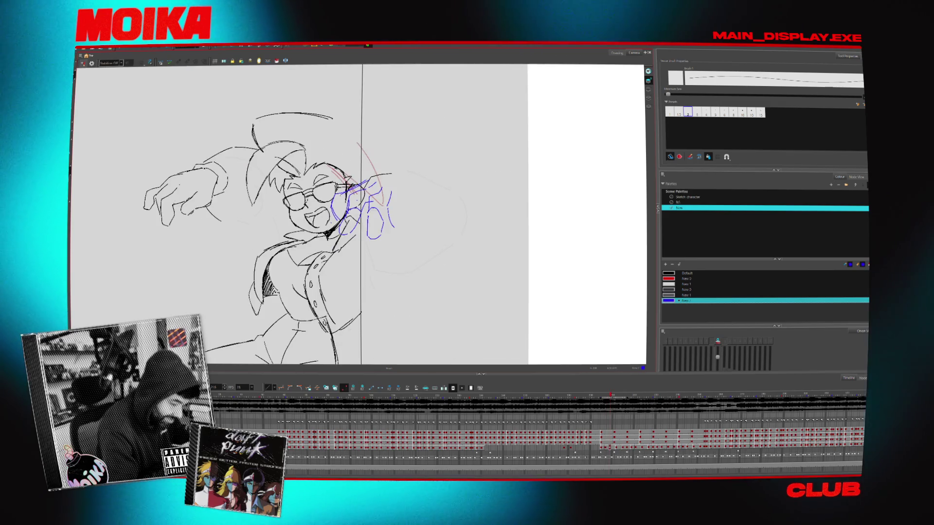
{"action": "key", "text": "comma"}
{"action": "key", "text": "period"}
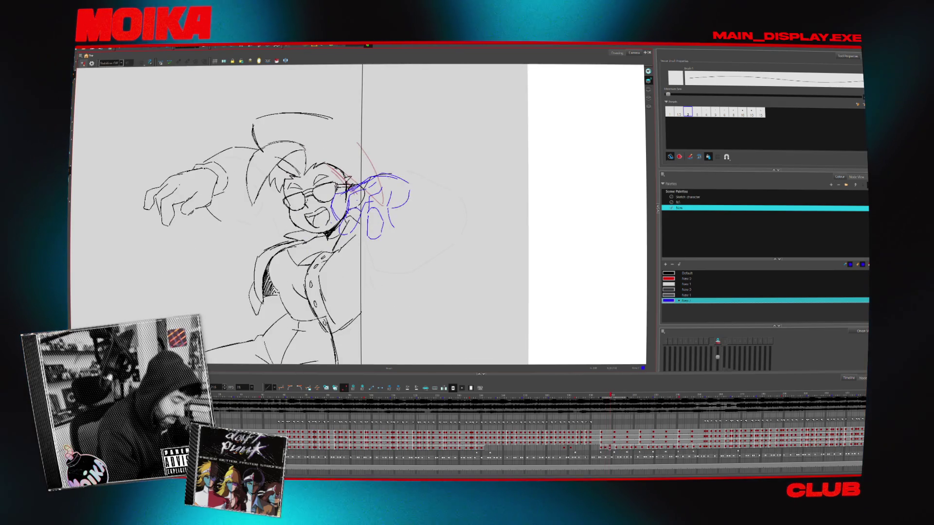
Inspect the sketch in mirrored and normal view, then undo the stray stroke under the fist
{"action": "left_click", "coordinate": [82, 64]}
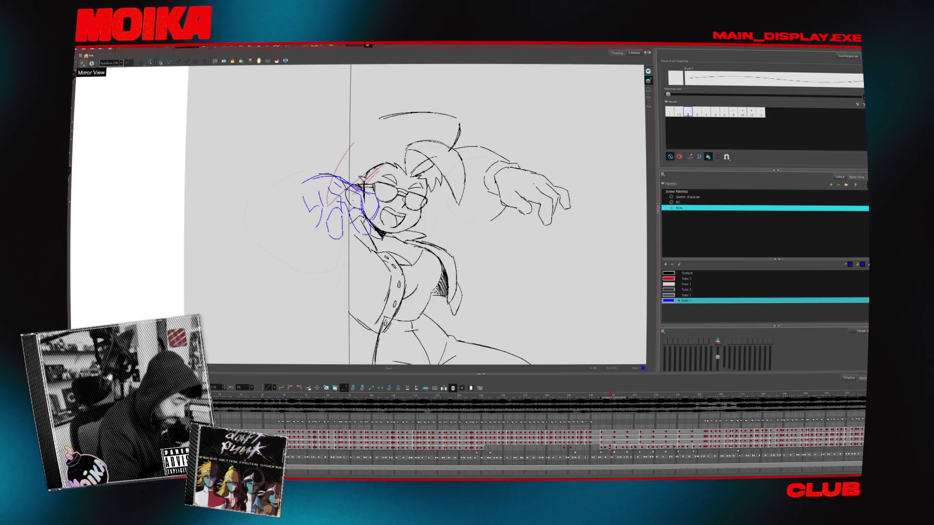
{"action": "left_click", "coordinate": [82, 63]}
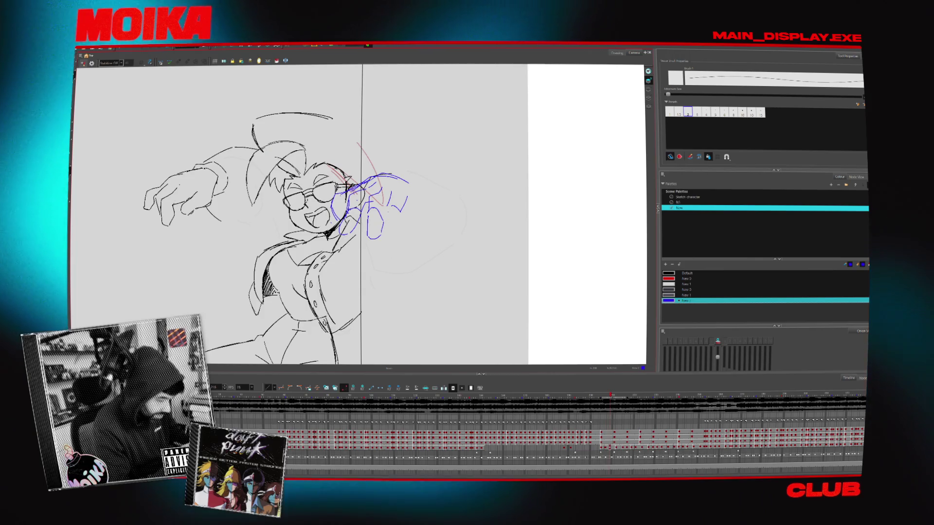
{"action": "left_click", "coordinate": [82, 64]}
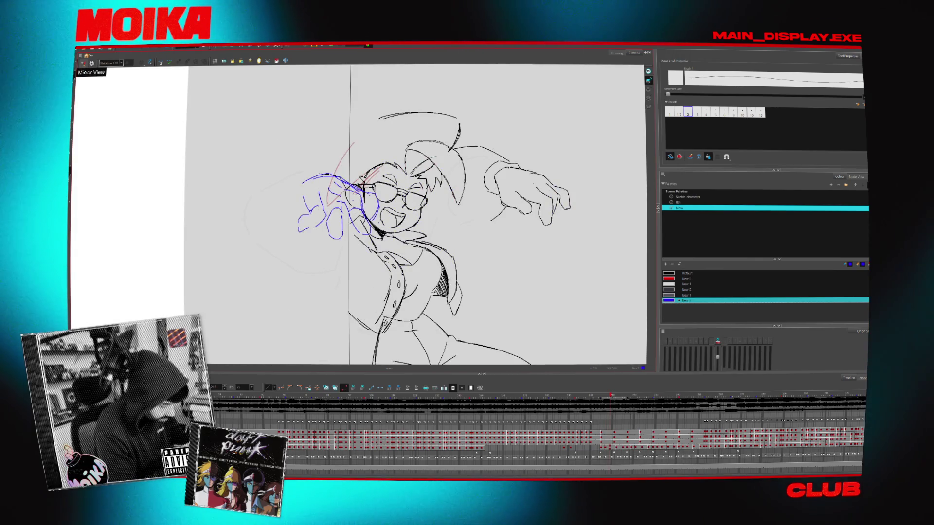
{"action": "left_click", "coordinate": [83, 64]}
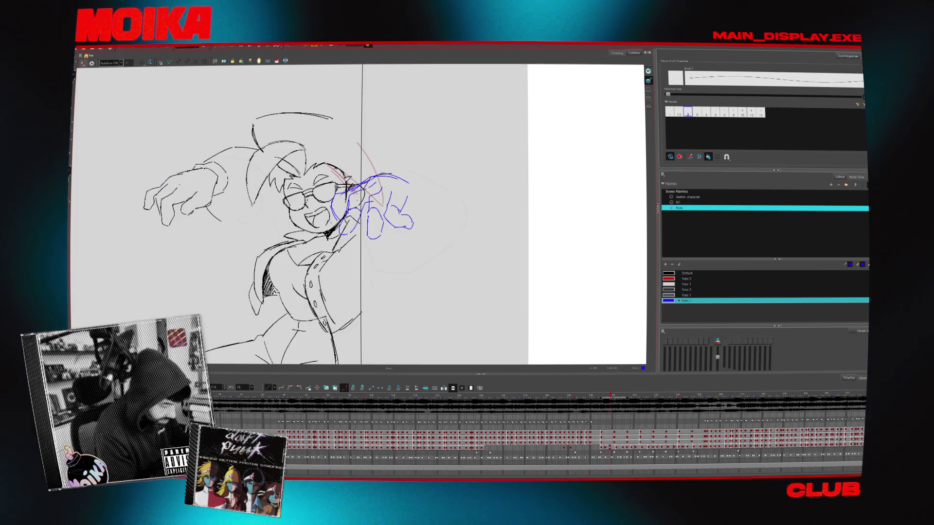
{"action": "key", "text": "4"}
{"action": "key", "text": "4"}
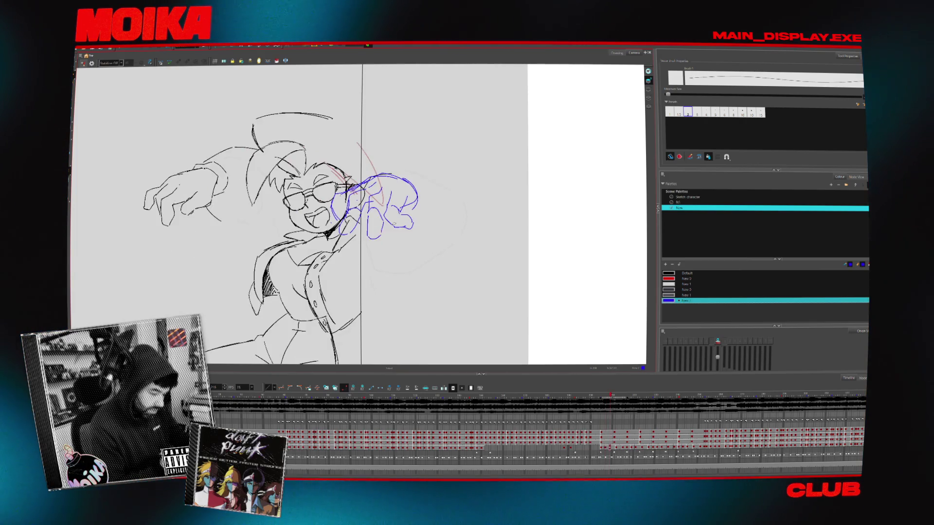
{"action": "key", "text": "ctrl+z"}
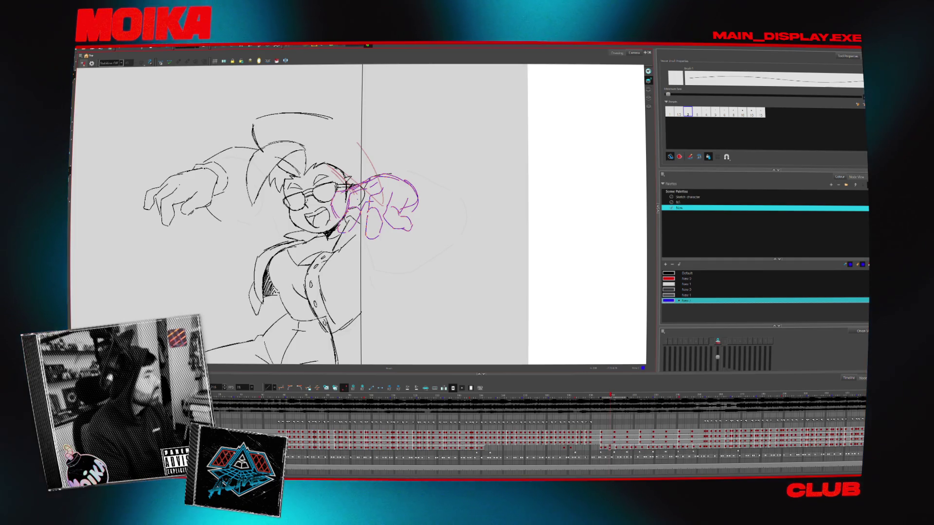
Open and close the Windows Start menu while the SAMMI notice covers the drawing
{"action": "key", "text": "super"}
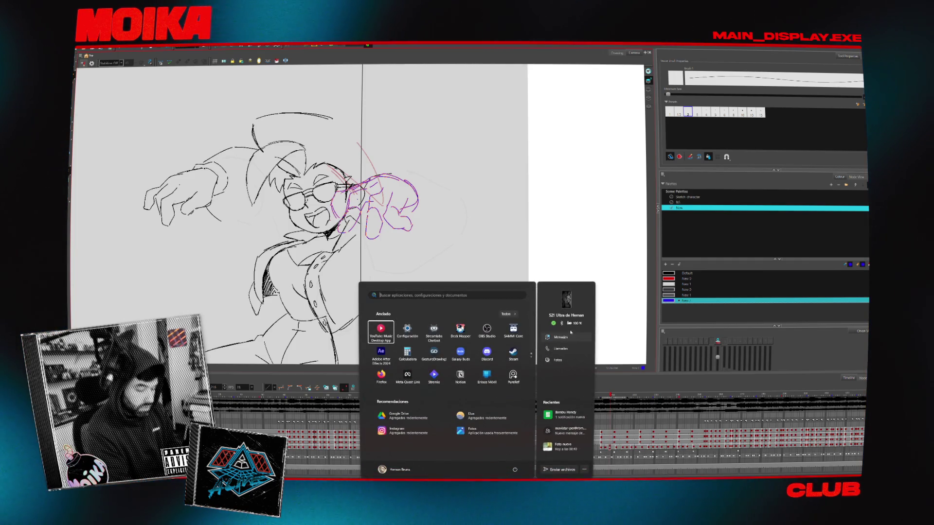
{"action": "key", "text": "super"}
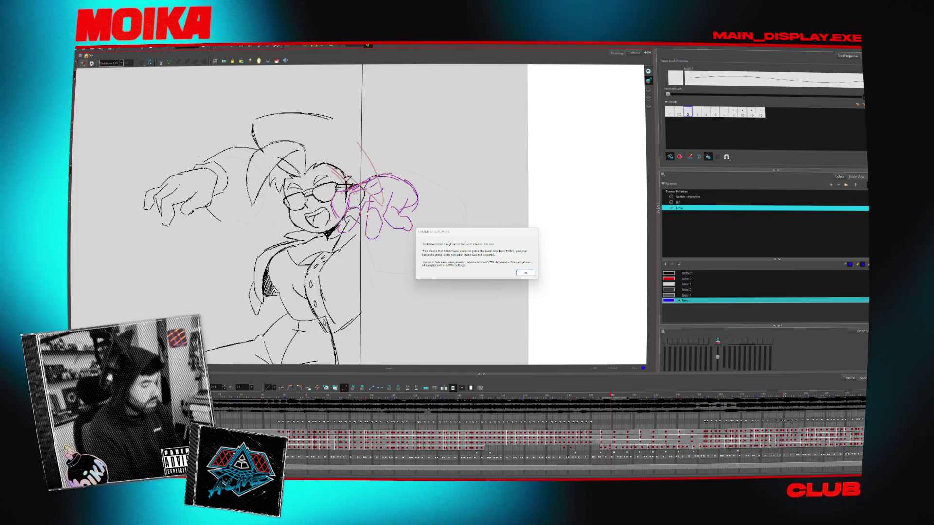
Dismiss the SAMMI startup error and switch away from the SAMMI deck window back to Harmony
{"action": "left_click", "coordinate": [477, 272]}
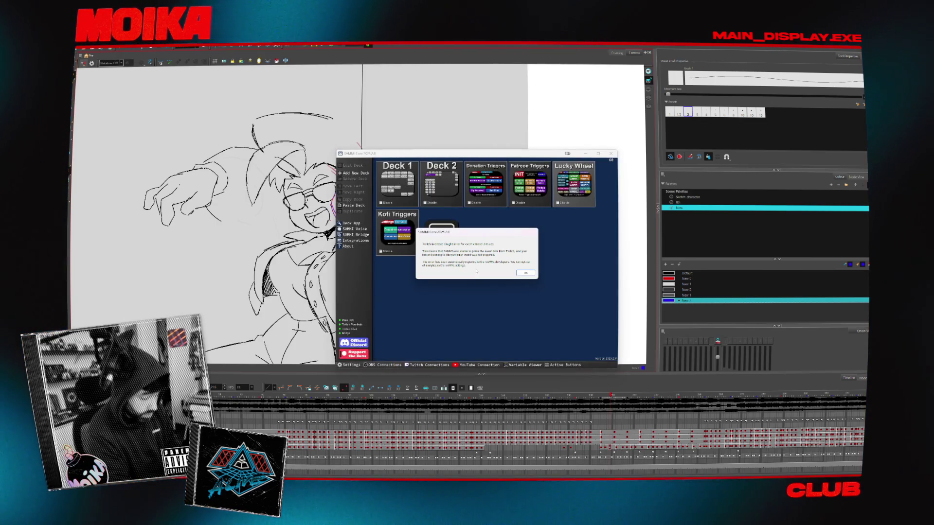
{"action": "left_click", "coordinate": [523, 274]}
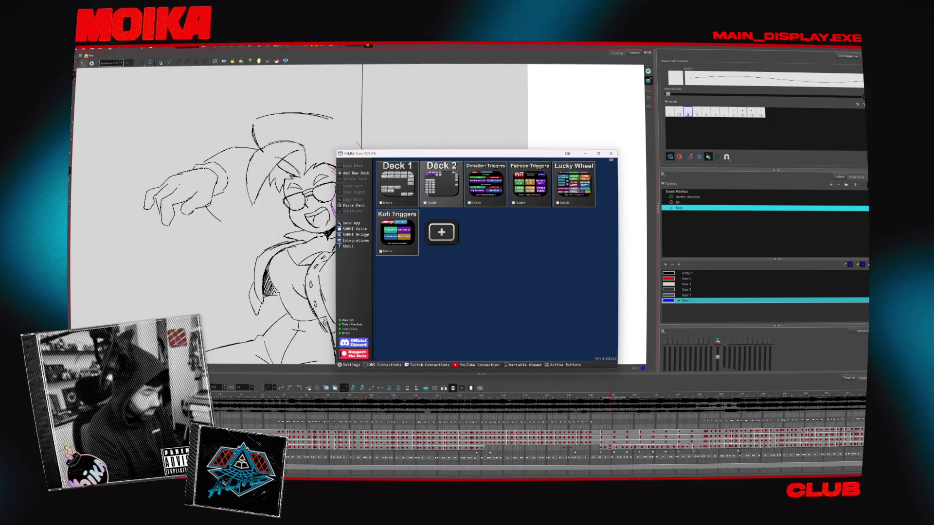
{"action": "key", "text": "alt+Tab"}
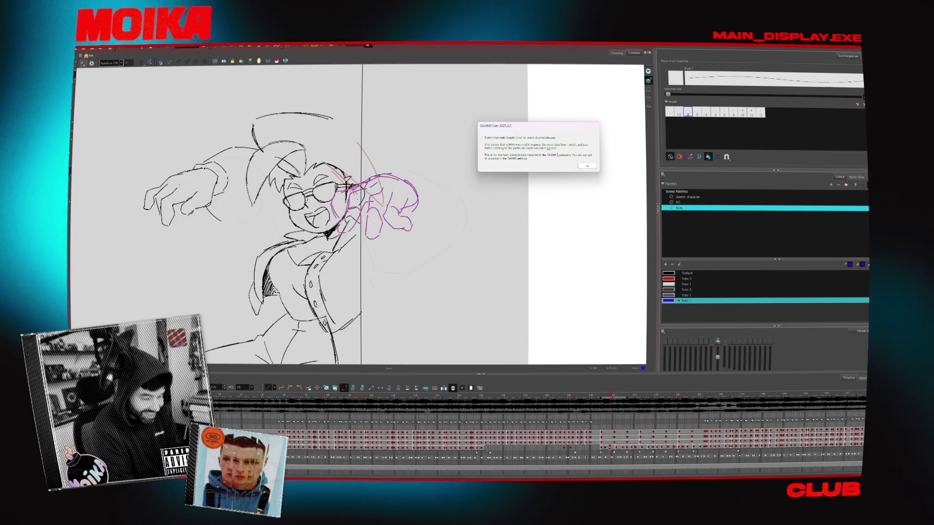
Dismiss both SAMMI error notices and open then close the Start menu, leaving the sketch unobstructed
{"action": "left_click", "coordinate": [587, 168]}
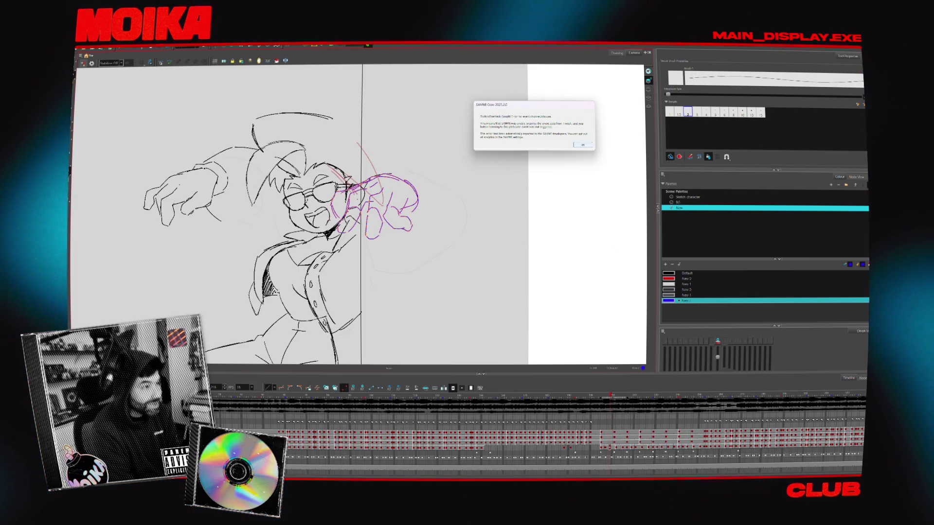
{"action": "left_click", "coordinate": [582, 145]}
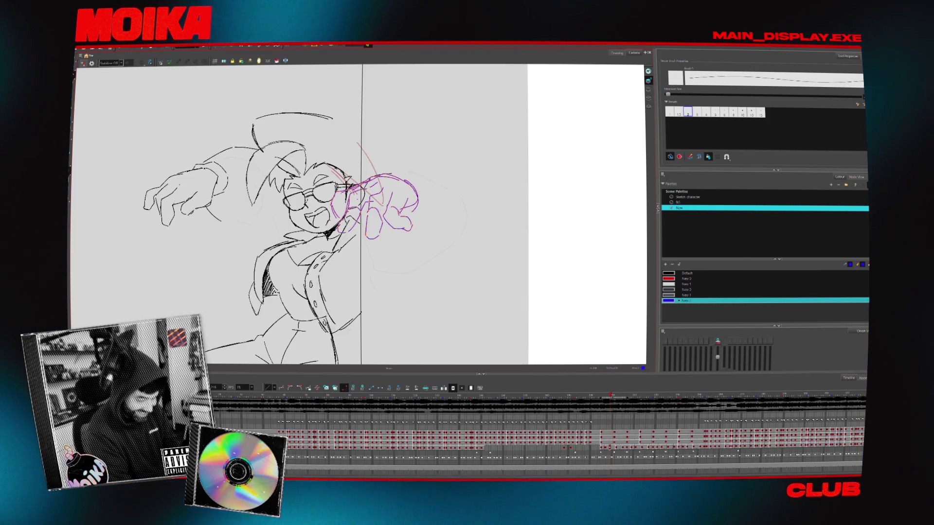
{"action": "key", "text": "super"}
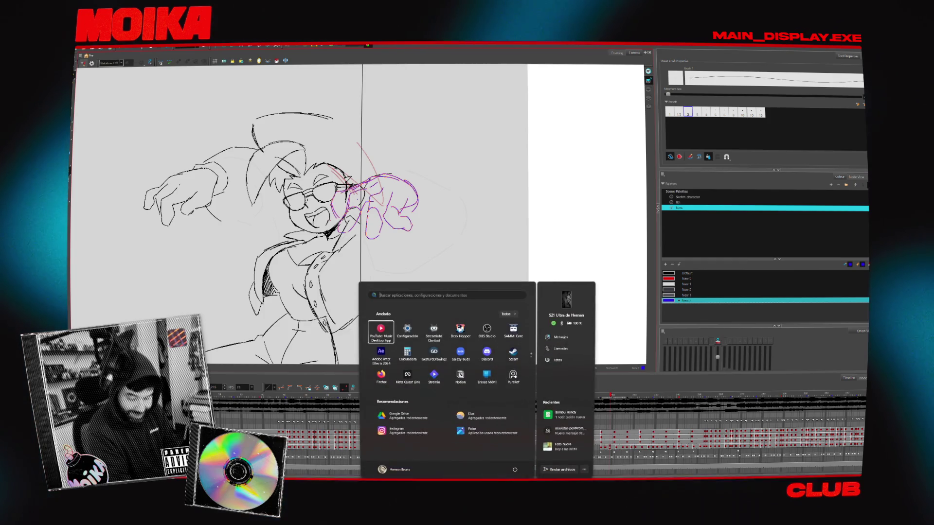
{"action": "key", "text": "Escape"}
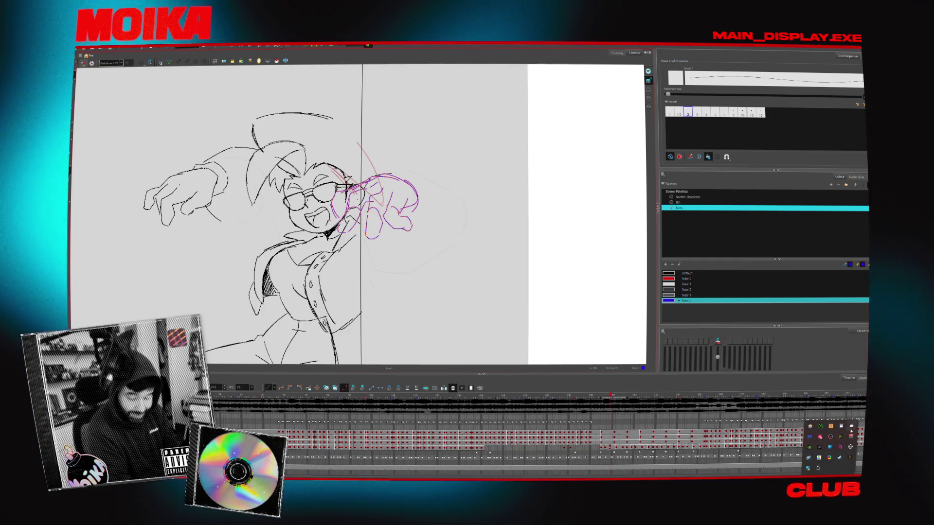